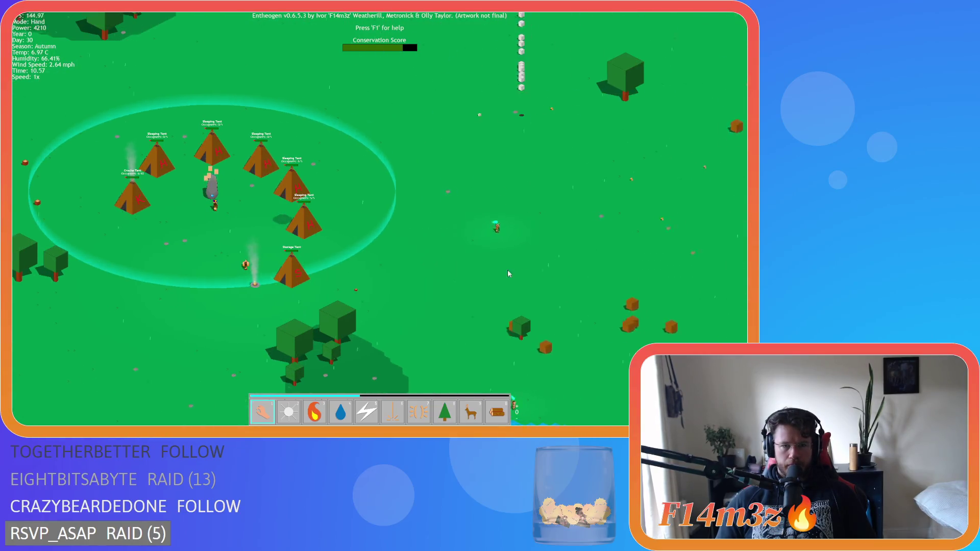
Pan back and forth between the tent camp and the sand and water beyond it.
{"action": "scroll", "coordinate": [538, 224], "scroll_direction": "down", "scroll_amount": 5}
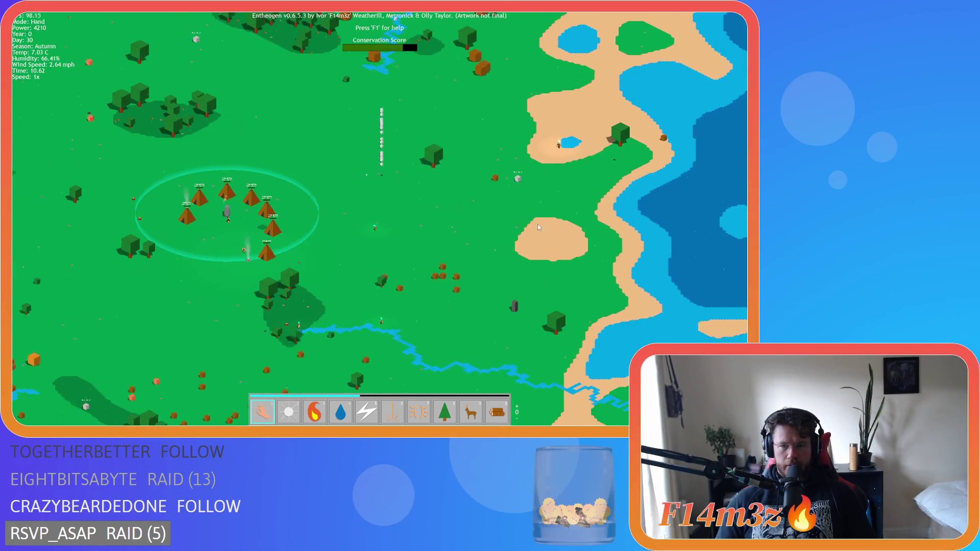
{"action": "scroll", "coordinate": [439, 161], "scroll_direction": "up", "scroll_amount": 8}
{"action": "scroll", "coordinate": [439, 160], "scroll_direction": "down", "scroll_amount": 3}
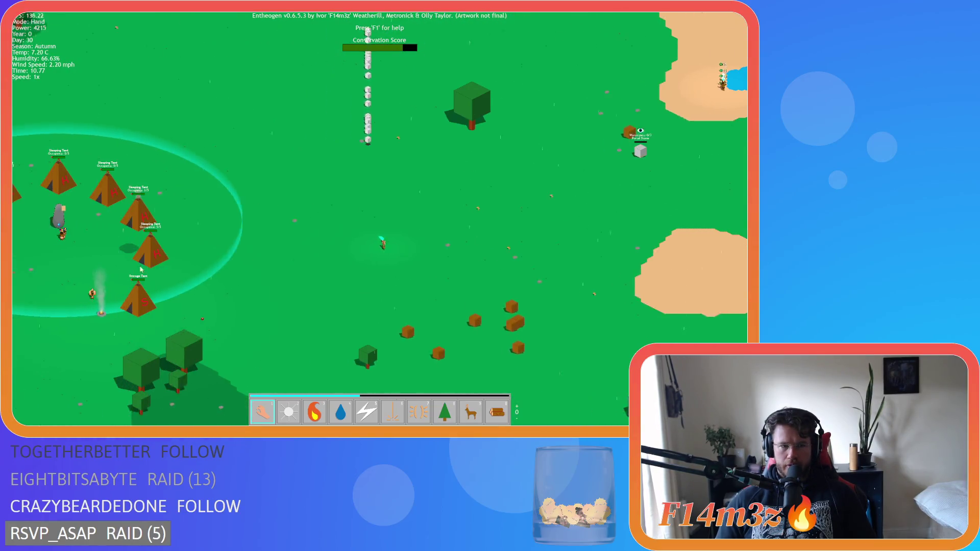
{"action": "key", "text": "d"}
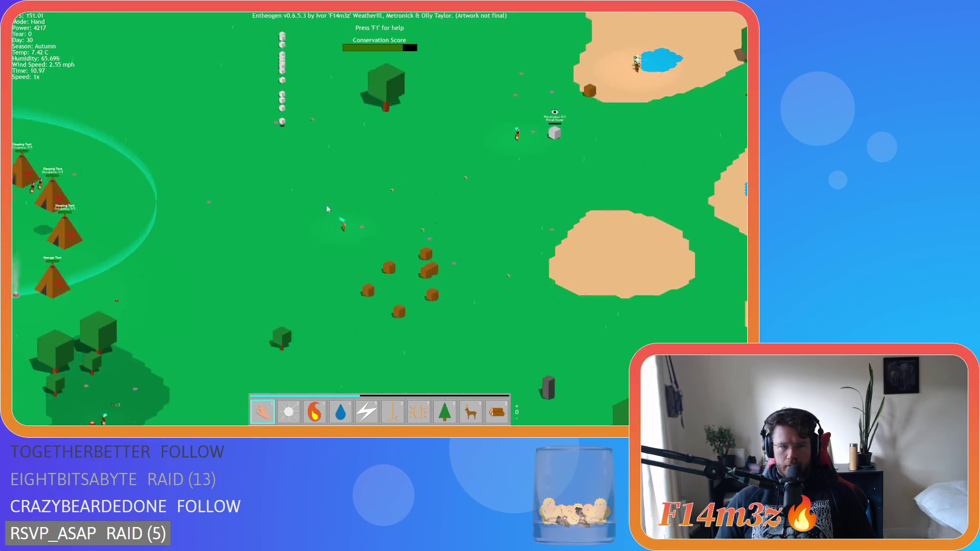
{"action": "key", "text": "a"}
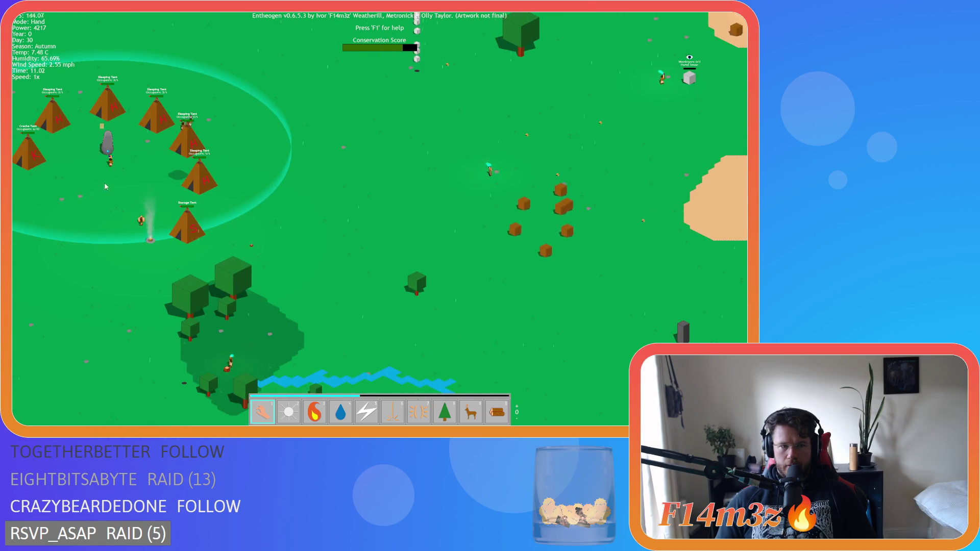
{"action": "key", "text": "d"}
{"action": "key", "text": "w"}
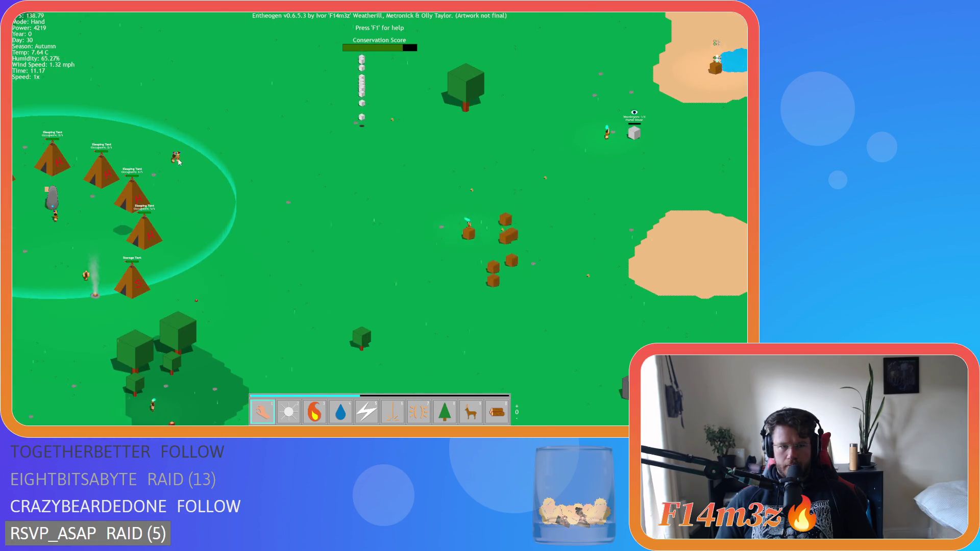
{"action": "key", "text": "d"}
{"action": "key", "text": "w"}
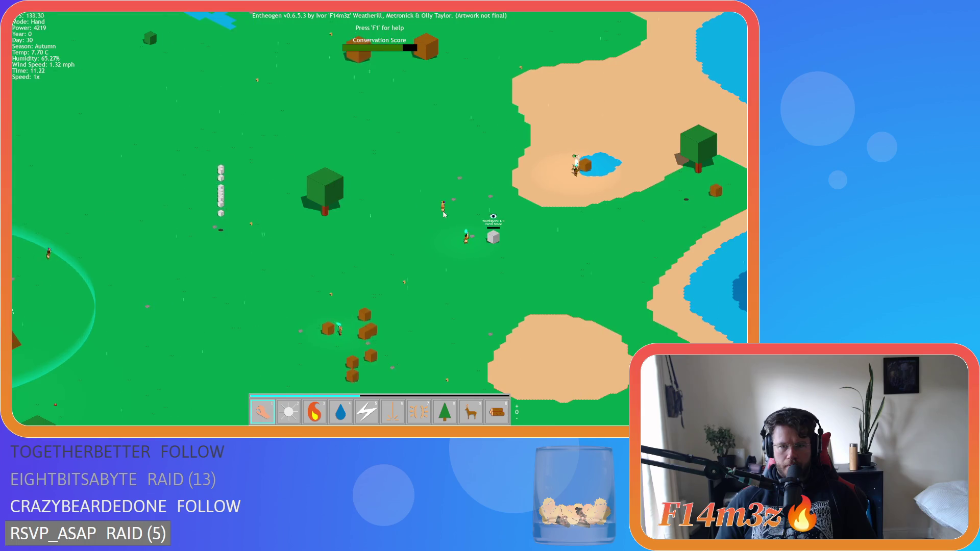
{"action": "key", "text": "a"}
{"action": "key", "text": "s"}
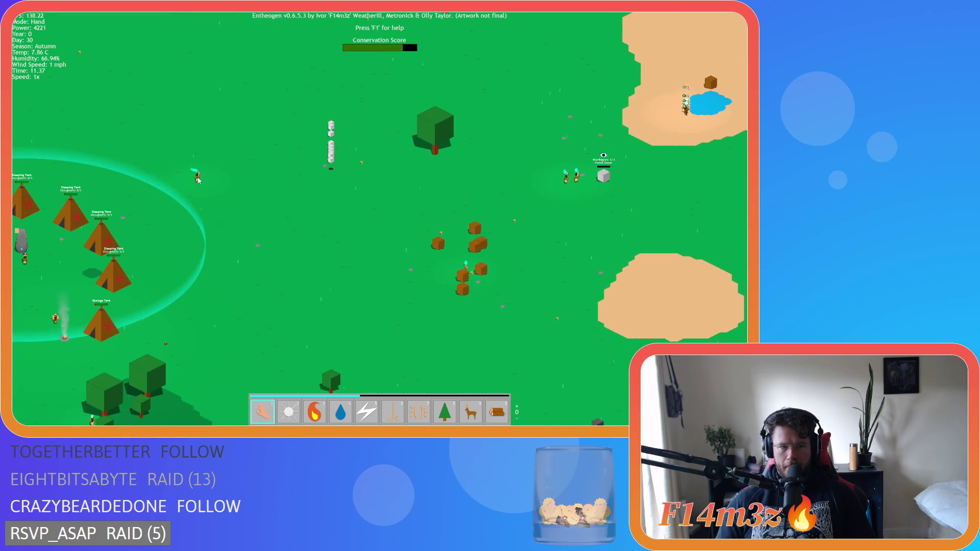
{"action": "key", "text": "d"}
{"action": "key", "text": "w"}
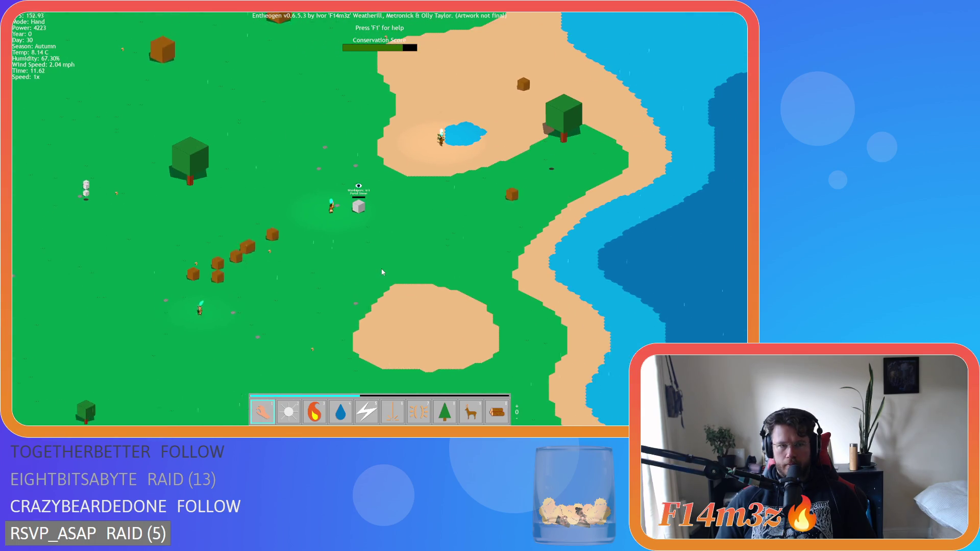
{"action": "key", "text": "a"}
{"action": "key", "text": "s"}
{"action": "key", "text": "w"}
{"action": "key", "text": "a"}
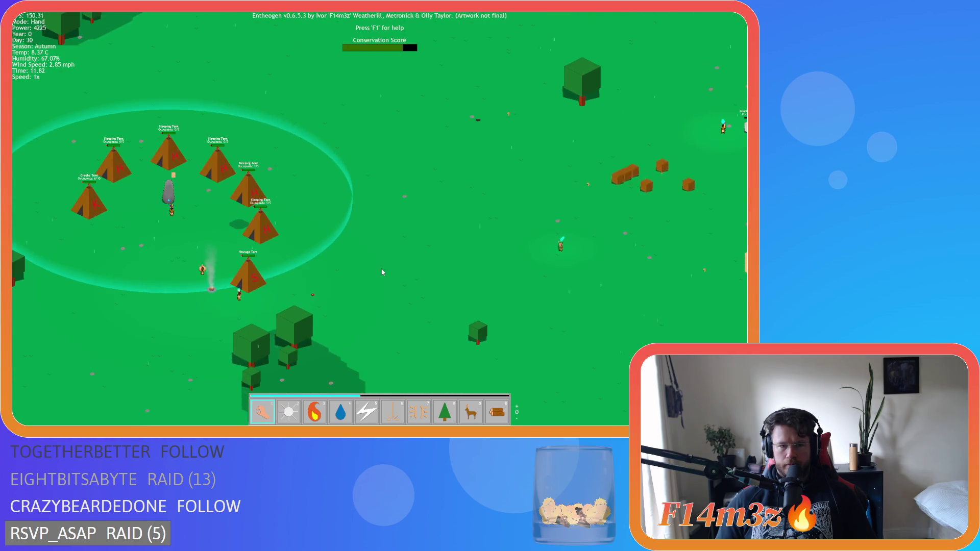
{"action": "key", "text": "d"}
Survey the wider map, then zoom back in on the tent camp ring.
{"action": "scroll", "coordinate": [382, 272], "scroll_direction": "down", "scroll_amount": 5}
{"action": "scroll", "coordinate": [382, 272], "scroll_direction": "up", "scroll_amount": 2}
{"action": "key", "text": "w"}
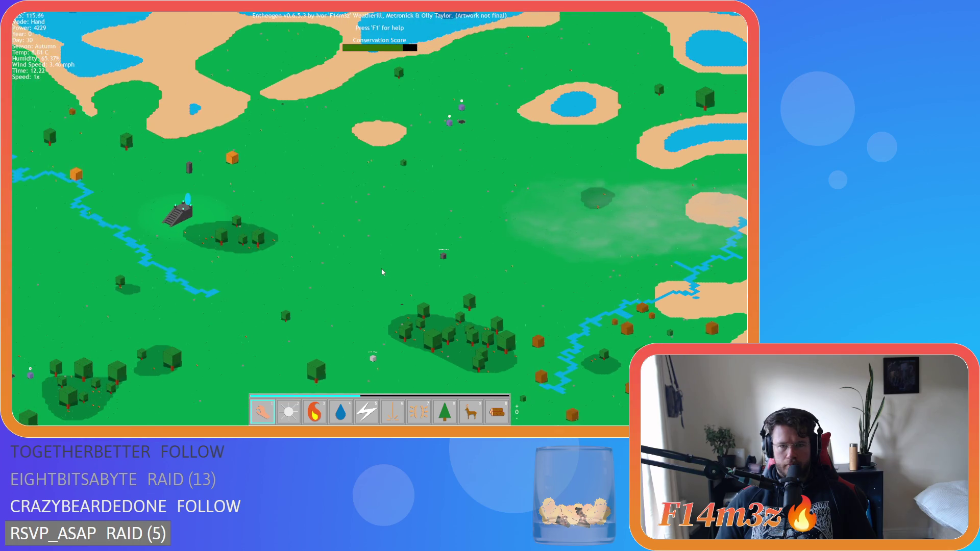
{"action": "key", "text": "s"}
{"action": "scroll", "coordinate": [382, 272], "scroll_direction": "up", "scroll_amount": 3}
{"action": "key", "text": "d"}
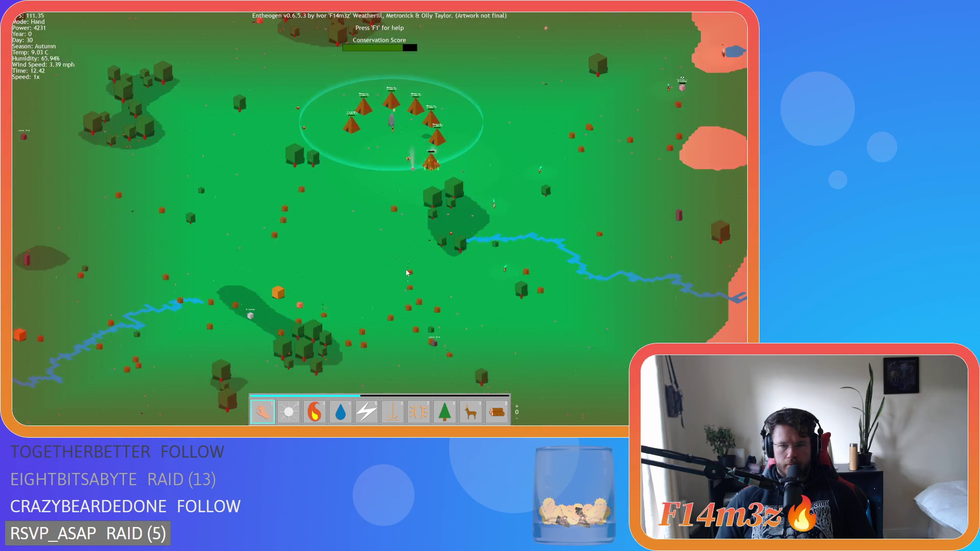
Douse the burning Storage Tent with the water power, then return to the hand power.
{"action": "key", "text": "d"}
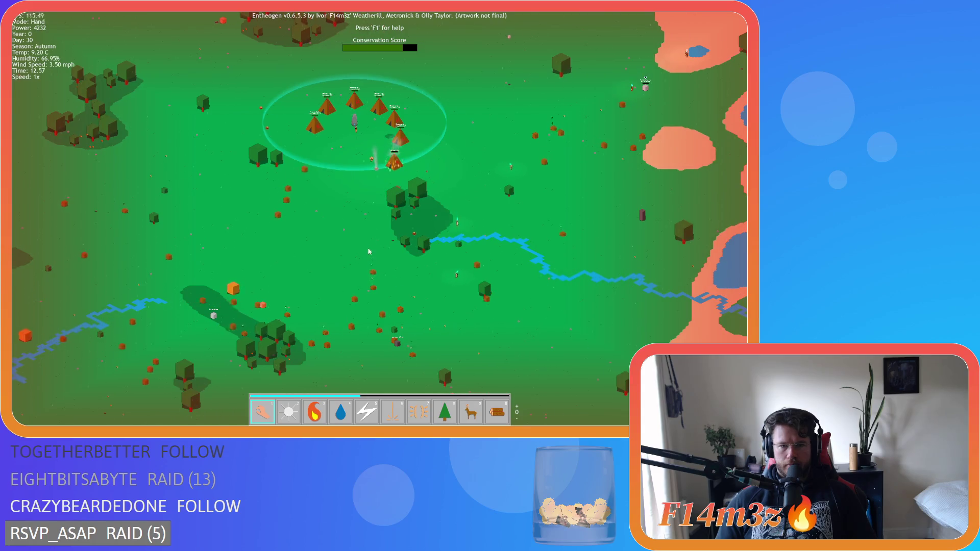
{"action": "scroll", "coordinate": [369, 251], "scroll_direction": "up", "scroll_amount": 5}
{"action": "key", "text": "4"}
{"action": "left_click", "coordinate": [451, 294]}
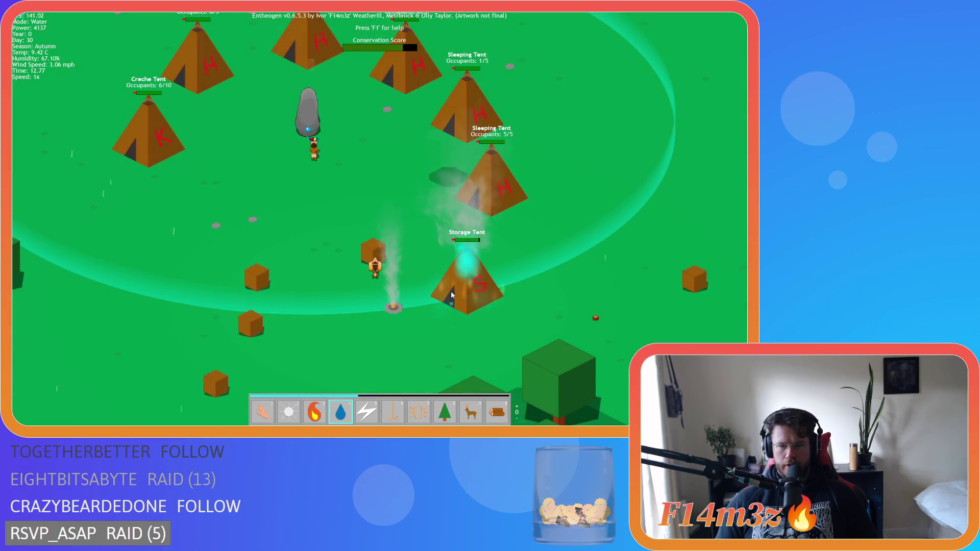
{"action": "key", "text": "1"}
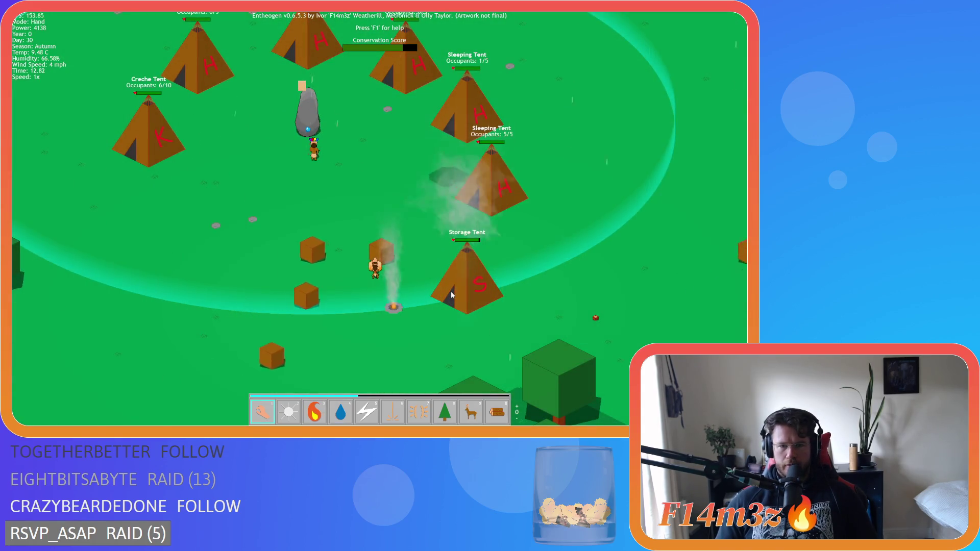
Pan over the sand and water toward the workers at the Portal Stone.
{"action": "scroll", "coordinate": [451, 294], "scroll_direction": "down", "scroll_amount": 5}
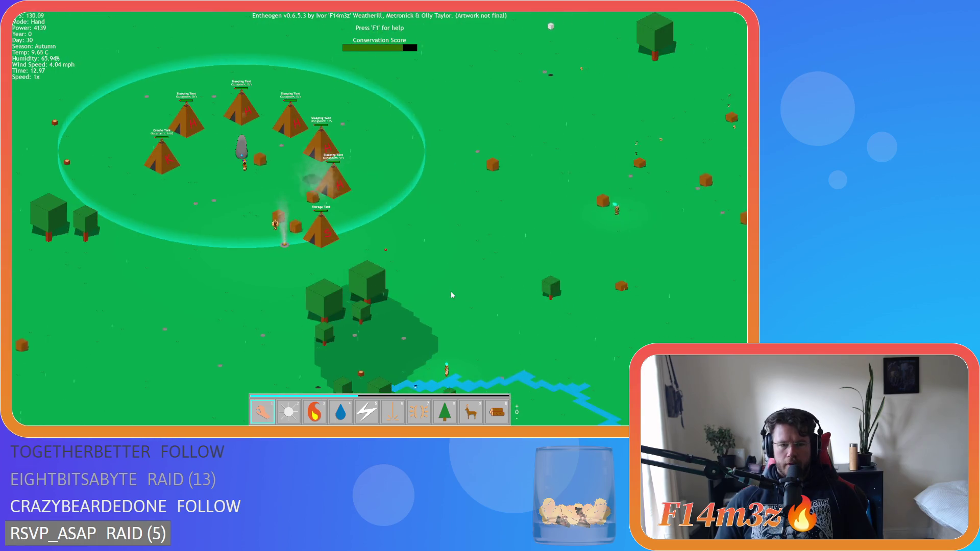
{"action": "key", "text": "w"}
{"action": "key", "text": "d"}
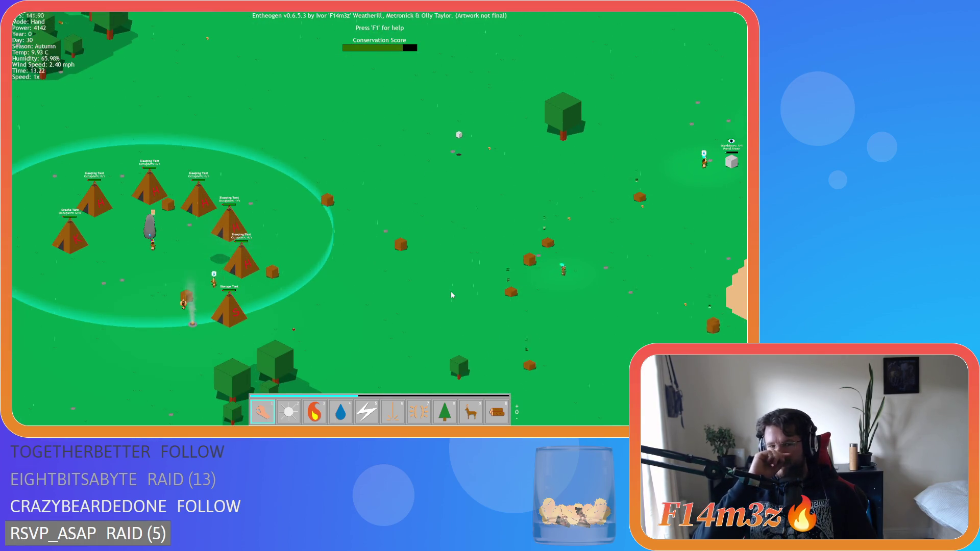
{"action": "key", "text": "d"}
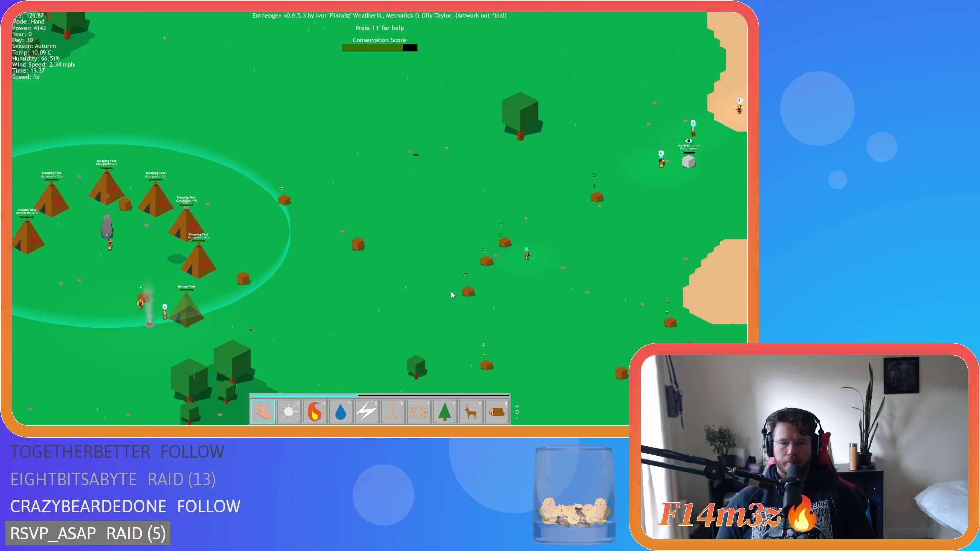
{"action": "key", "text": "d"}
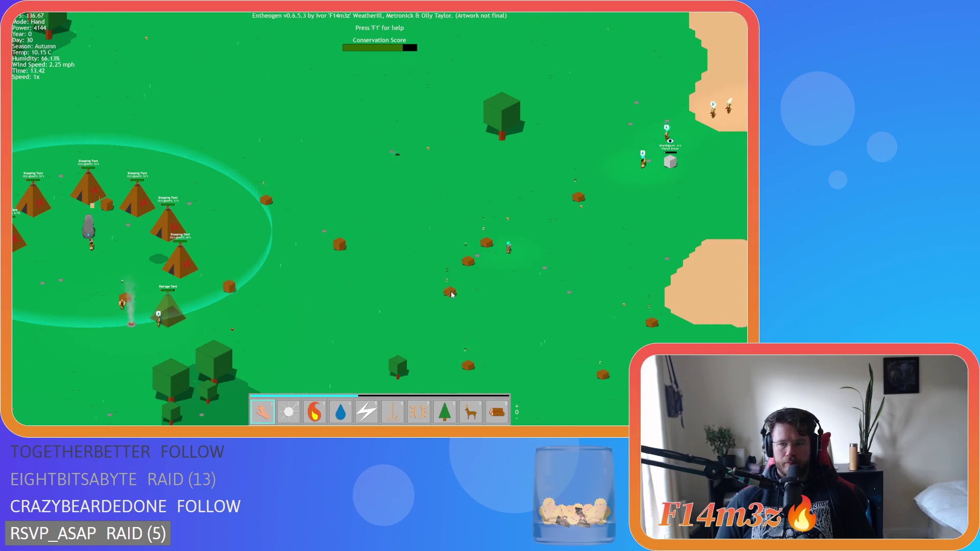
{"action": "key", "text": "w"}
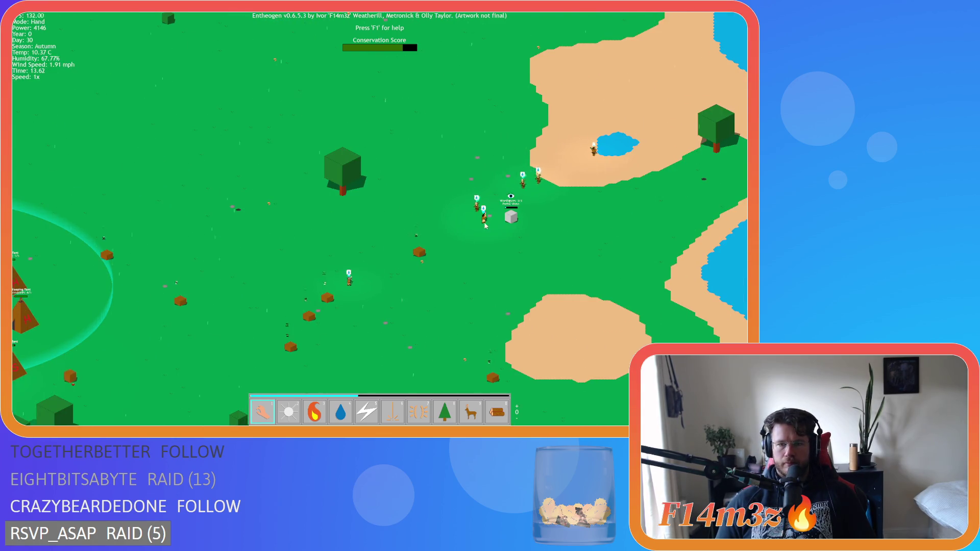
{"action": "key", "text": "space"}
{"action": "key", "text": "d"}
{"action": "key", "text": "w"}
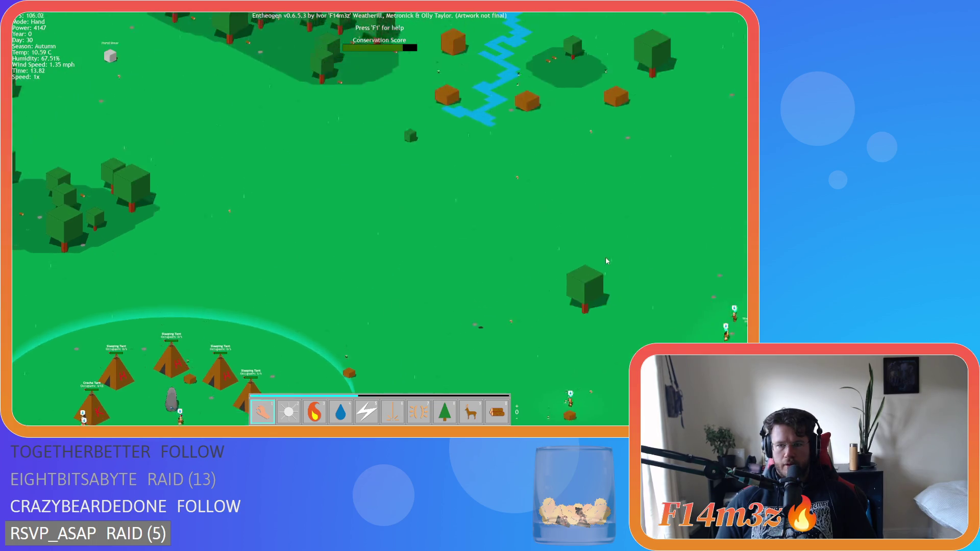
{"action": "key", "text": "d"}
{"action": "scroll", "coordinate": [484, 319], "scroll_direction": "up", "scroll_amount": 3}
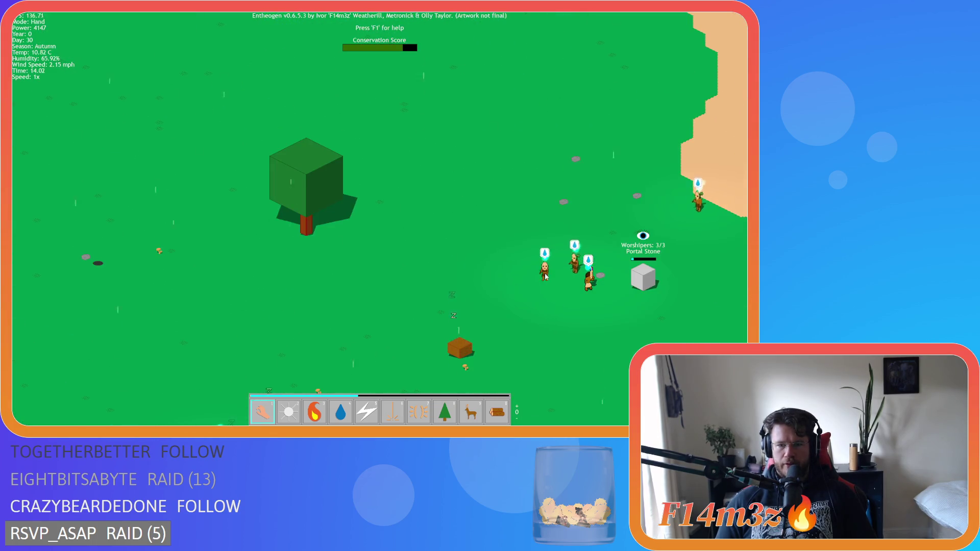
Recentre the view on the tent camp after glancing across the map.
{"action": "key", "text": "space"}
{"action": "key", "text": "d"}
{"action": "key", "text": "s"}
{"action": "scroll", "coordinate": [479, 293], "scroll_direction": "up", "scroll_amount": 2}
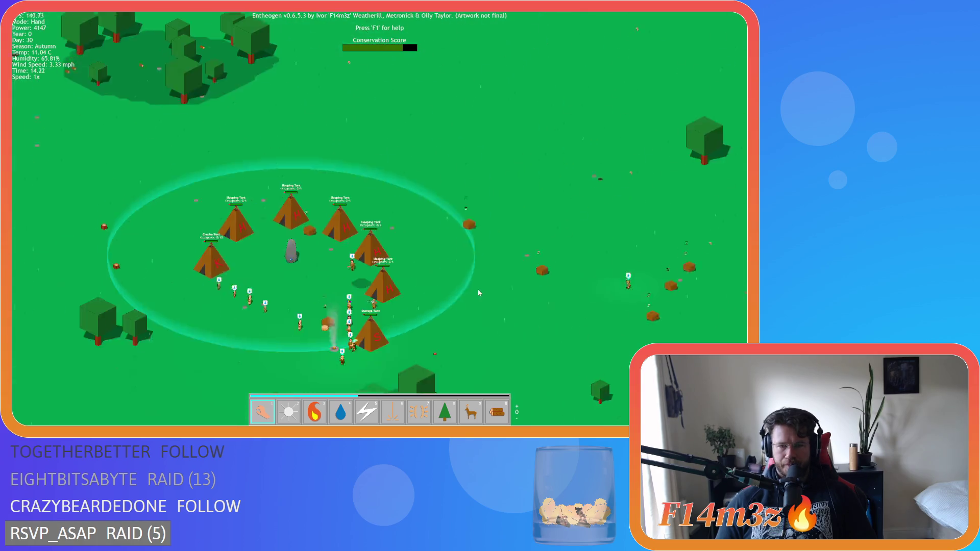
{"action": "scroll", "coordinate": [479, 293], "scroll_direction": "down", "scroll_amount": 4}
{"action": "scroll", "coordinate": [581, 286], "scroll_direction": "up", "scroll_amount": 2}
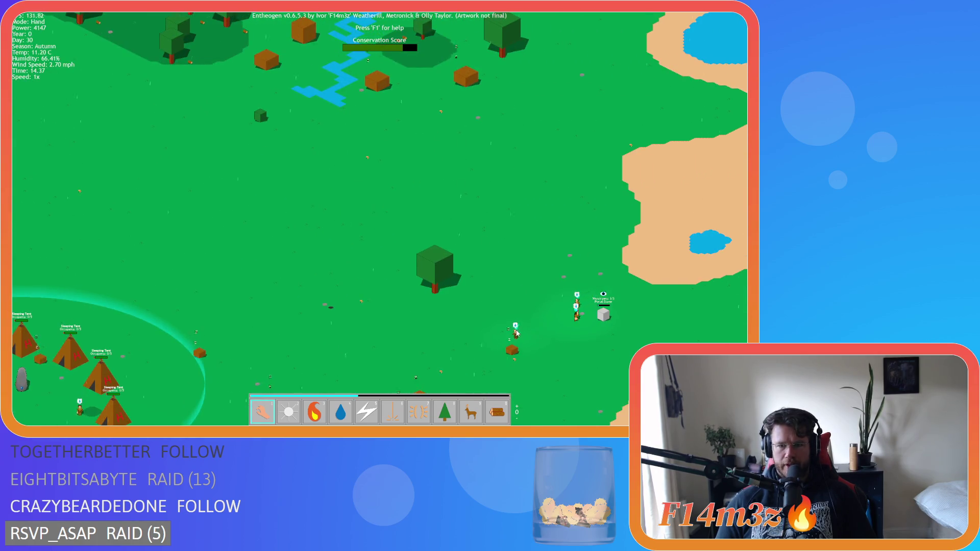
{"action": "key", "text": "space"}
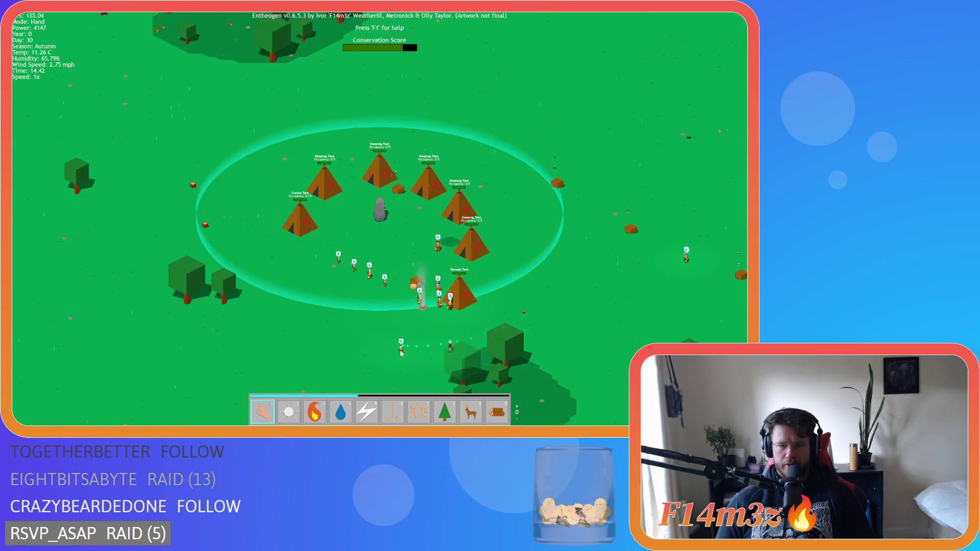
{"action": "scroll", "coordinate": [438, 323], "scroll_direction": "down", "scroll_amount": 2}
{"action": "key", "text": "w"}
{"action": "key", "text": "d"}
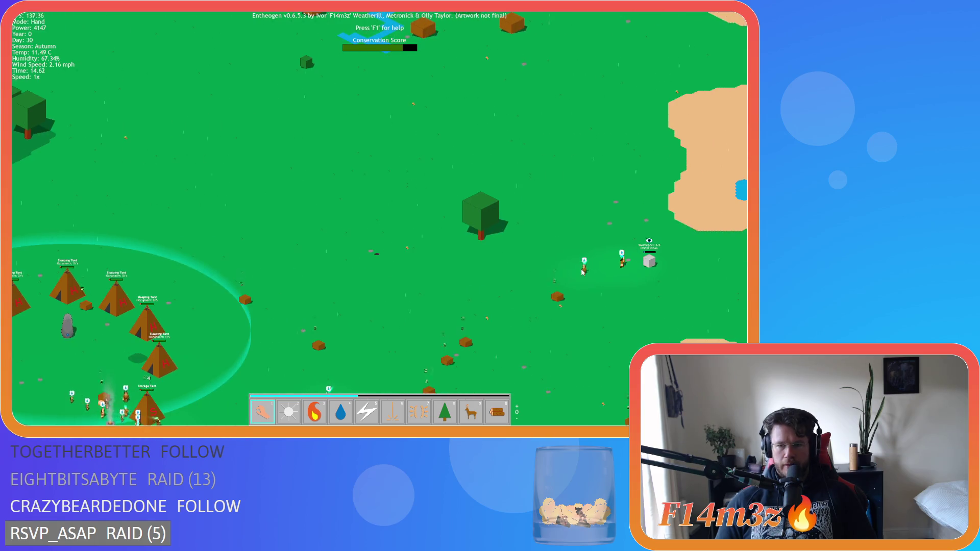
{"action": "key", "text": "space"}
Look between the river, Portal Stone and lakes, ending back on the tent camp.
{"action": "key", "text": "s"}
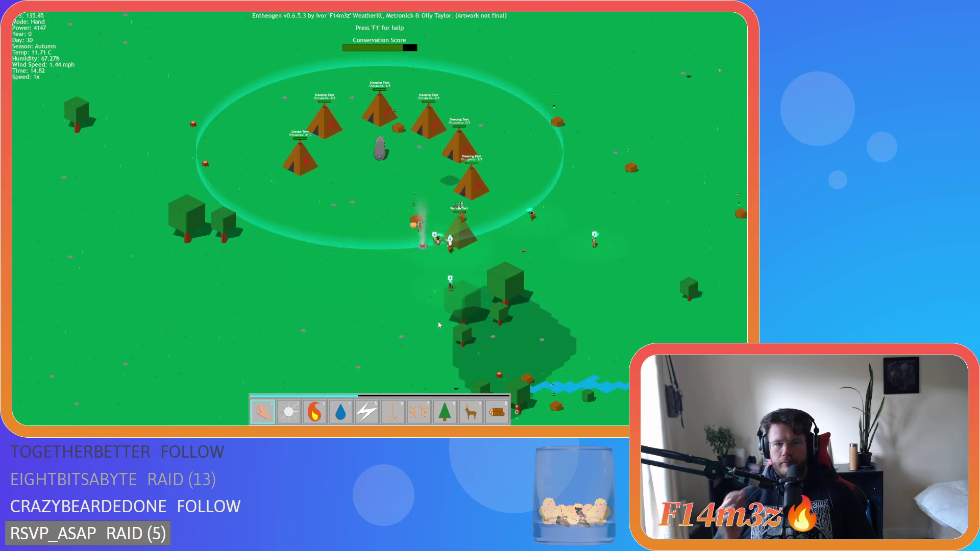
{"action": "key", "text": "d"}
{"action": "key", "text": "w"}
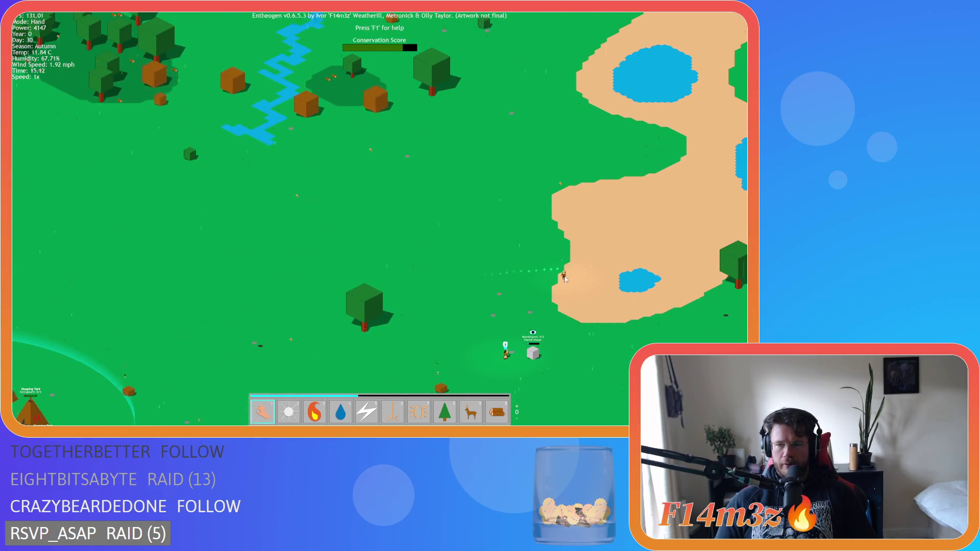
{"action": "key", "text": "a"}
{"action": "key", "text": "s"}
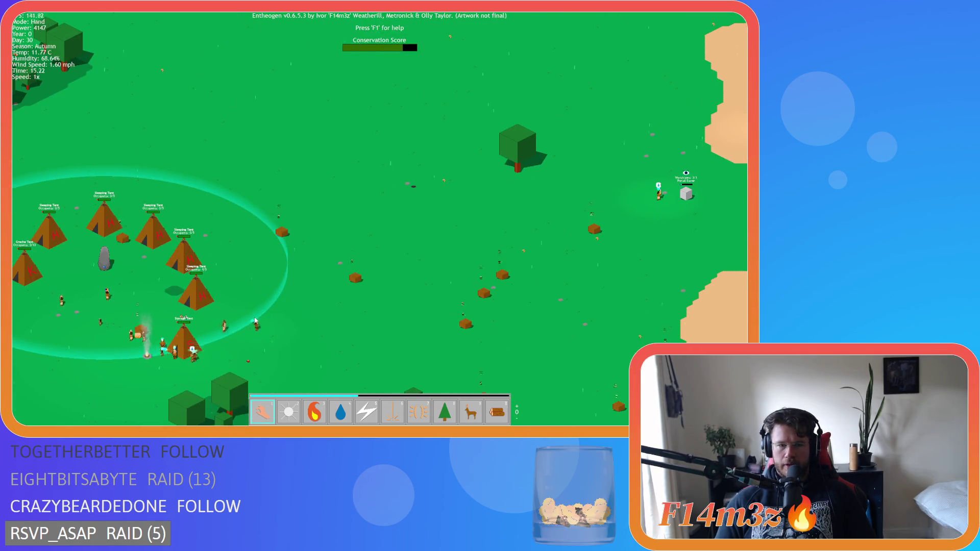
{"action": "key", "text": "d"}
{"action": "key", "text": "w"}
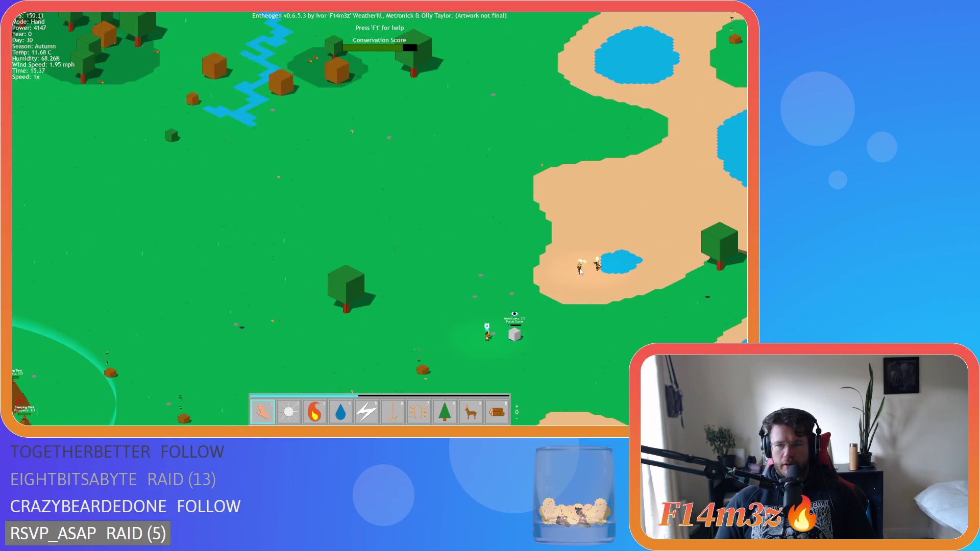
{"action": "key", "text": "a"}
{"action": "key", "text": "s"}
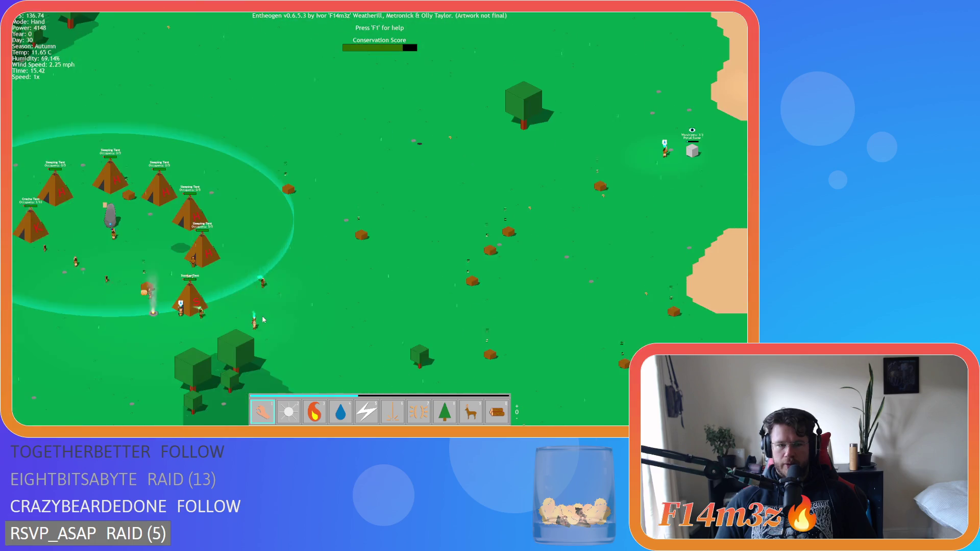
{"action": "key", "text": "d"}
{"action": "key", "text": "w"}
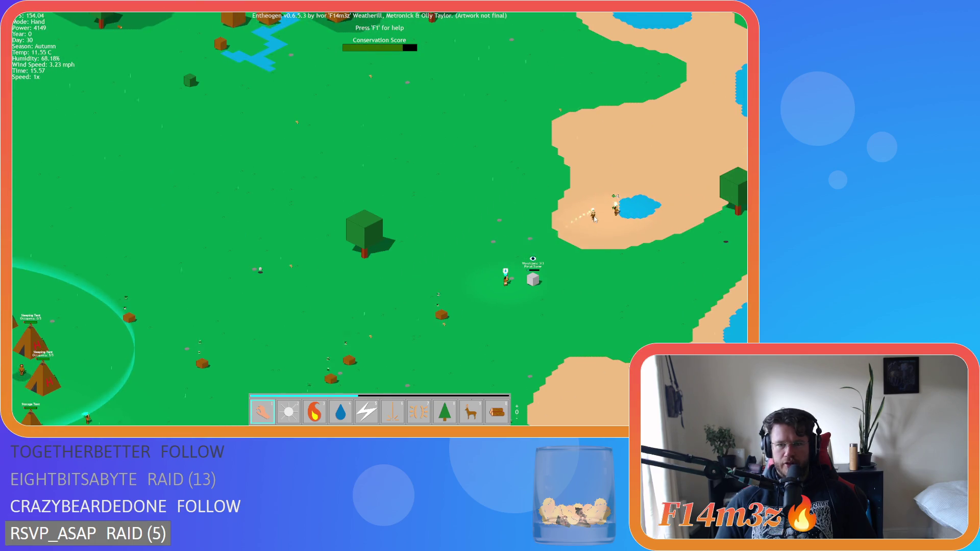
{"action": "key", "text": "a"}
{"action": "key", "text": "s"}
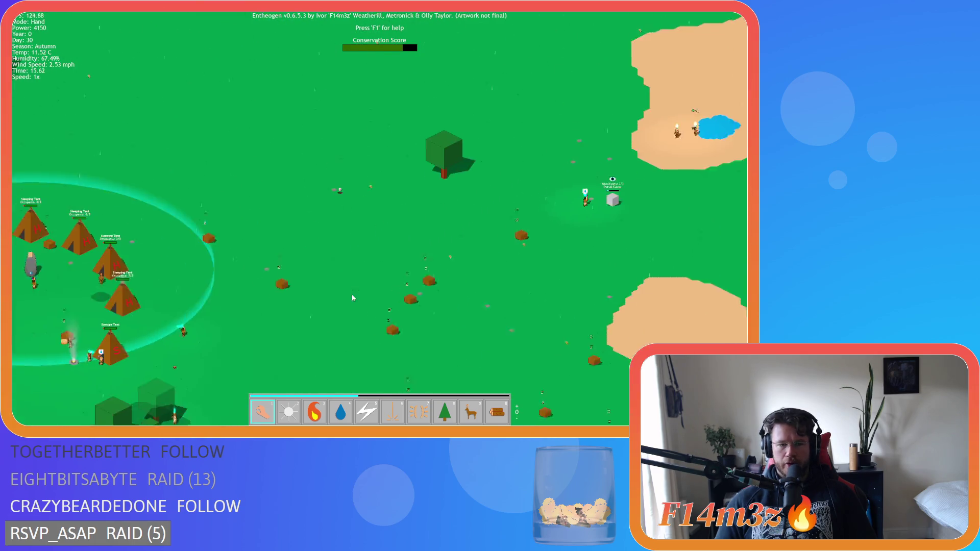
{"action": "key", "text": "d"}
{"action": "key", "text": "w"}
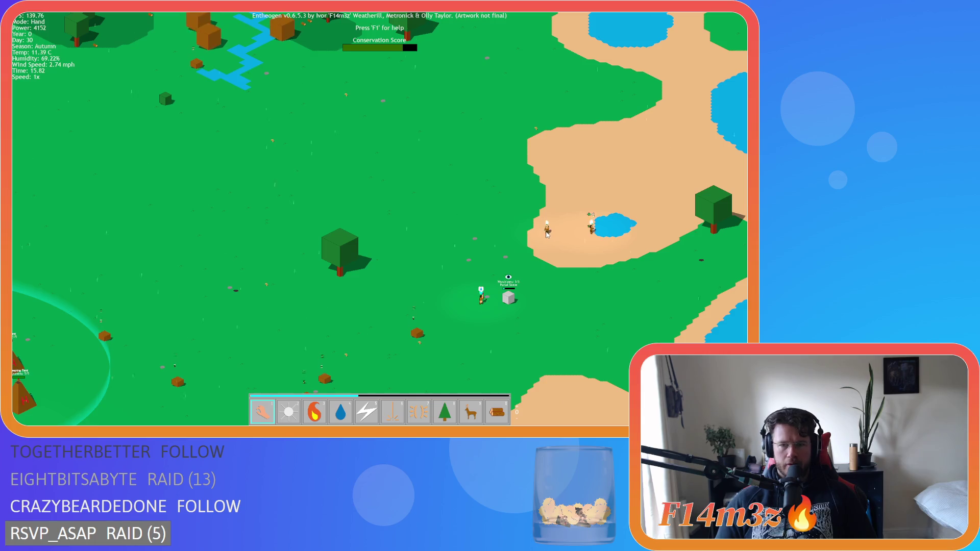
{"action": "key", "text": "a"}
{"action": "key", "text": "s"}
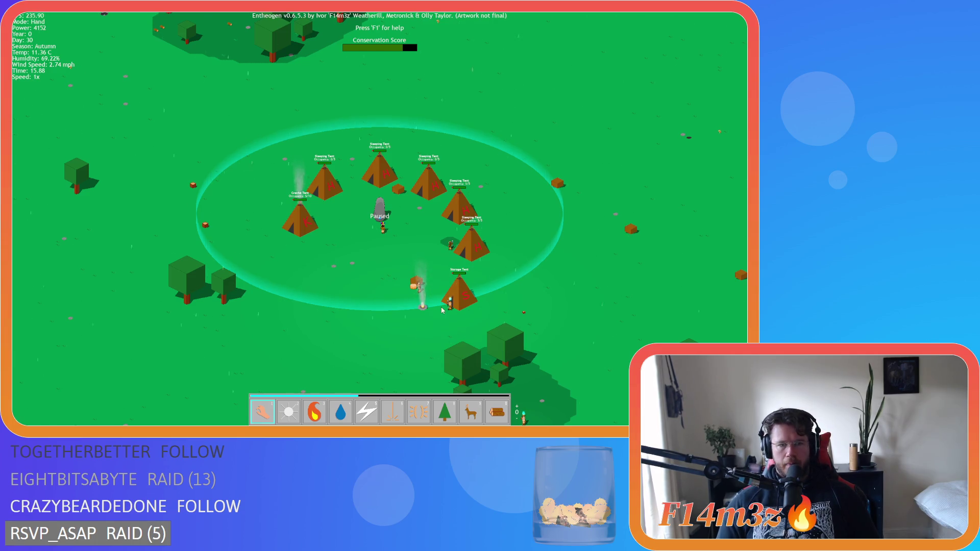
Zoom out over the island and back in, centring the sandy pond with the water-gathering villager.
{"action": "scroll", "coordinate": [535, 253], "scroll_direction": "down", "scroll_amount": 2}
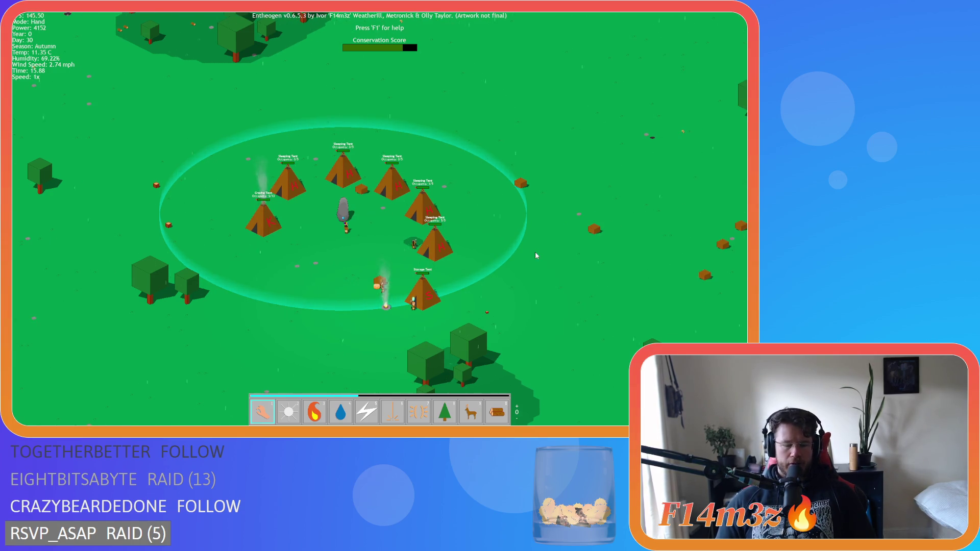
{"action": "scroll", "coordinate": [531, 251], "scroll_direction": "down", "scroll_amount": 5}
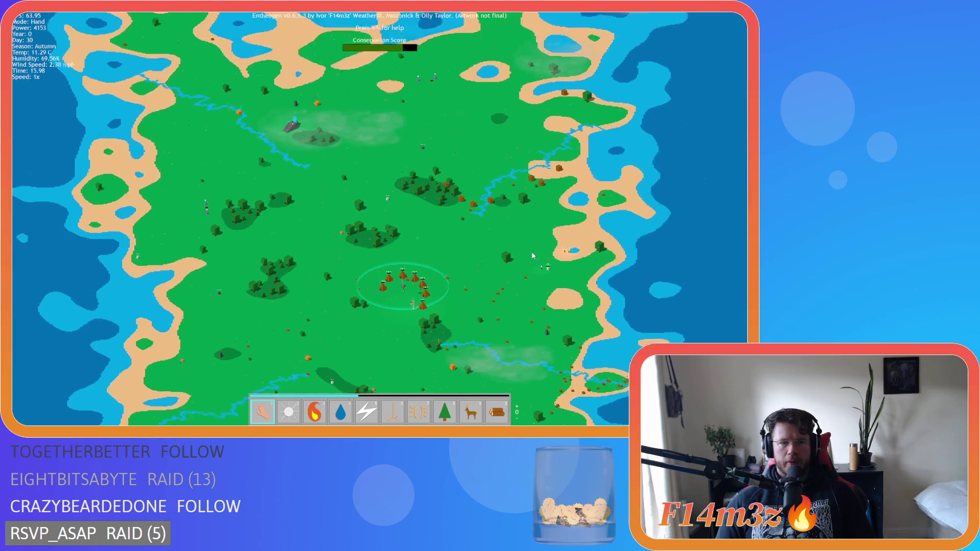
{"action": "scroll", "coordinate": [532, 251], "scroll_direction": "up", "scroll_amount": 6}
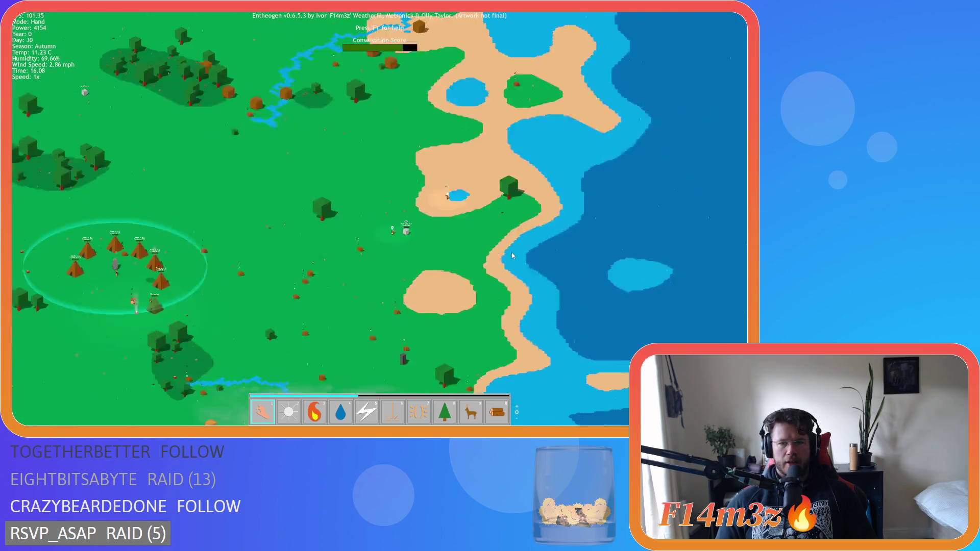
{"action": "key", "text": "w+d"}
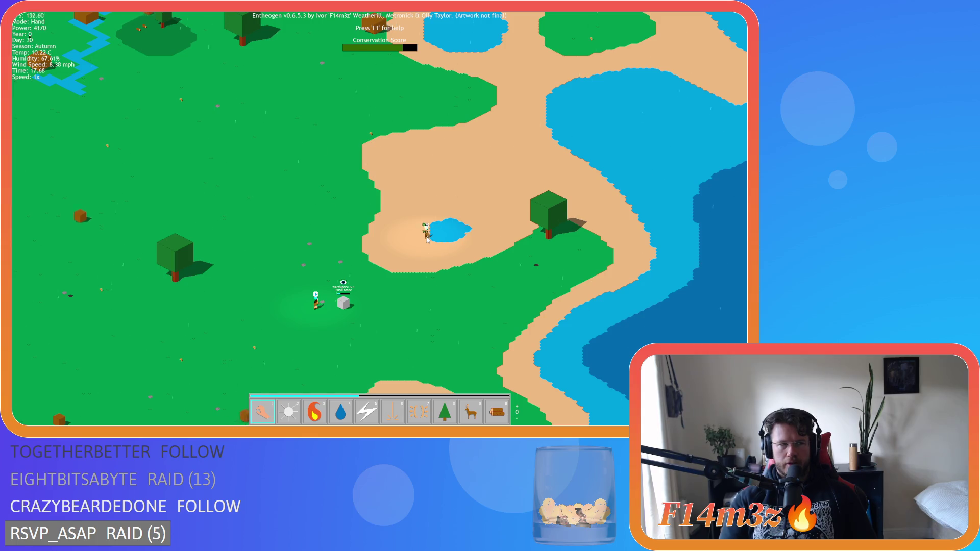
Zoom in and out, repeatedly jumping the view back to the whole tent village with Home.
{"action": "scroll", "coordinate": [427, 239], "scroll_direction": "down", "scroll_amount": 2}
{"action": "scroll", "coordinate": [375, 241], "scroll_direction": "up", "scroll_amount": 3}
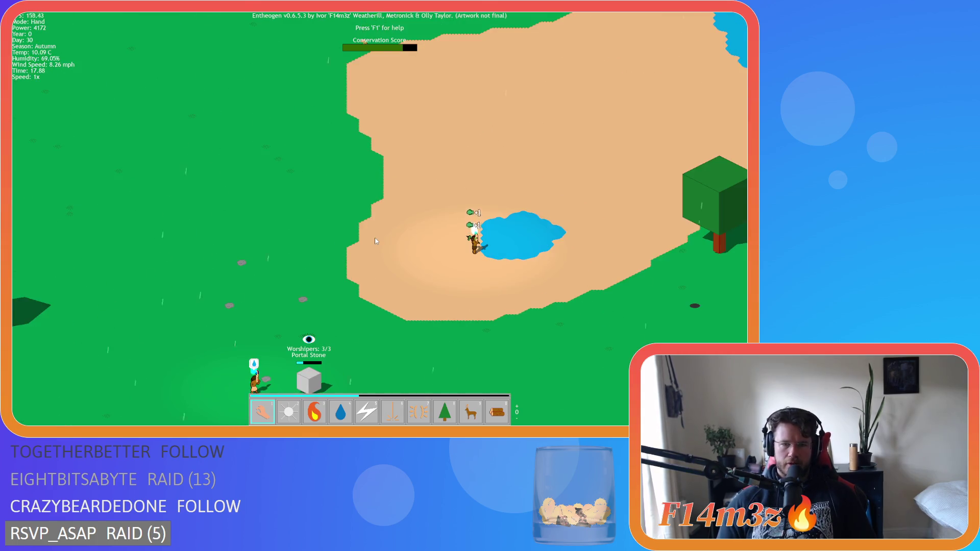
{"action": "scroll", "coordinate": [376, 241], "scroll_direction": "down", "scroll_amount": 1}
{"action": "scroll", "coordinate": [375, 237], "scroll_direction": "up", "scroll_amount": 5}
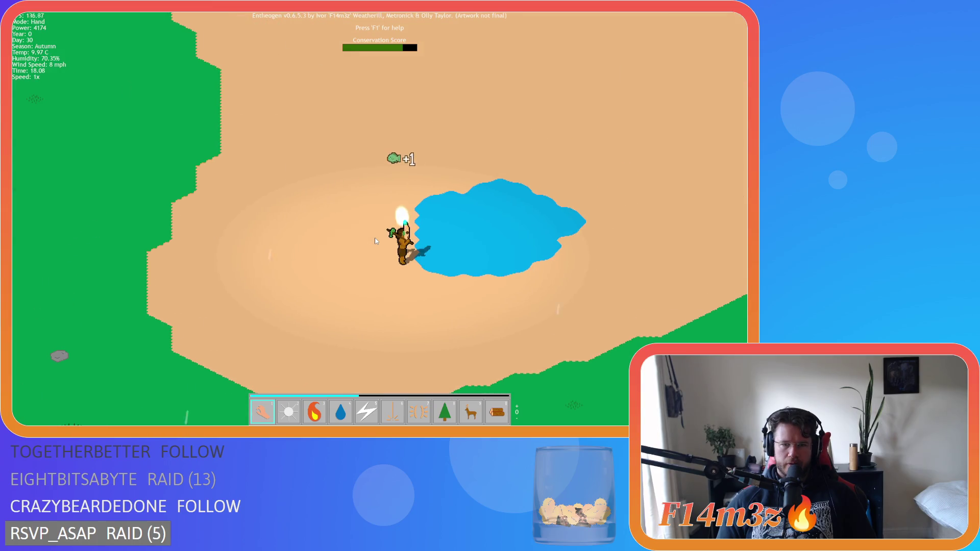
{"action": "scroll", "coordinate": [317, 222], "scroll_direction": "down", "scroll_amount": 3}
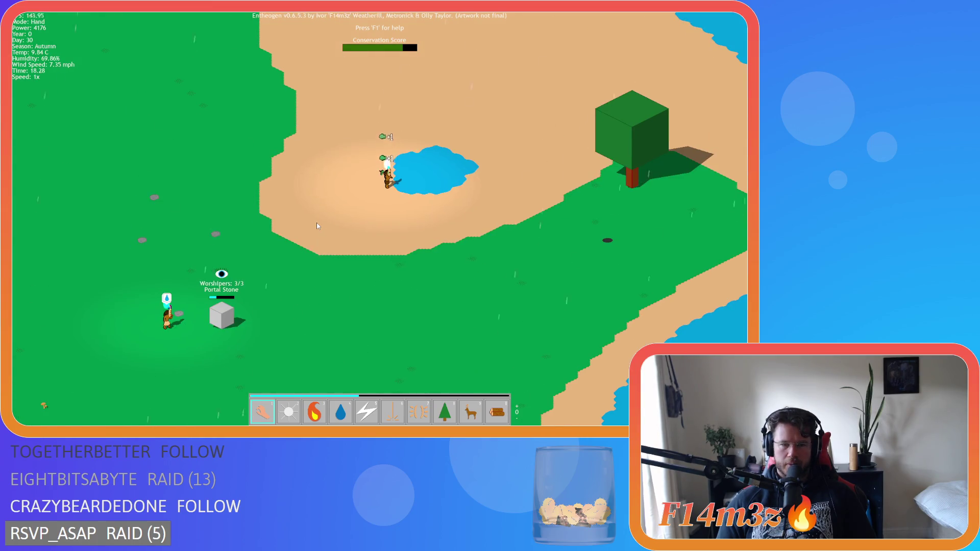
{"action": "scroll", "coordinate": [317, 222], "scroll_direction": "down", "scroll_amount": 3}
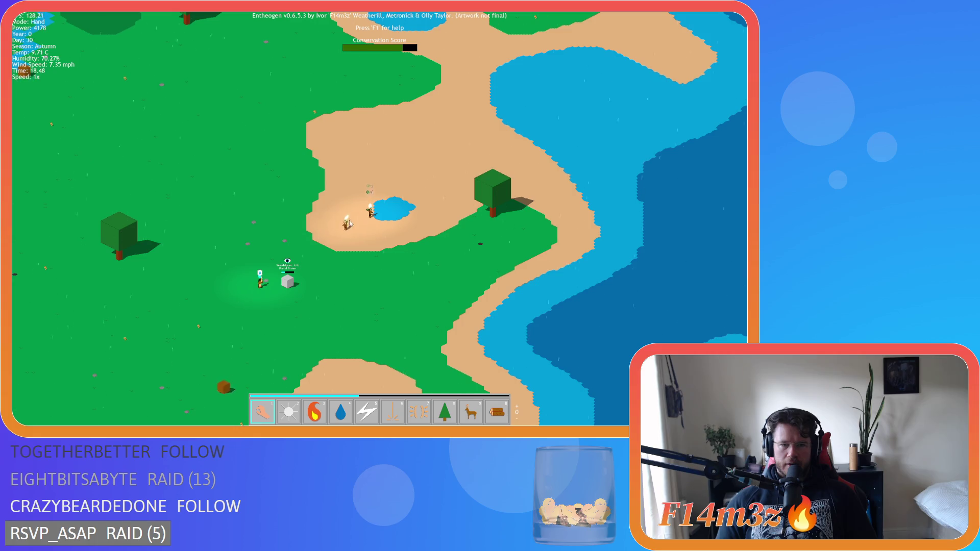
{"action": "key", "text": "Home"}
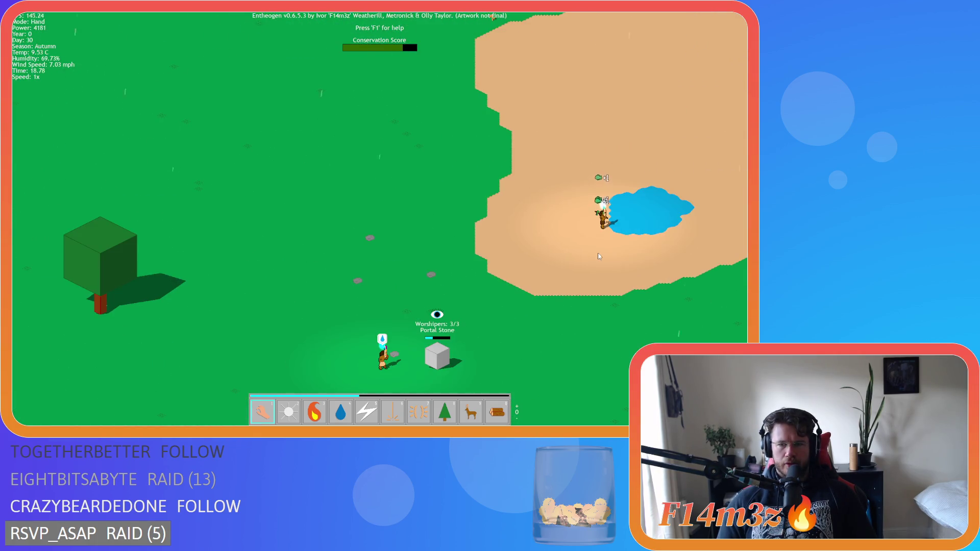
{"action": "scroll", "coordinate": [599, 256], "scroll_direction": "down", "scroll_amount": 3}
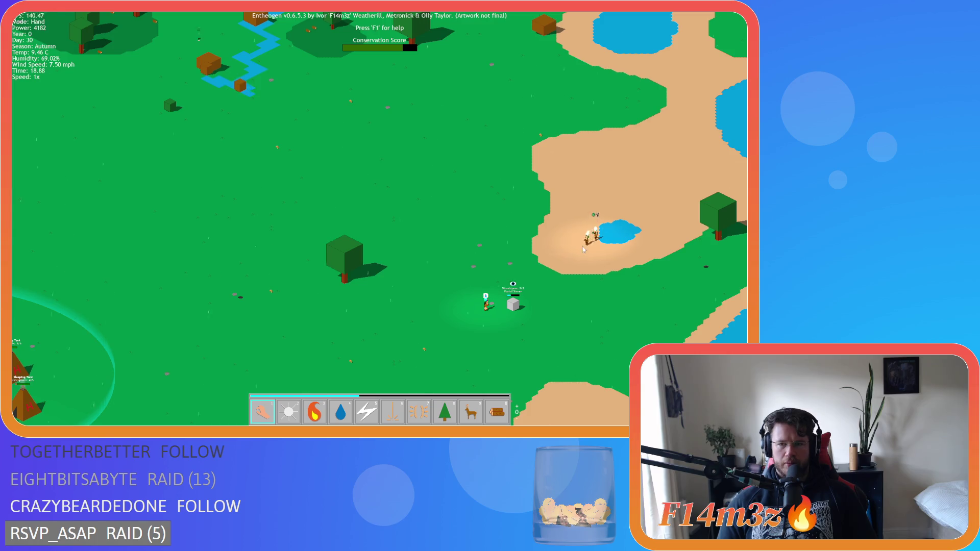
{"action": "key", "text": "Home"}
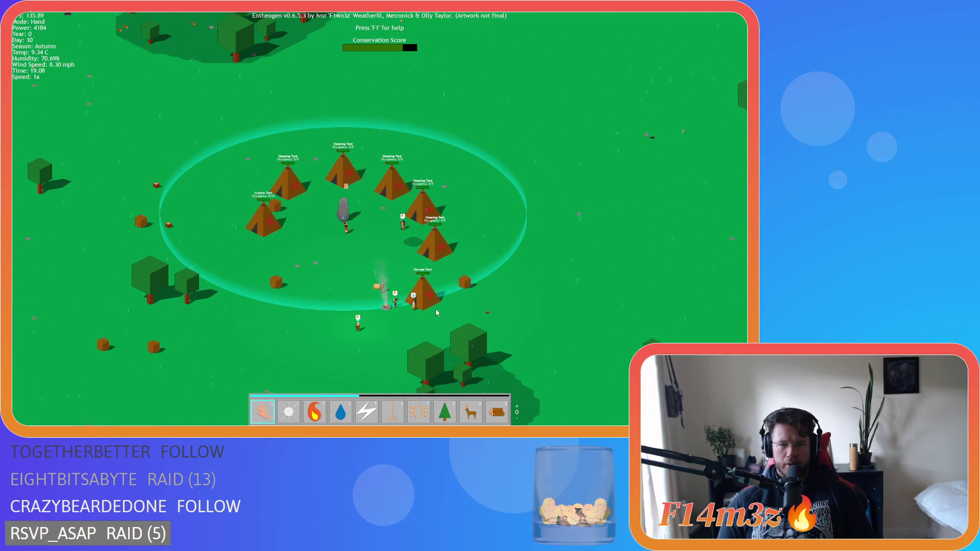
{"action": "key", "text": "Home"}
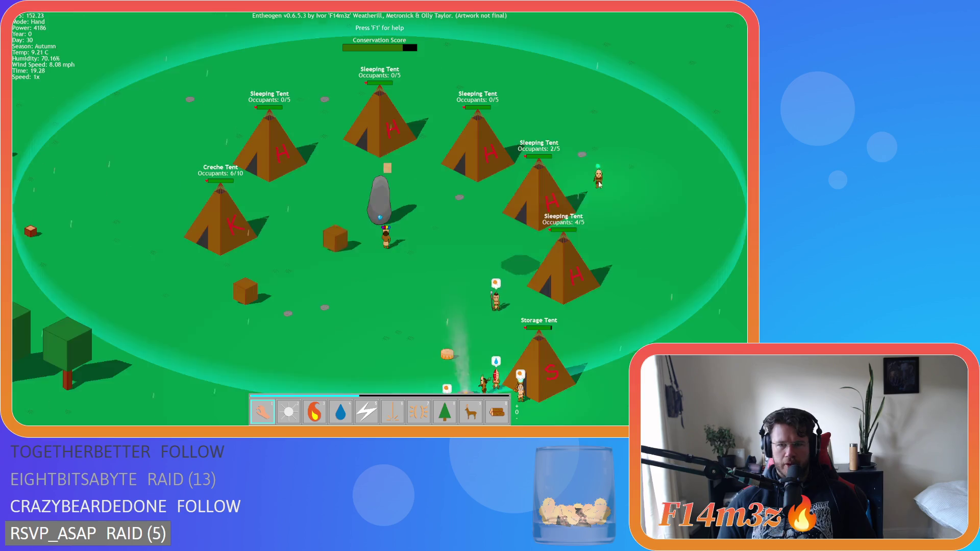
{"action": "scroll", "coordinate": [399, 292], "scroll_direction": "up", "scroll_amount": 3}
{"action": "scroll", "coordinate": [398, 292], "scroll_direction": "down", "scroll_amount": 3}
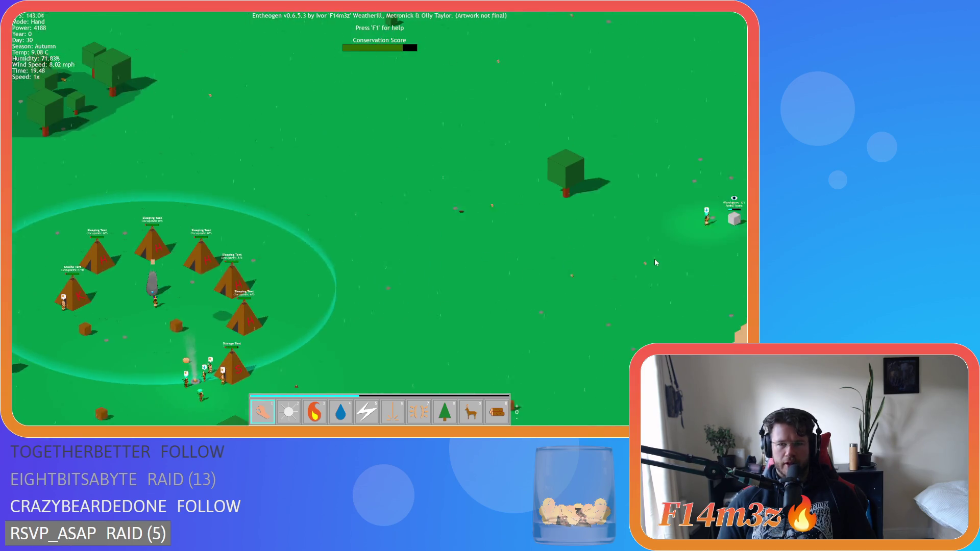
{"action": "key", "text": "Home"}
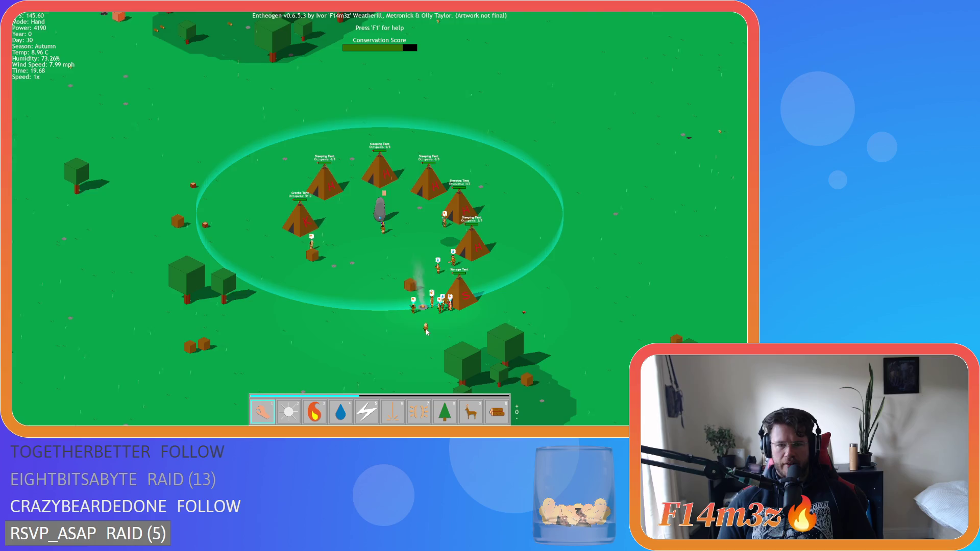
{"action": "scroll", "coordinate": [417, 287], "scroll_direction": "up", "scroll_amount": 5}
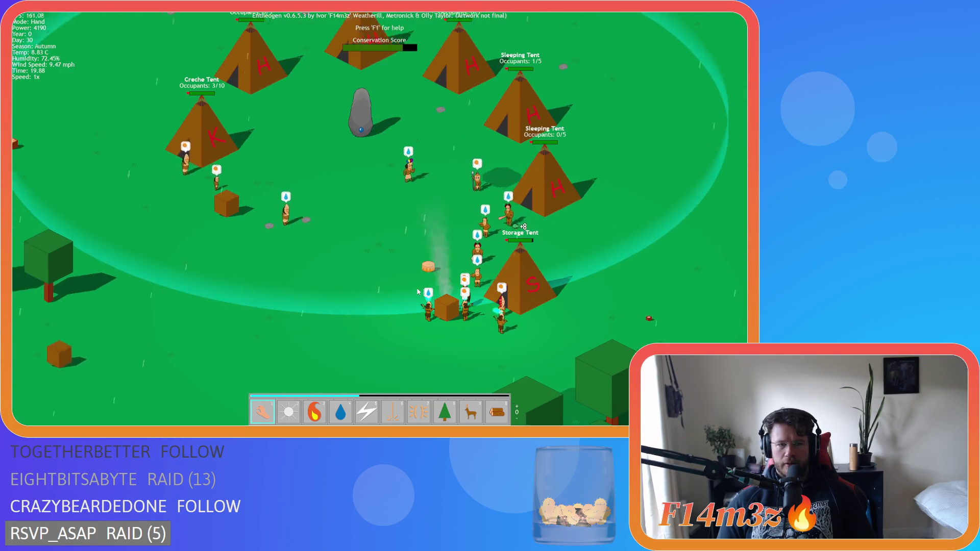
{"action": "scroll", "coordinate": [418, 292], "scroll_direction": "down", "scroll_amount": 5}
{"action": "scroll", "coordinate": [360, 265], "scroll_direction": "up", "scroll_amount": 5}
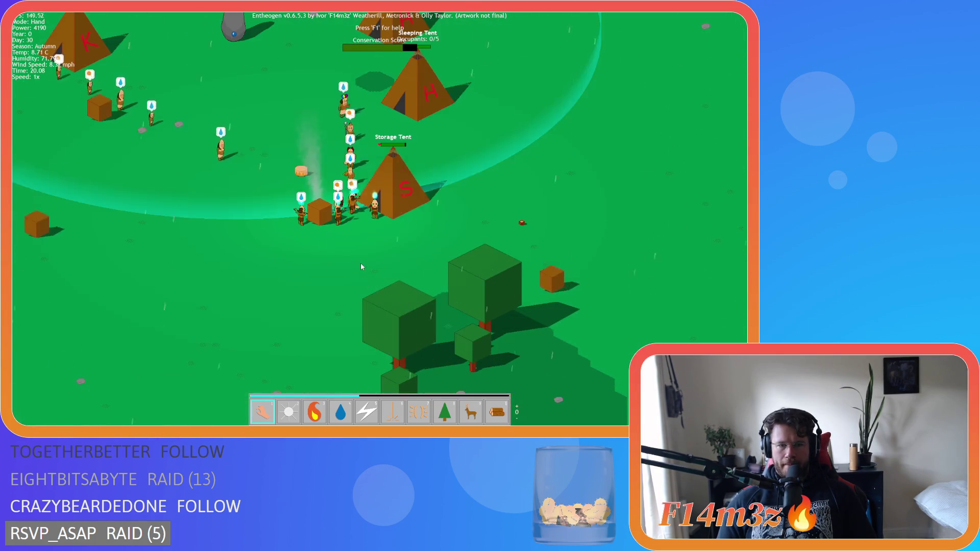
Check the camp's stored supplies in the inventory panel, then close it.
{"action": "key", "text": "Tab"}
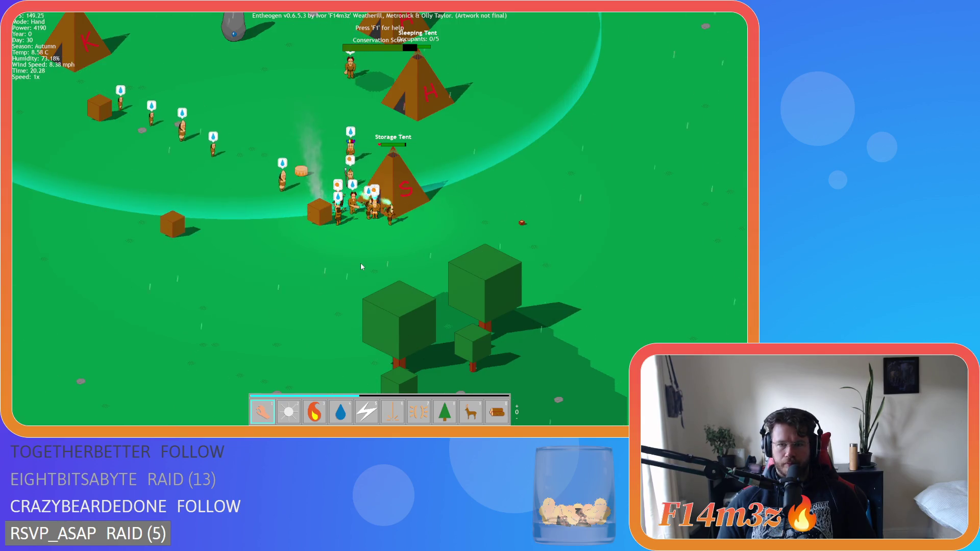
{"action": "key", "text": "Tab"}
{"action": "key", "text": "Tab"}
{"action": "scroll", "coordinate": [460, 207], "scroll_direction": "down", "scroll_amount": 5}
Look east to the pond and north to the forest, then centre the Storage Tent area.
{"action": "key", "text": "d"}
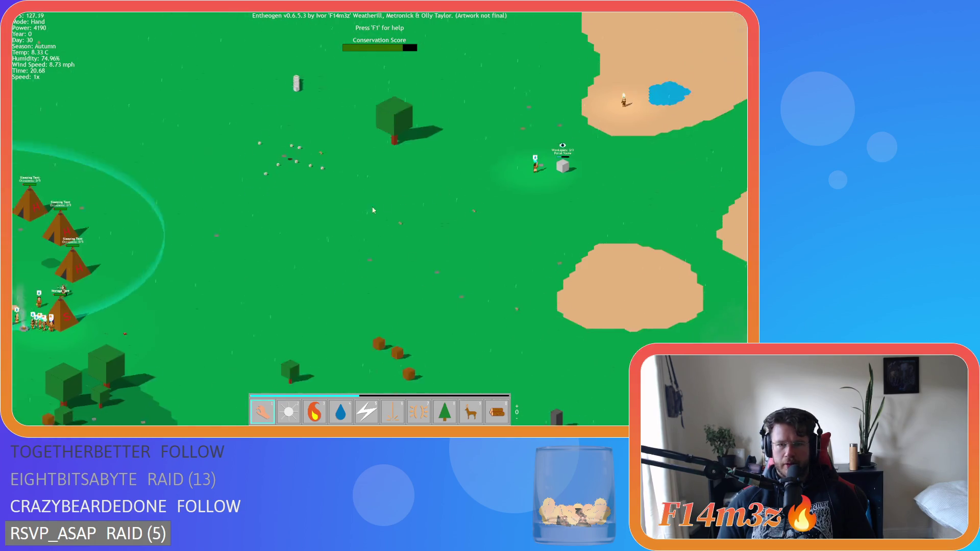
{"action": "key", "text": "a"}
{"action": "key", "text": "s"}
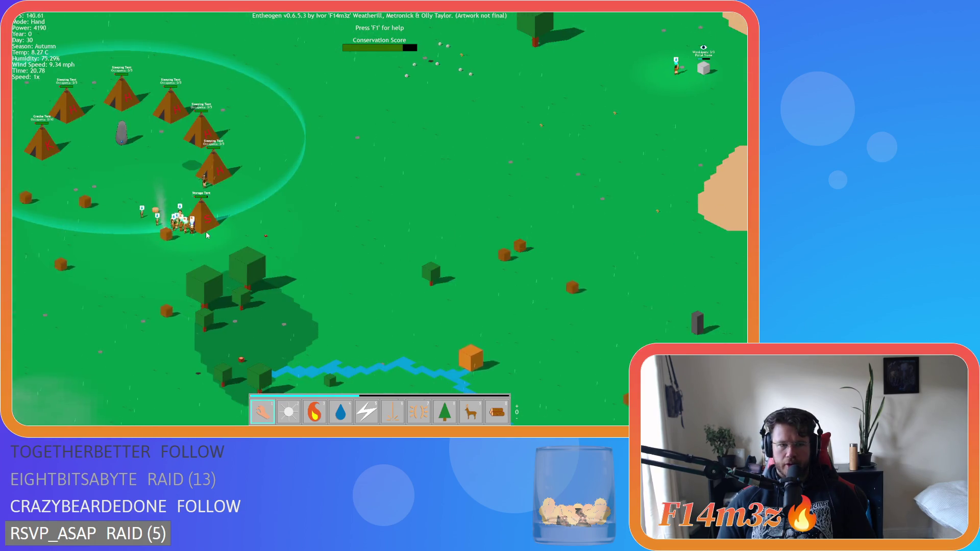
{"action": "key", "text": "a"}
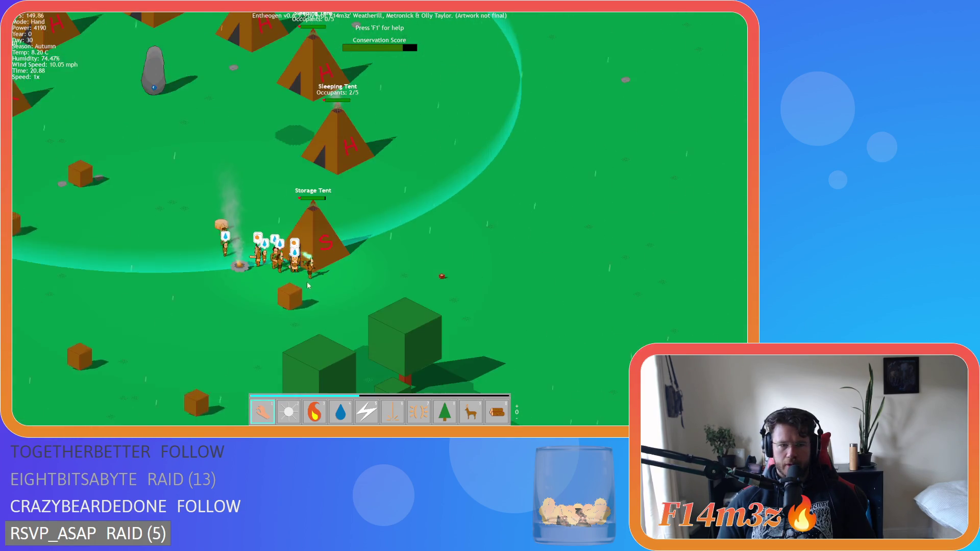
{"action": "key", "text": "w"}
{"action": "key", "text": "d"}
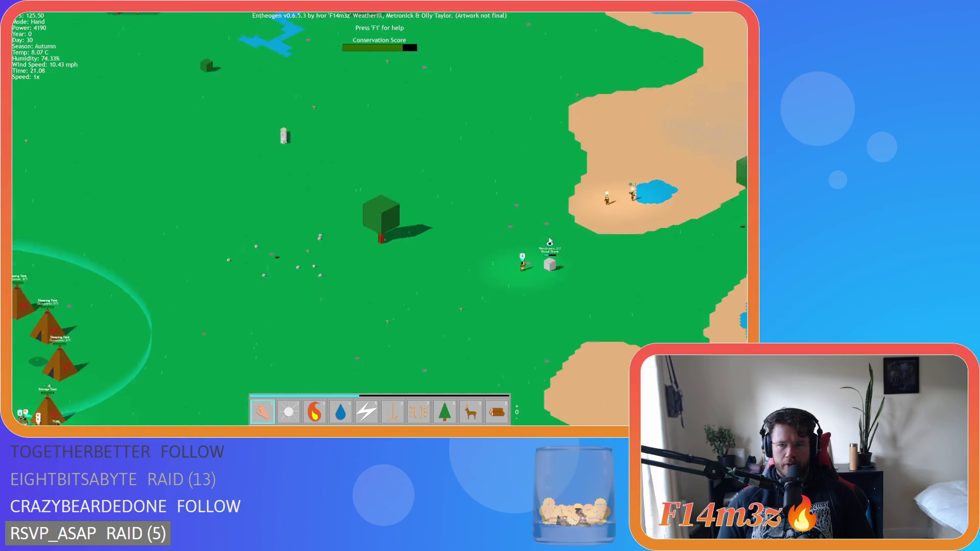
{"action": "key", "text": "s"}
{"action": "scroll", "coordinate": [323, 220], "scroll_direction": "up", "scroll_amount": 3}
{"action": "scroll", "coordinate": [323, 220], "scroll_direction": "down", "scroll_amount": 3}
{"action": "key", "text": "d"}
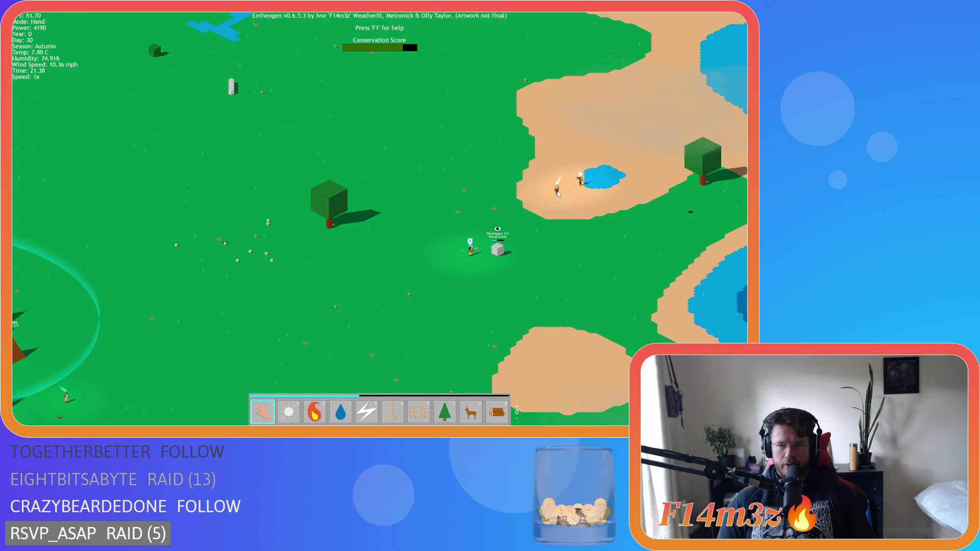
{"action": "key", "text": "a"}
{"action": "scroll", "coordinate": [266, 243], "scroll_direction": "up", "scroll_amount": 2}
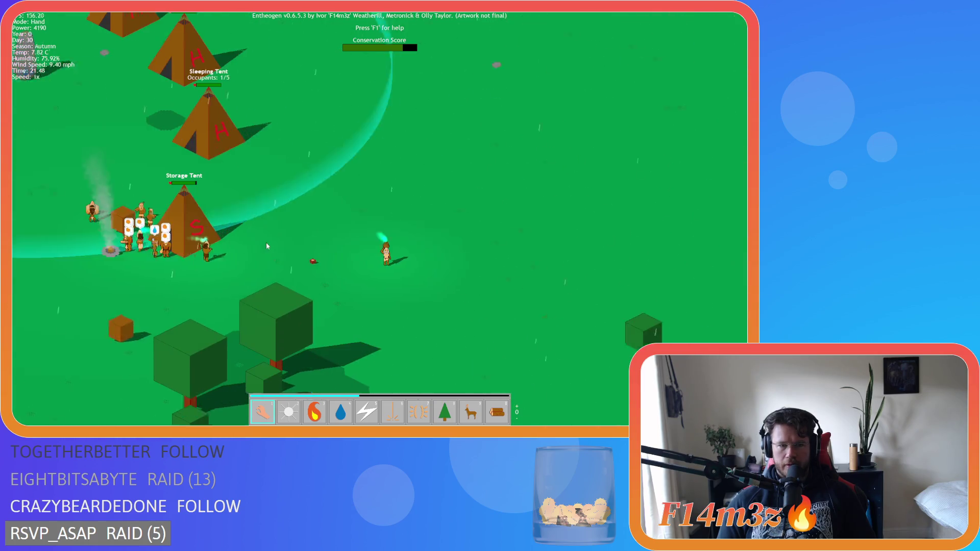
{"action": "scroll", "coordinate": [433, 224], "scroll_direction": "down", "scroll_amount": 2}
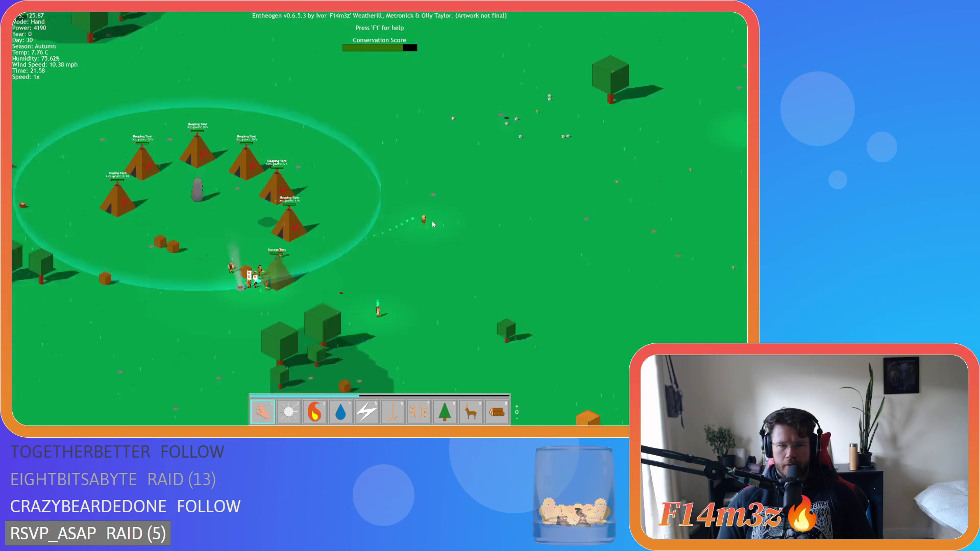
Pan over the forest, river, staircase and Expansion Stand, then back north to the lit camp.
{"action": "key", "text": "d"}
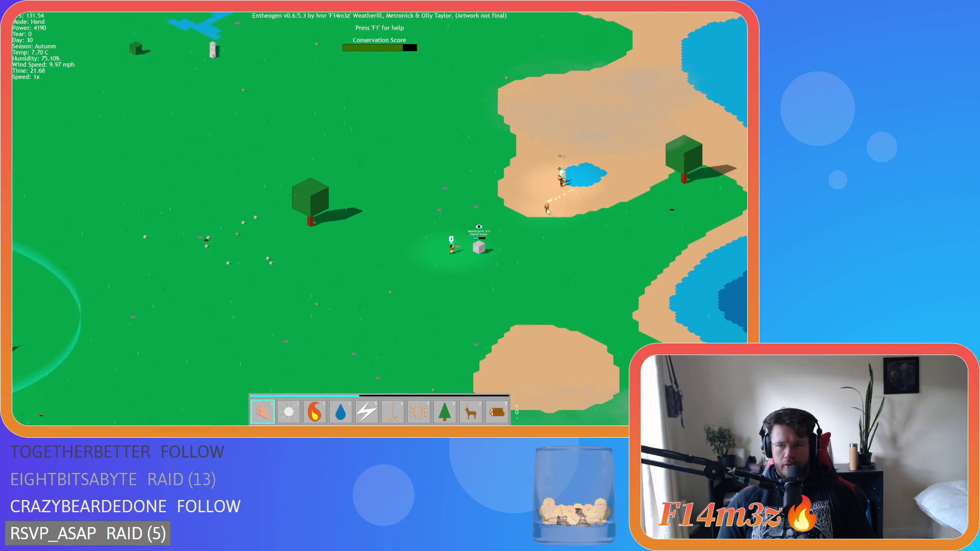
{"action": "key", "text": "a"}
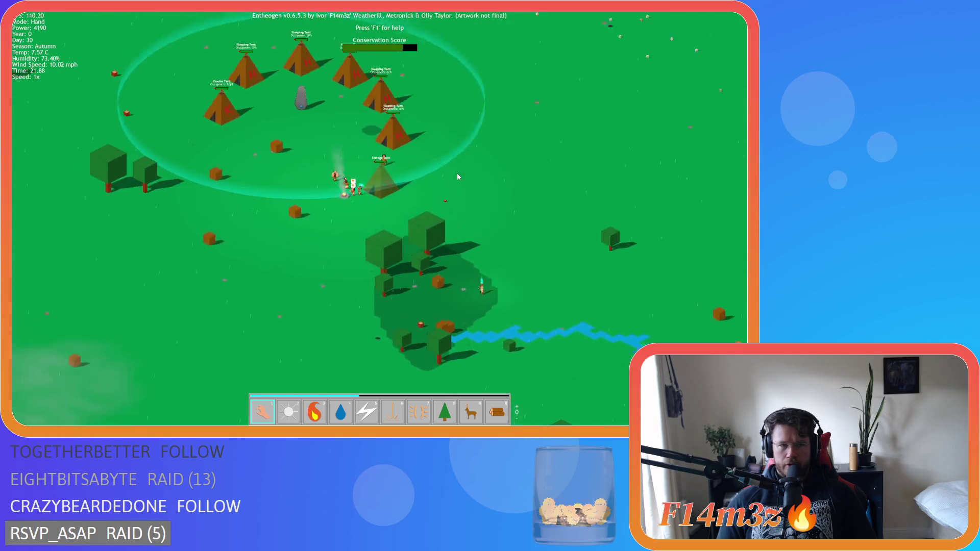
{"action": "key", "text": "a"}
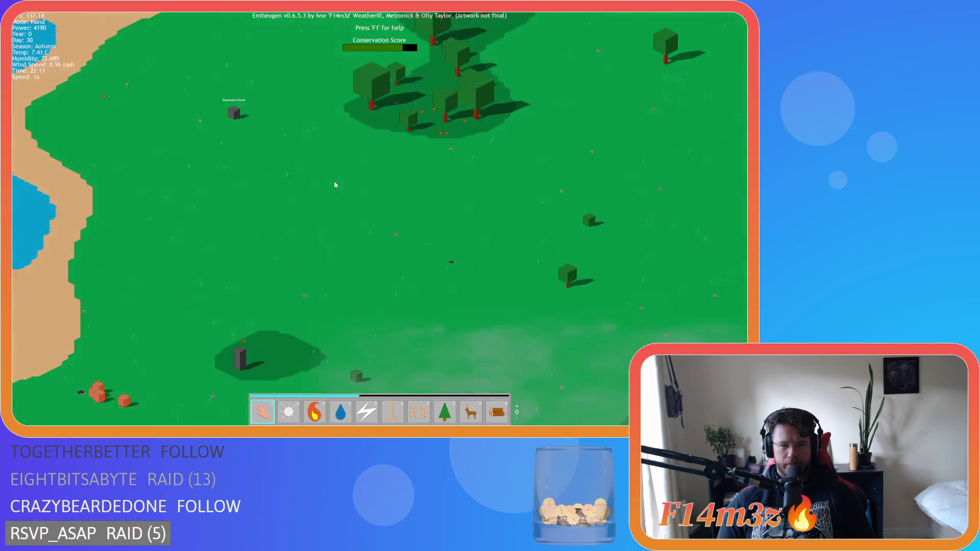
{"action": "key", "text": "d"}
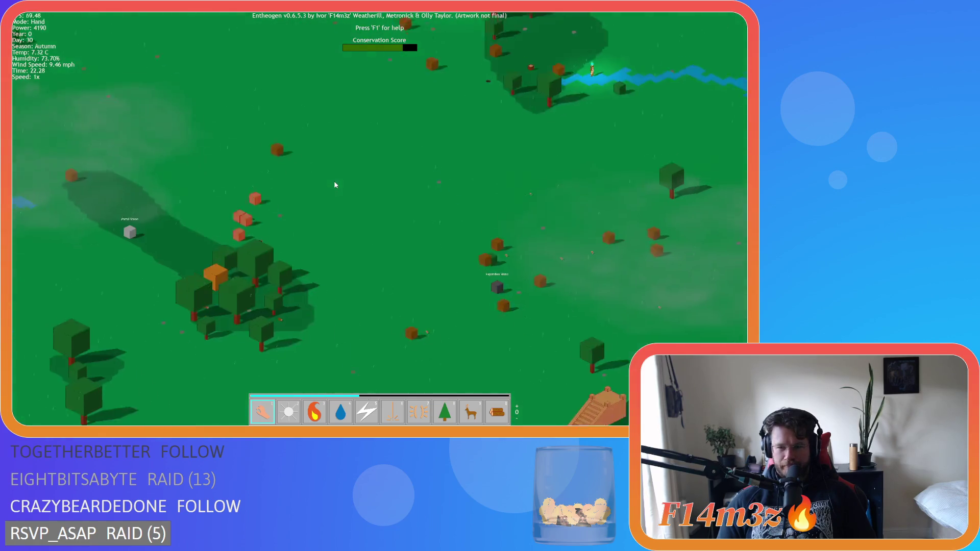
{"action": "key", "text": "w"}
{"action": "key", "text": "s"}
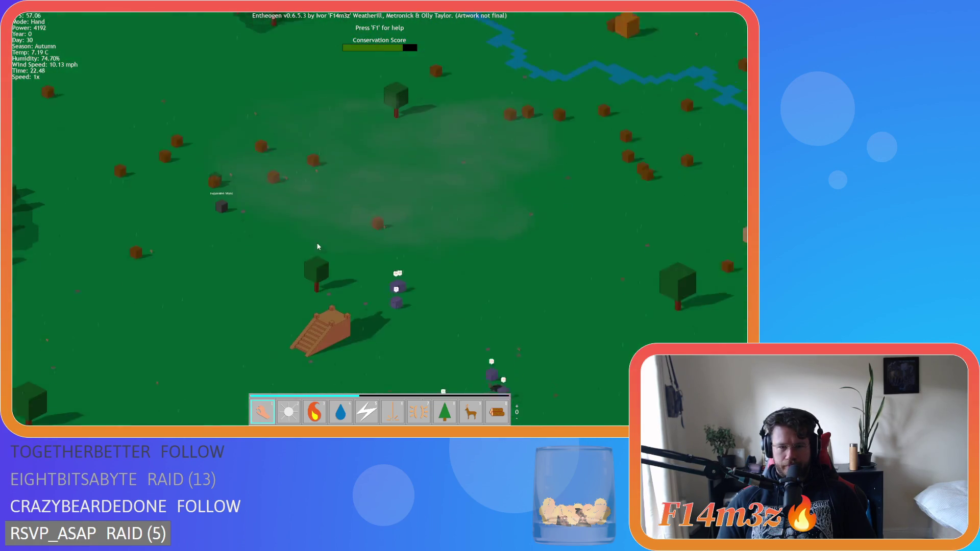
{"action": "key", "text": "w"}
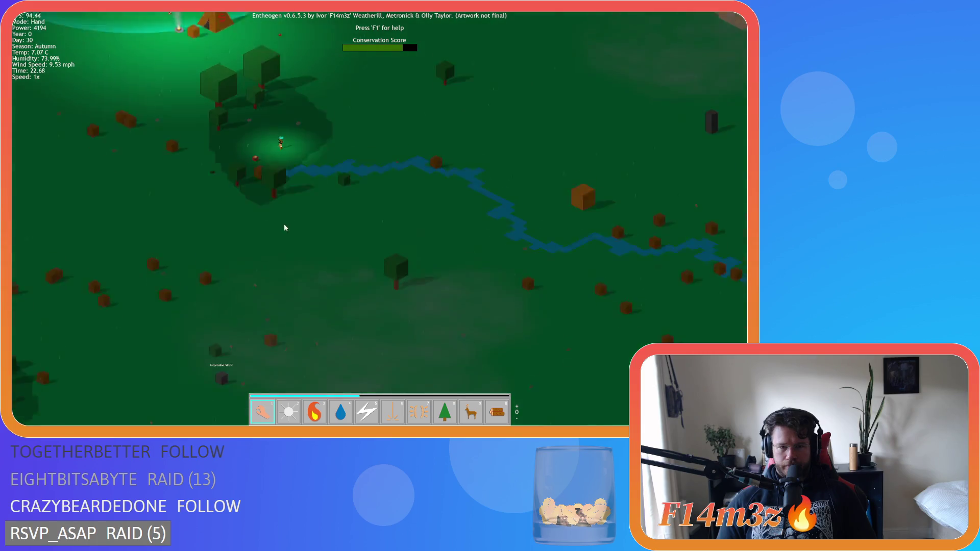
{"action": "key", "text": "s"}
{"action": "key", "text": "w"}
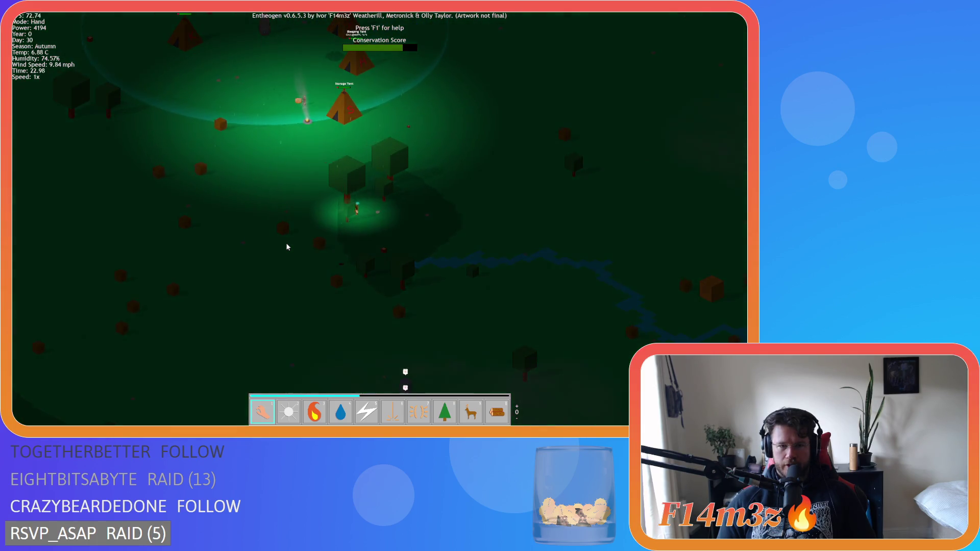
{"action": "key", "text": "w"}
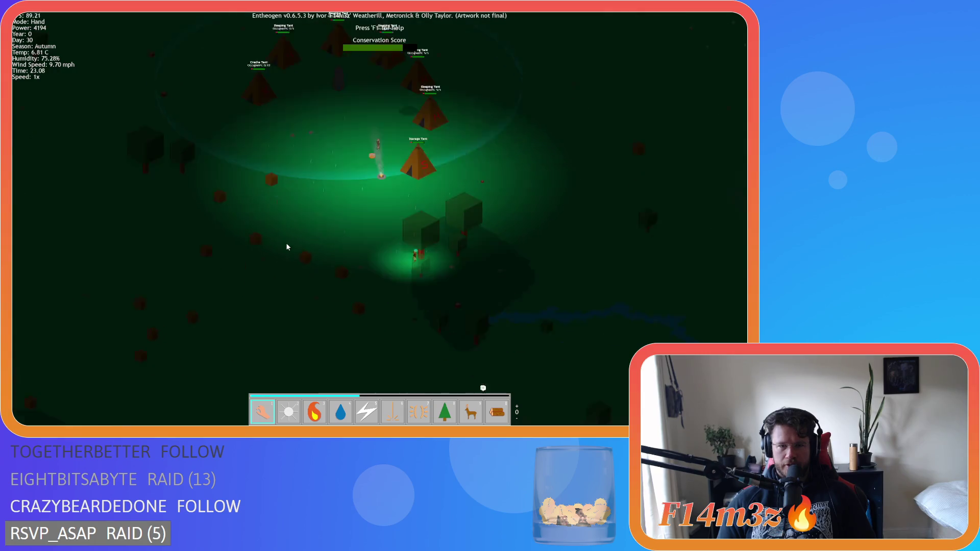
Carry the lit settler into the camp centre, then settle the view and zoom in on the camp.
{"action": "mouse_move", "coordinate": [361, 192]}
{"action": "left_mouse_down"}
{"action": "mouse_move", "coordinate": [376, 186]}
{"action": "mouse_move", "coordinate": [358, 156]}
{"action": "left_mouse_up"}
{"action": "key", "text": "w"}
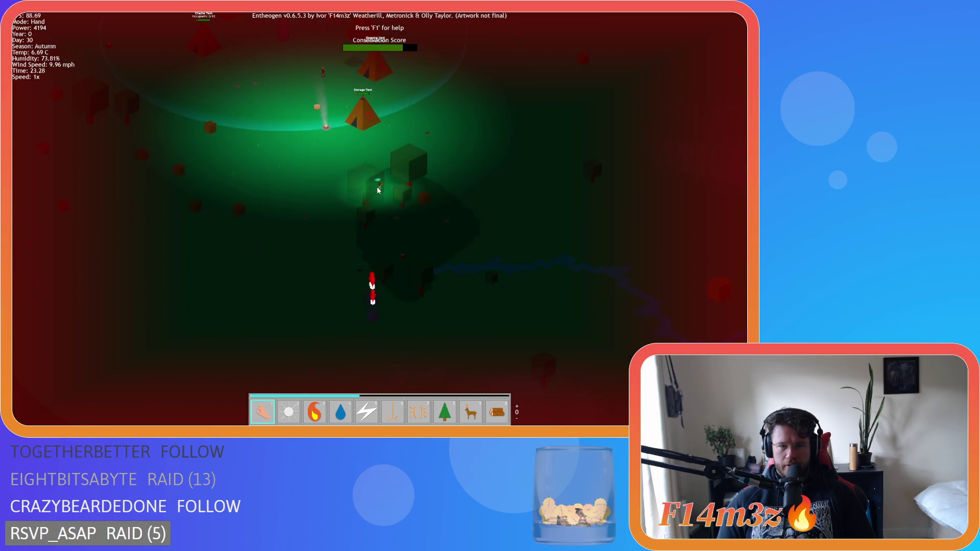
{"action": "key", "text": "s"}
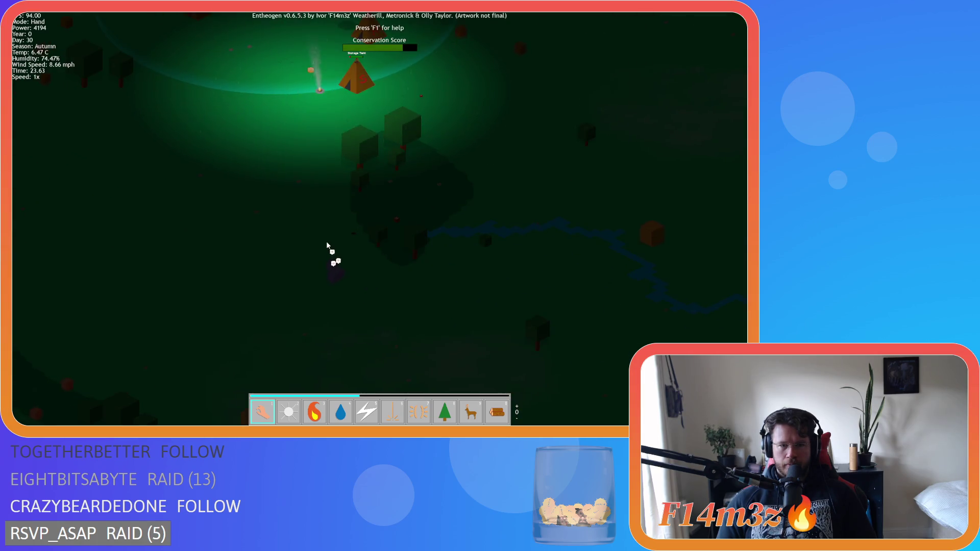
{"action": "key", "text": "w"}
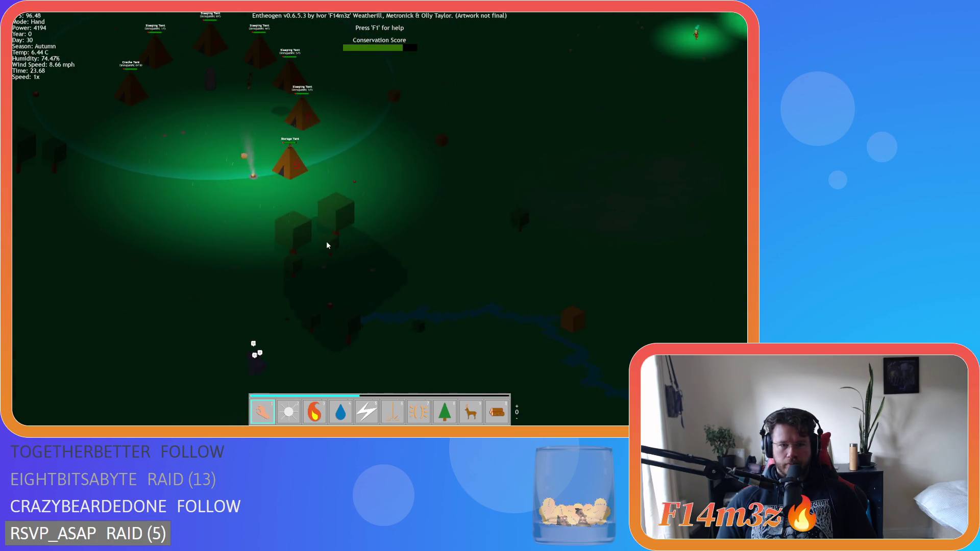
{"action": "key", "text": "d"}
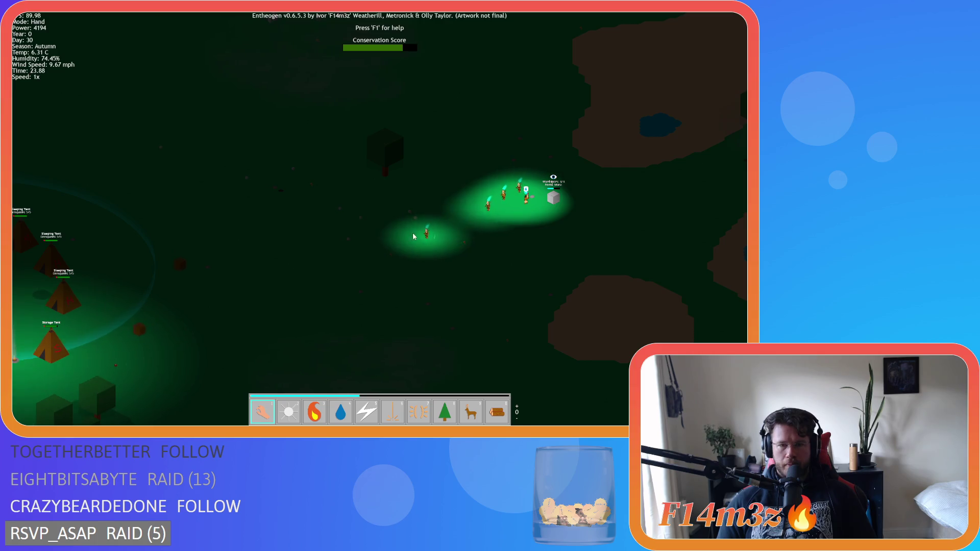
{"action": "key", "text": "a"}
{"action": "key", "text": "d"}
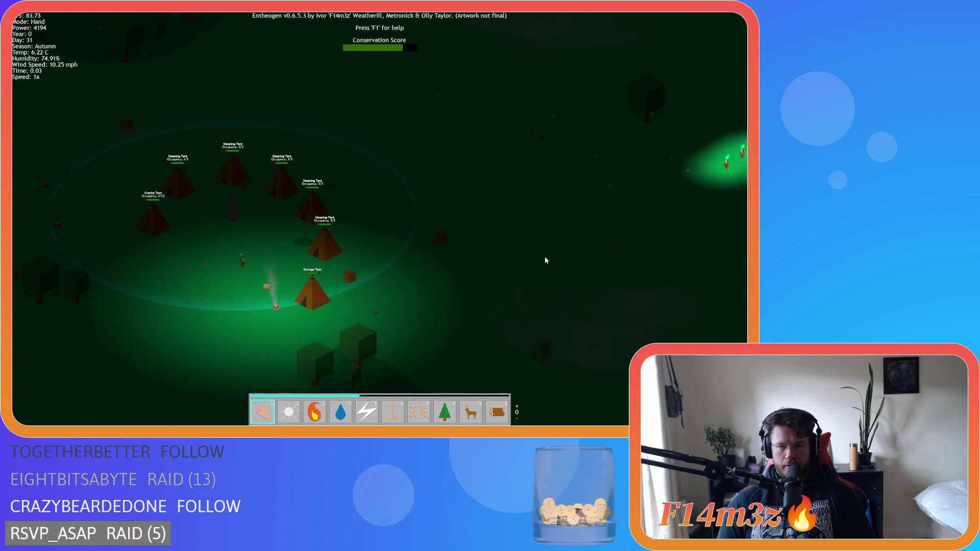
{"action": "key", "text": "d"}
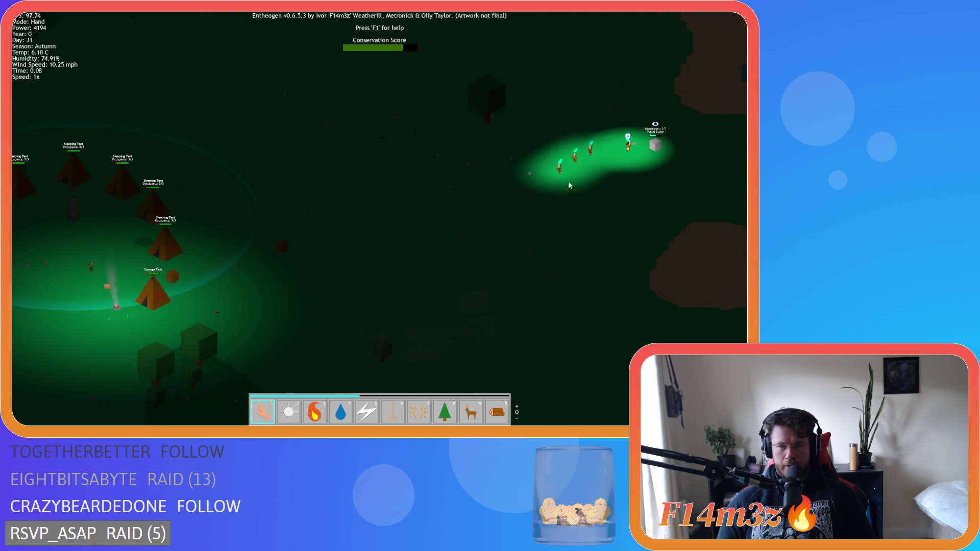
{"action": "key", "text": "a"}
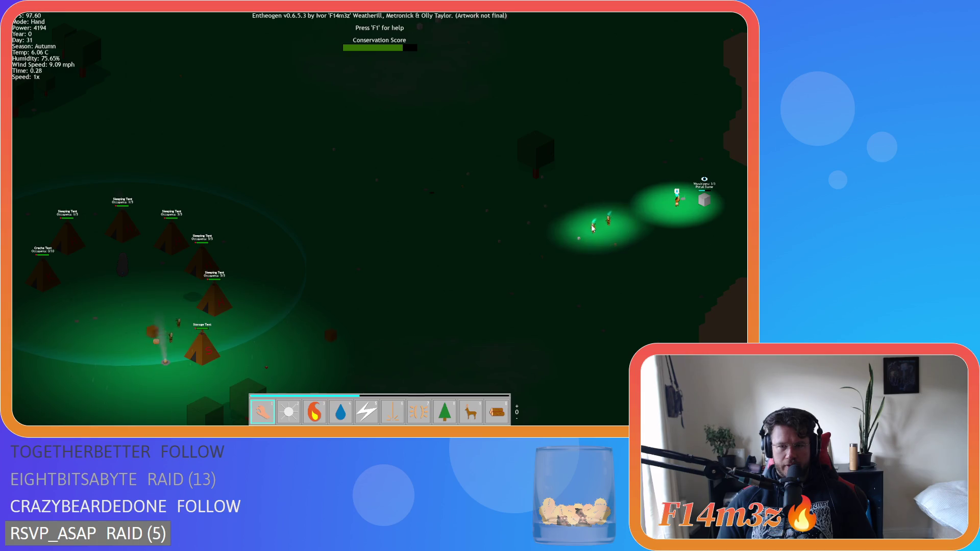
{"action": "key", "text": "a"}
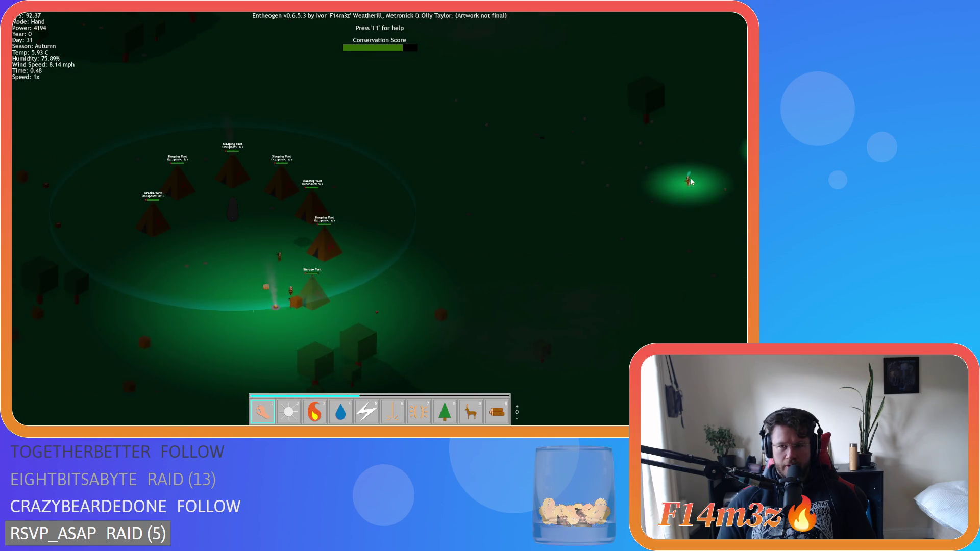
{"action": "scroll", "coordinate": [301, 277], "scroll_direction": "up", "scroll_amount": 3}
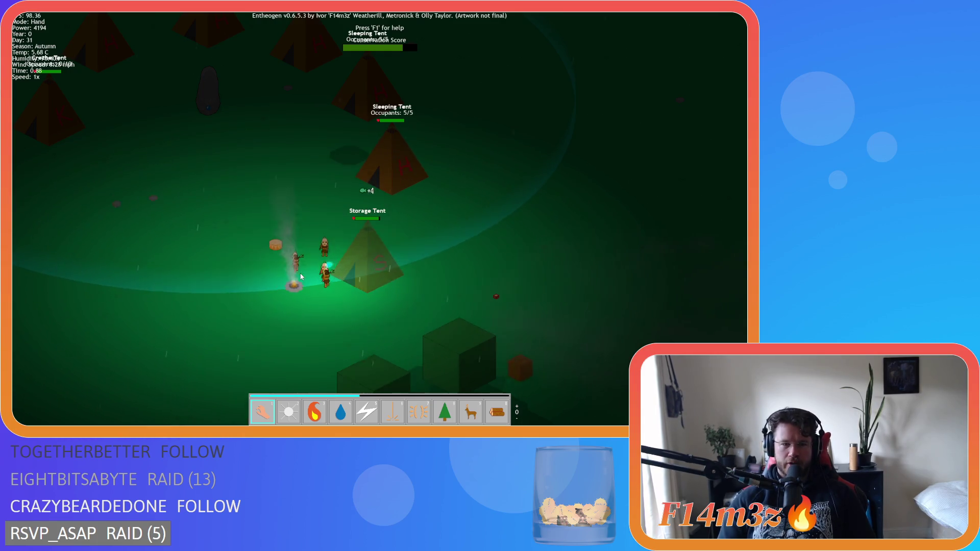
Pan across the camp, briefly opening and closing the storage inventory.
{"action": "key", "text": "a"}
{"action": "key", "text": "i"}
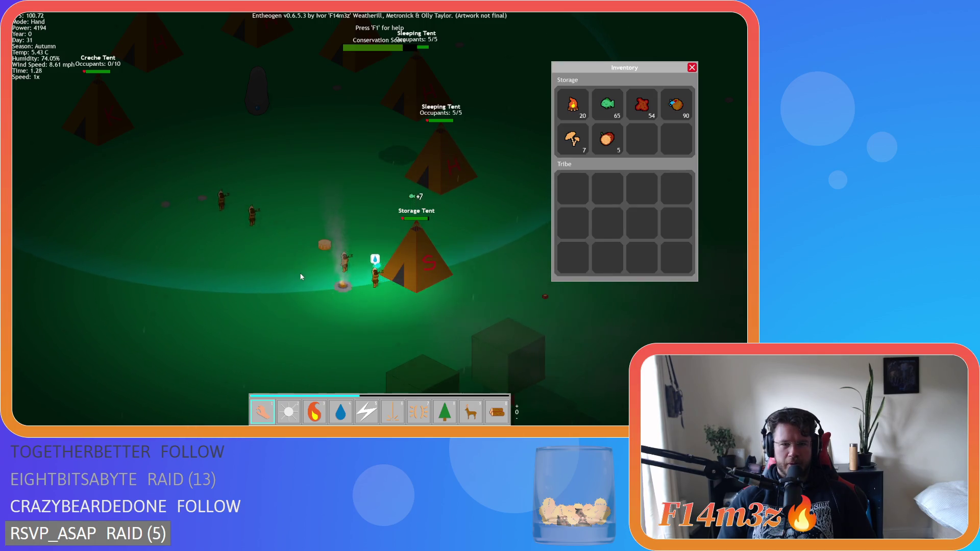
{"action": "key", "text": "i"}
{"action": "key", "text": "a"}
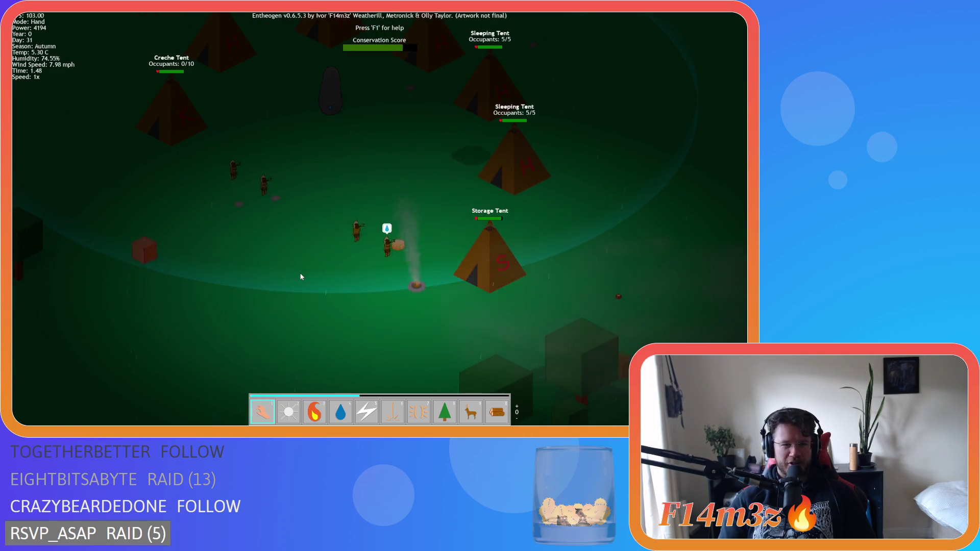
Pan back and forth over the tents to recentre the night-time camp.
{"action": "key", "text": "w"}
{"action": "key", "text": "a"}
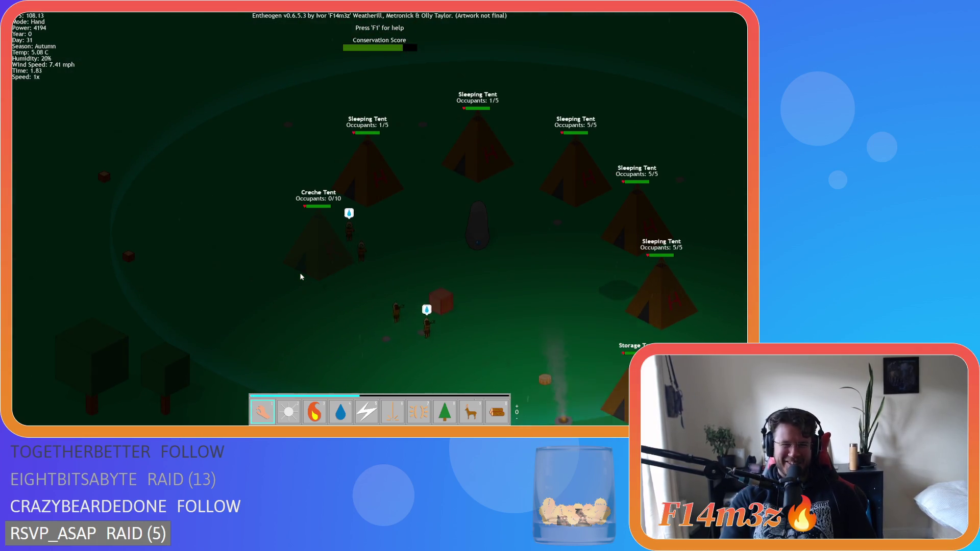
{"action": "key", "text": "w"}
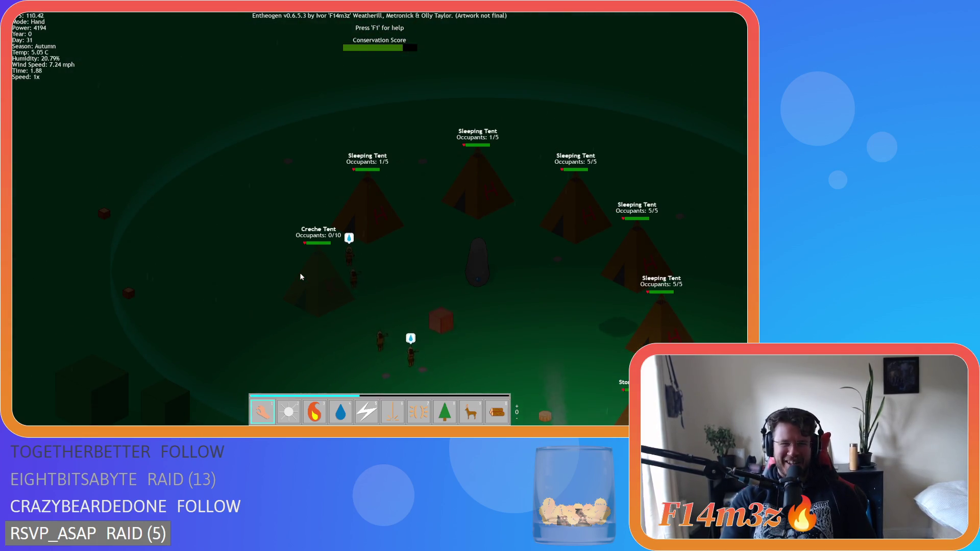
{"action": "key", "text": "d"}
{"action": "key", "text": "s"}
{"action": "key", "text": "a"}
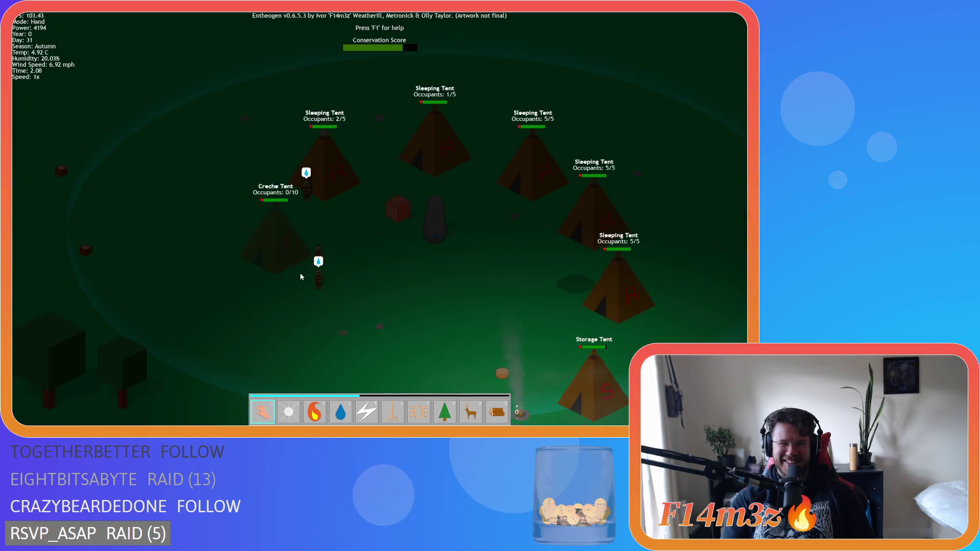
{"action": "key", "text": "d"}
{"action": "key", "text": "s"}
{"action": "key", "text": "w"}
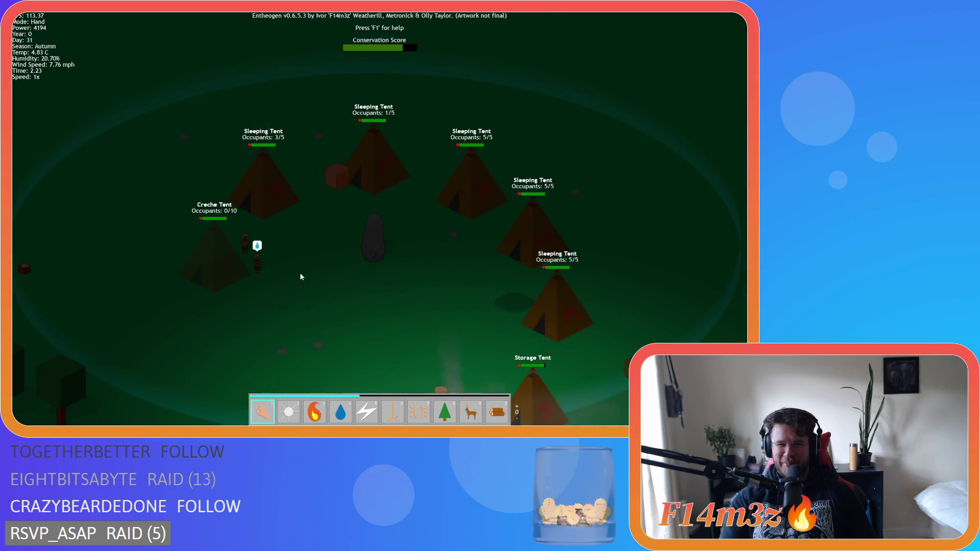
{"action": "key", "text": "w"}
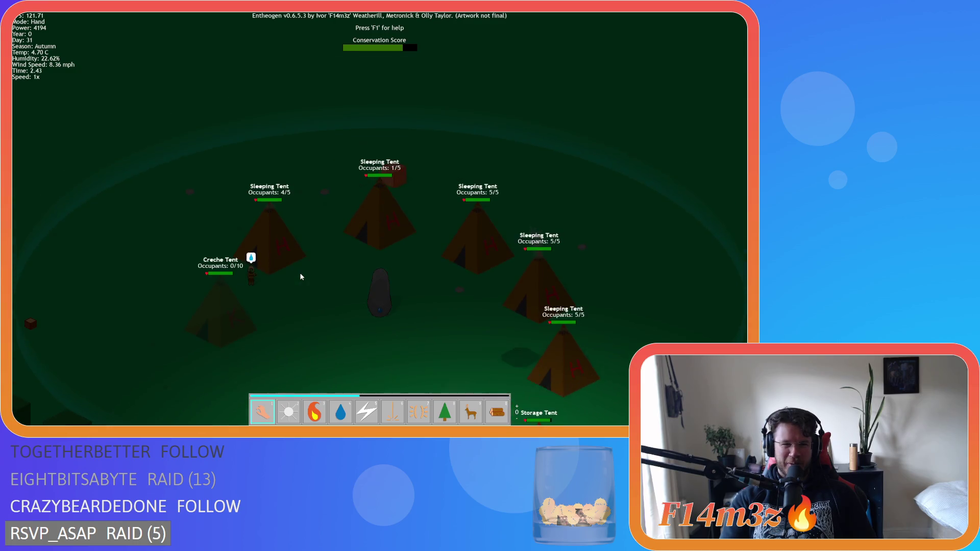
{"action": "key", "text": "s"}
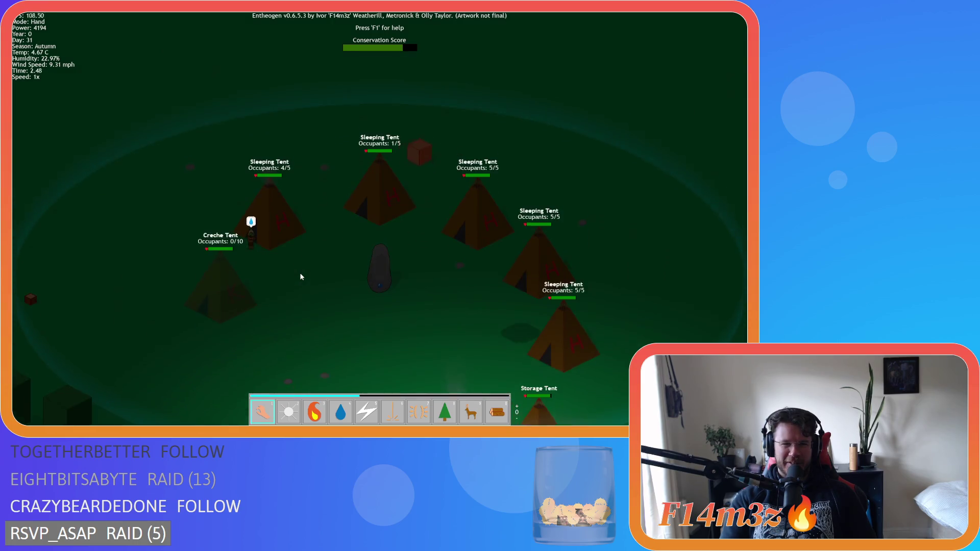
{"action": "key", "text": "d"}
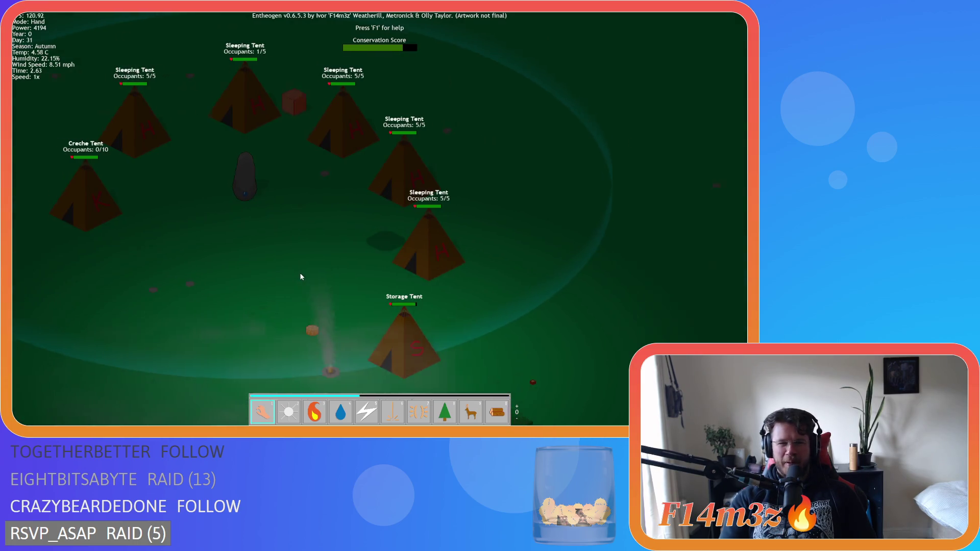
{"action": "key", "text": "a"}
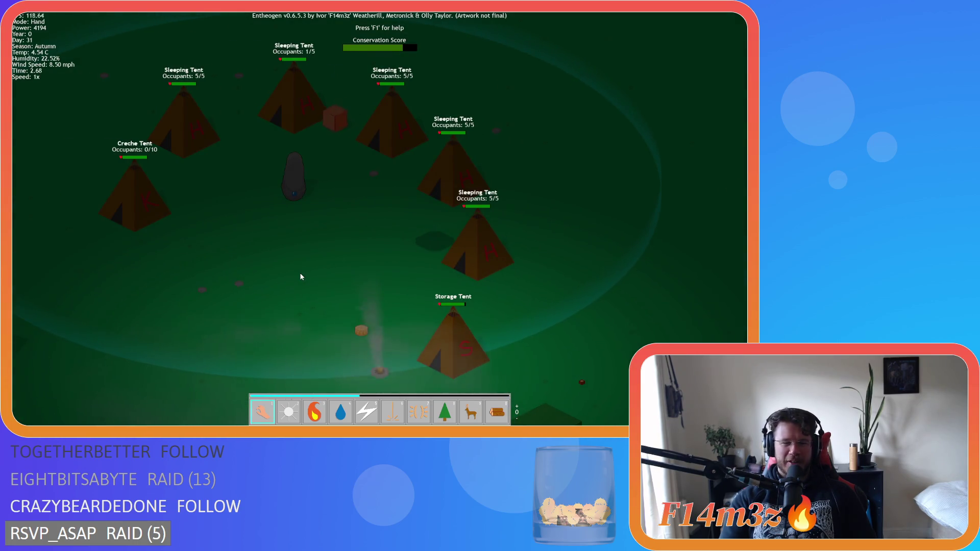
{"action": "key", "text": "s"}
{"action": "key", "text": "w"}
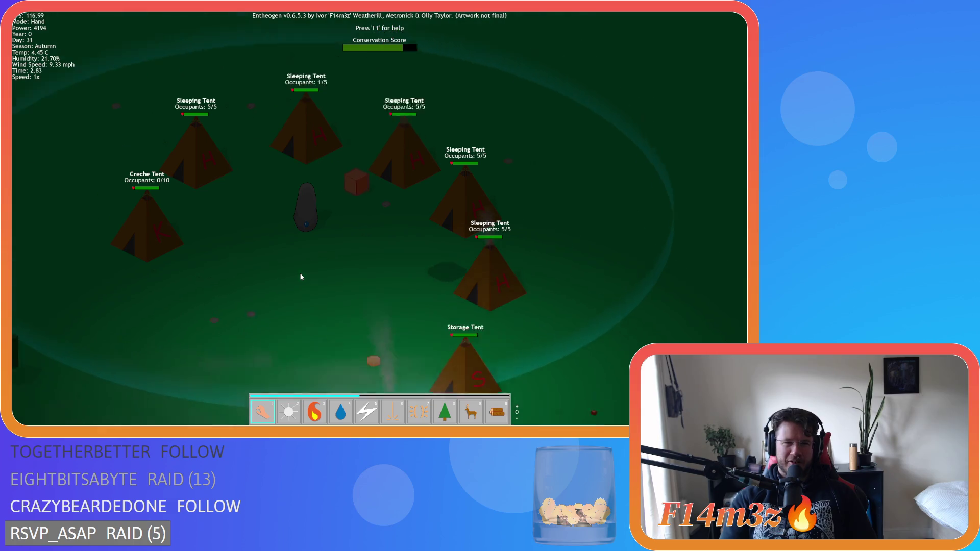
{"action": "key", "text": "a"}
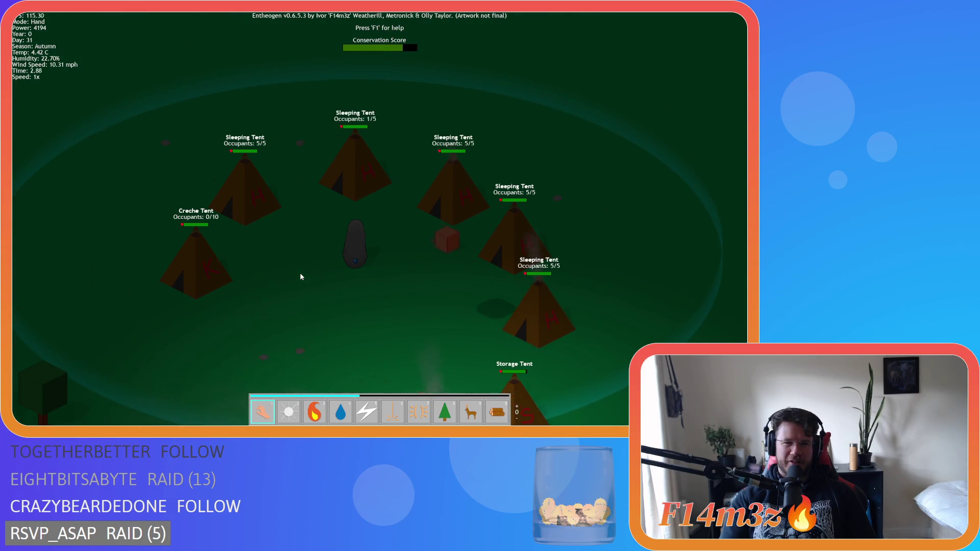
{"action": "key", "text": "s"}
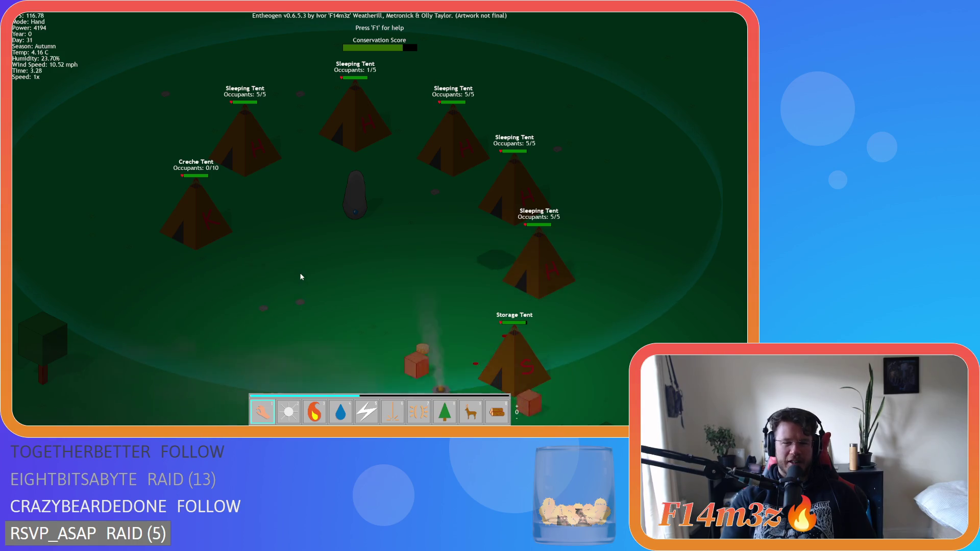
Pan toward the campfire and Storage Tent, then back over the tents.
{"action": "key", "text": "d"}
{"action": "key", "text": "s"}
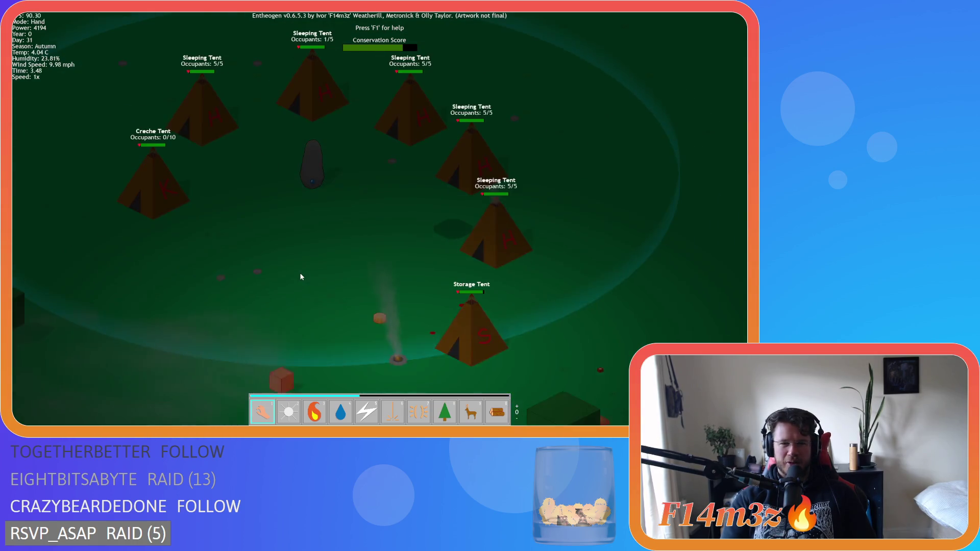
{"action": "key", "text": "s"}
{"action": "key", "text": "d"}
{"action": "key", "text": "w"}
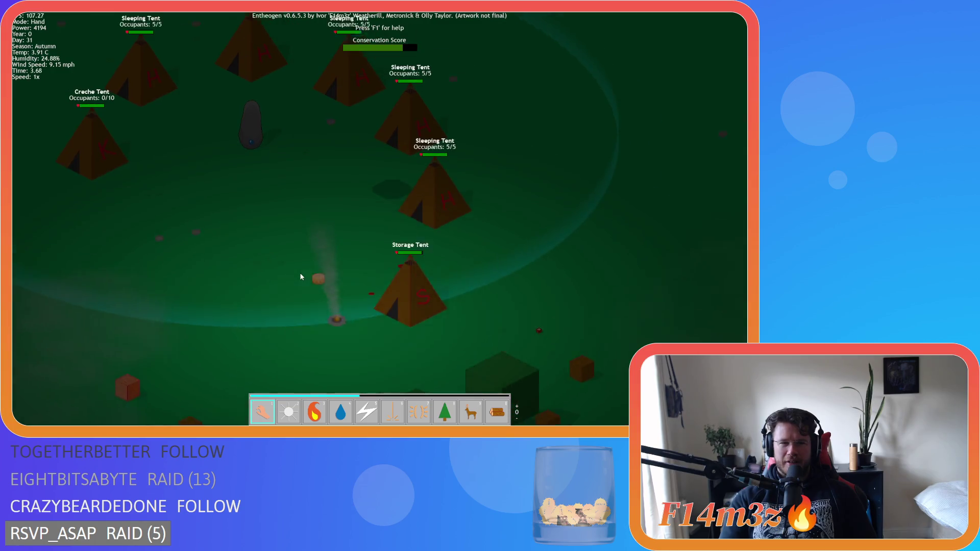
{"action": "key", "text": "a"}
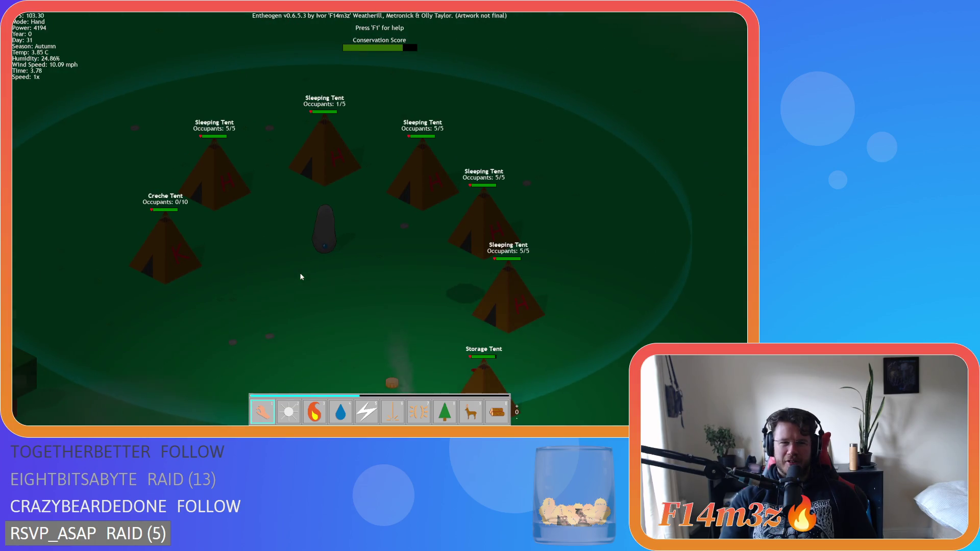
{"action": "key", "text": "s"}
{"action": "key", "text": "a"}
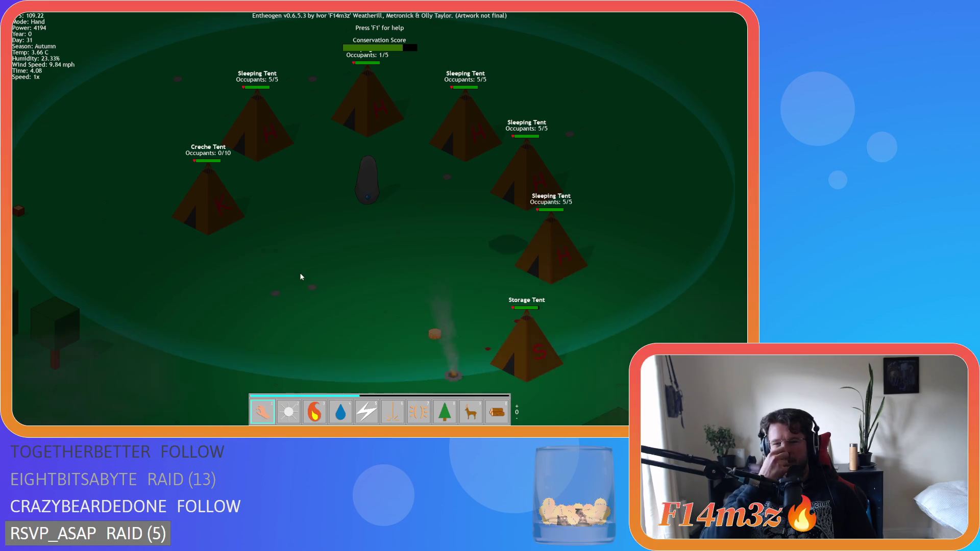
Open the Camp buildings overview with the C hotkey.
{"action": "key", "text": "s"}
{"action": "key", "text": "d"}
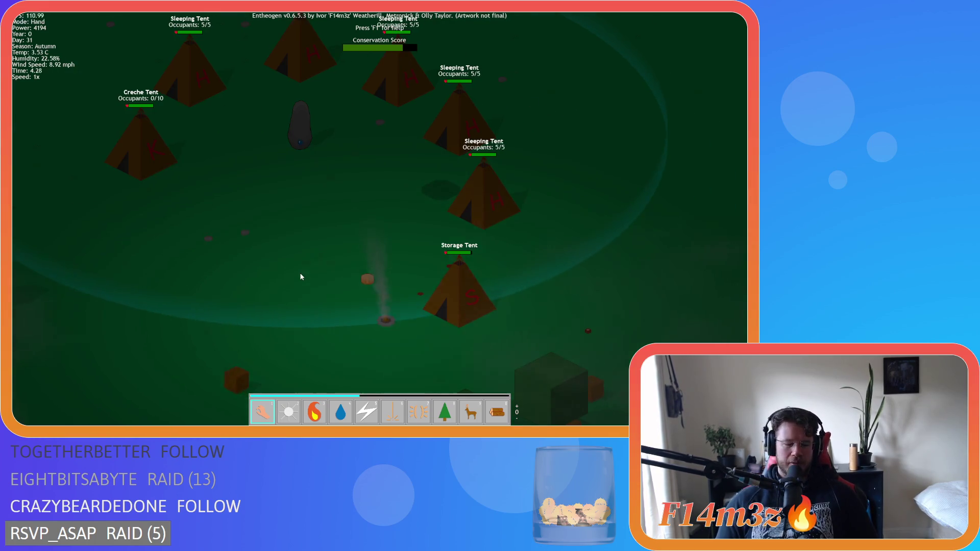
{"action": "key", "text": "c"}
Scroll the Camp list down to the Creche entry, then close the overview.
{"action": "key", "text": "a"}
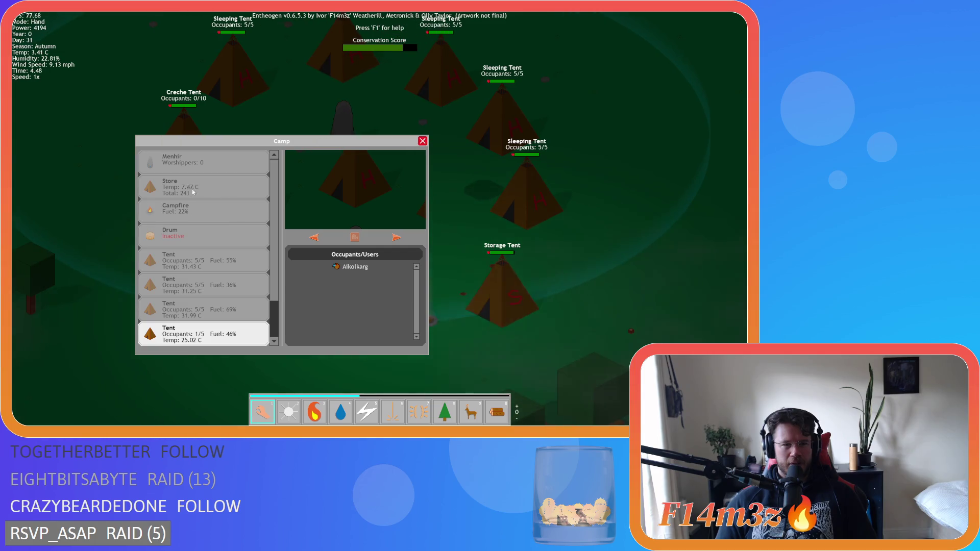
{"action": "scroll", "coordinate": [270, 214], "scroll_direction": "down", "scroll_amount": 2}
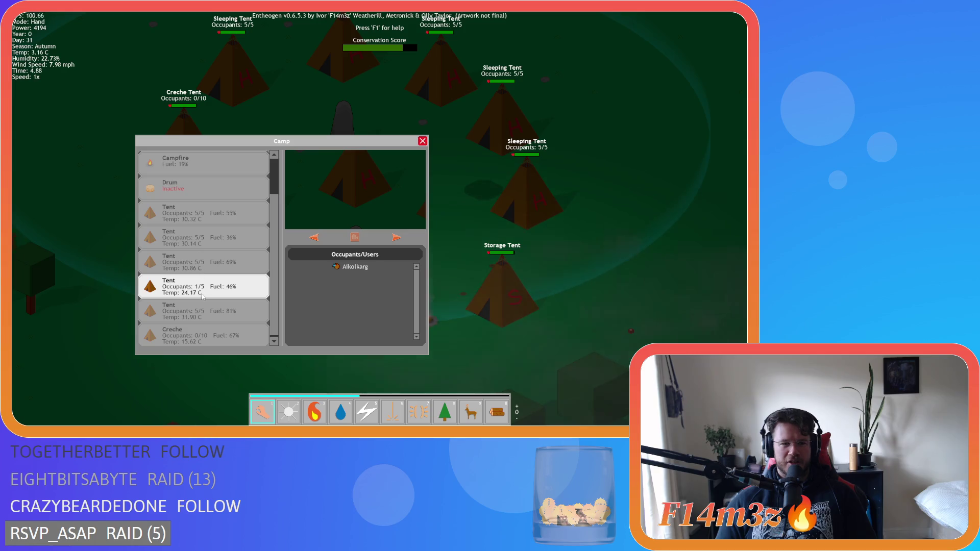
{"action": "key", "text": "w"}
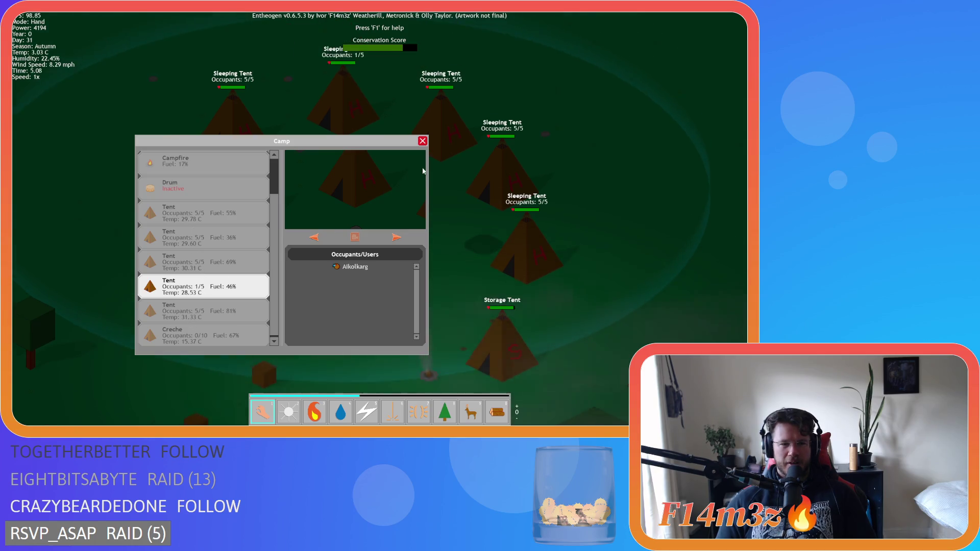
{"action": "left_click", "coordinate": [423, 142]}
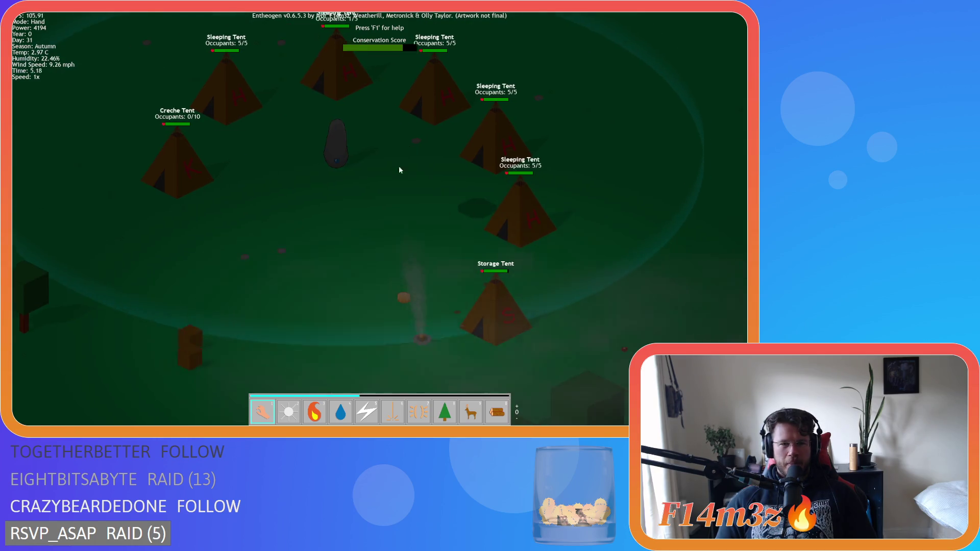
Pan over the tents and crates, briefly checking the tribe's inventory.
{"action": "key", "text": "w"}
{"action": "key", "text": "d"}
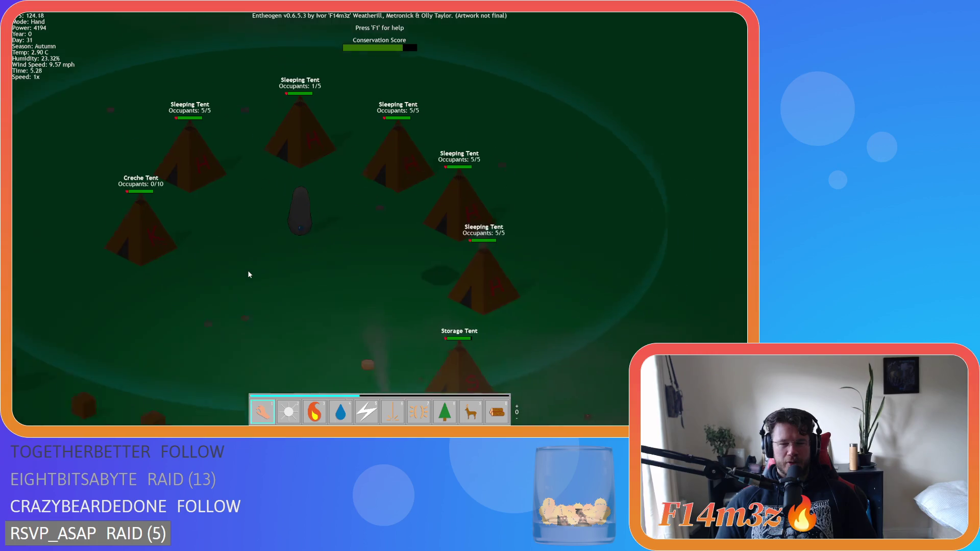
{"action": "key", "text": "s"}
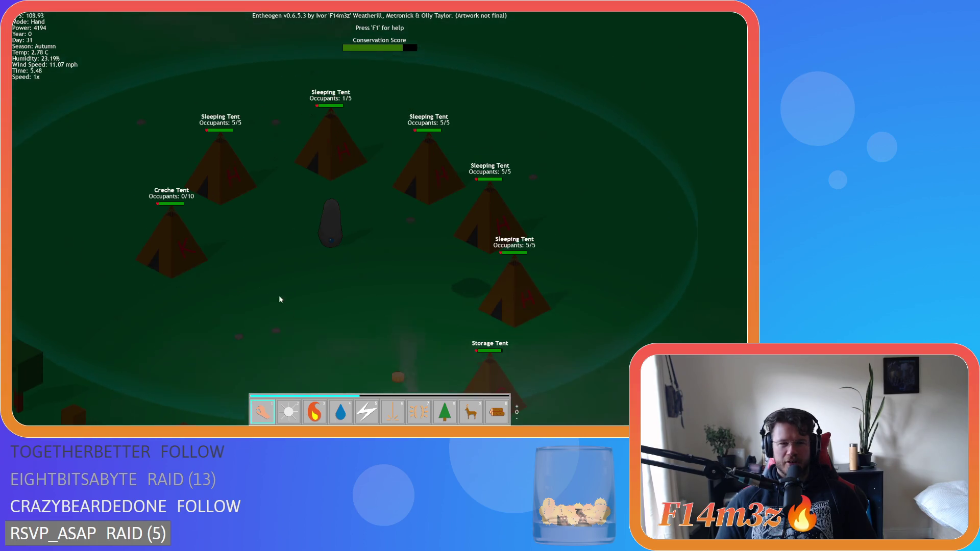
{"action": "key", "text": "i"}
{"action": "key", "text": "i"}
{"action": "key", "text": "d"}
Pan around the camp in daylight, following villagers fetching water near the Storage Tent.
{"action": "key", "text": "w"}
{"action": "key", "text": "s"}
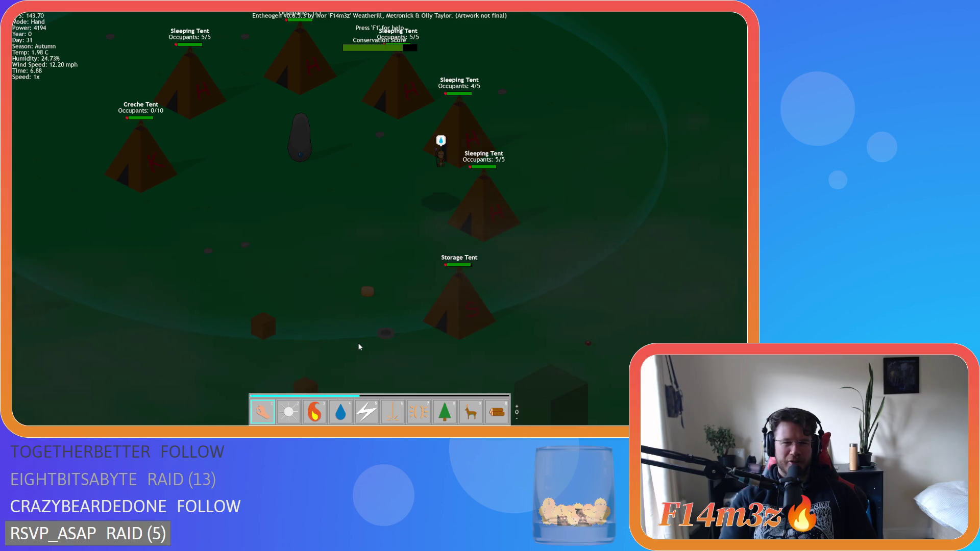
{"action": "key", "text": "s"}
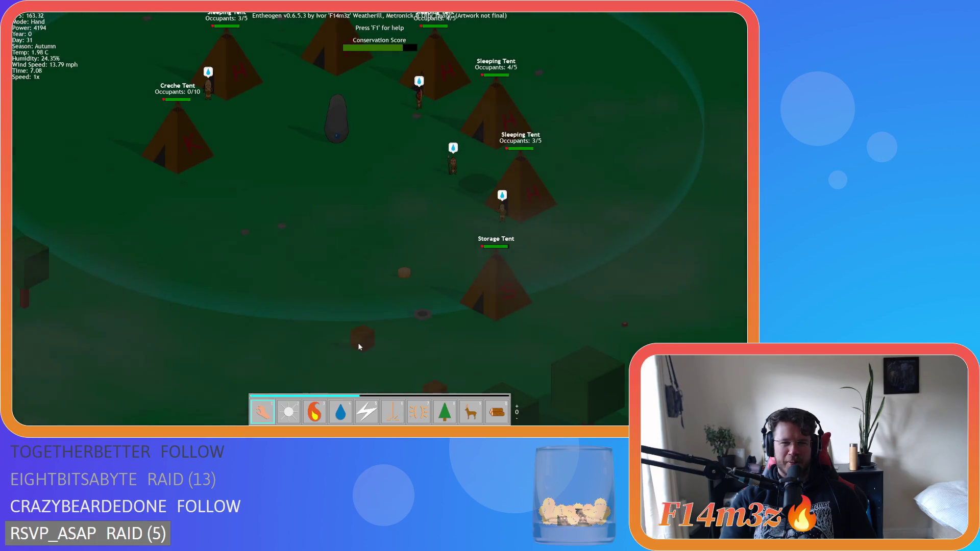
{"action": "key", "text": "s"}
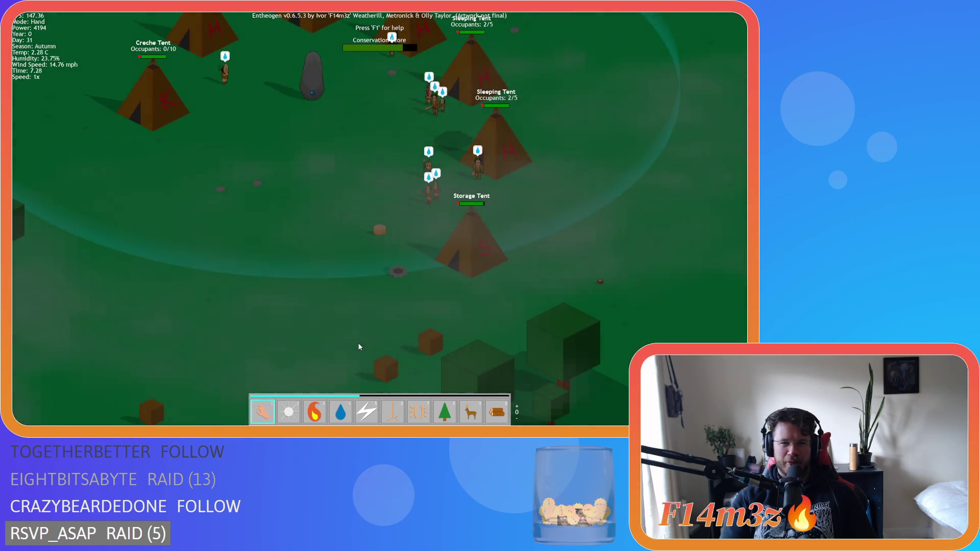
{"action": "key", "text": "d"}
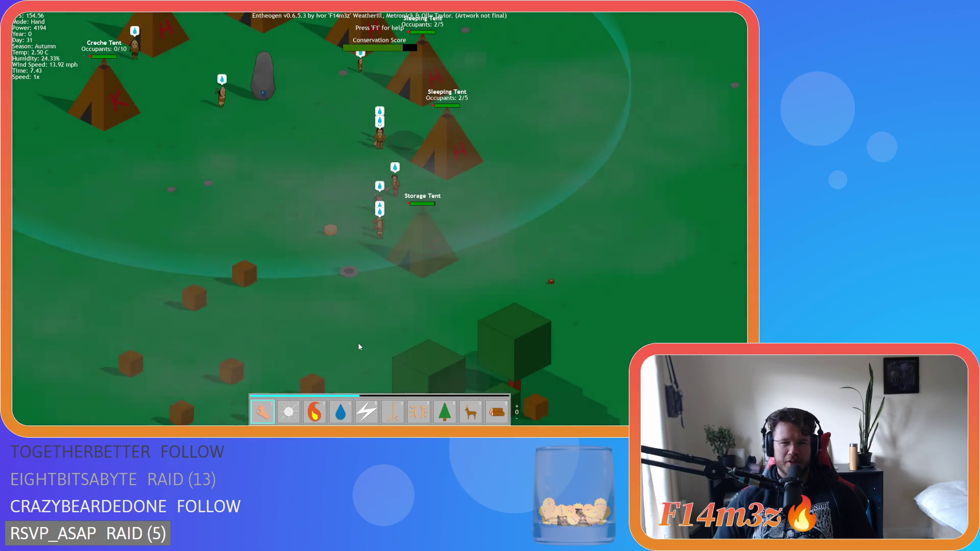
{"action": "key", "text": "s"}
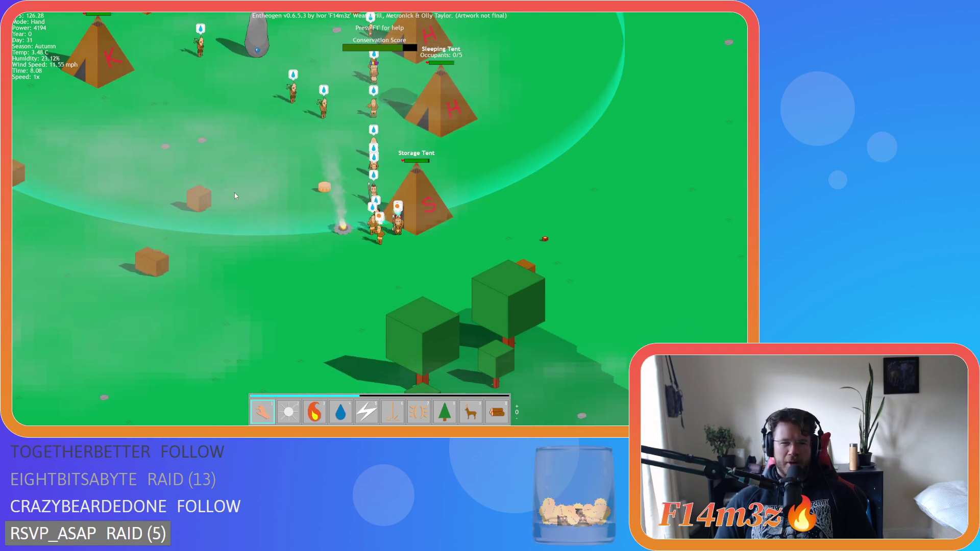
{"action": "key", "text": "a"}
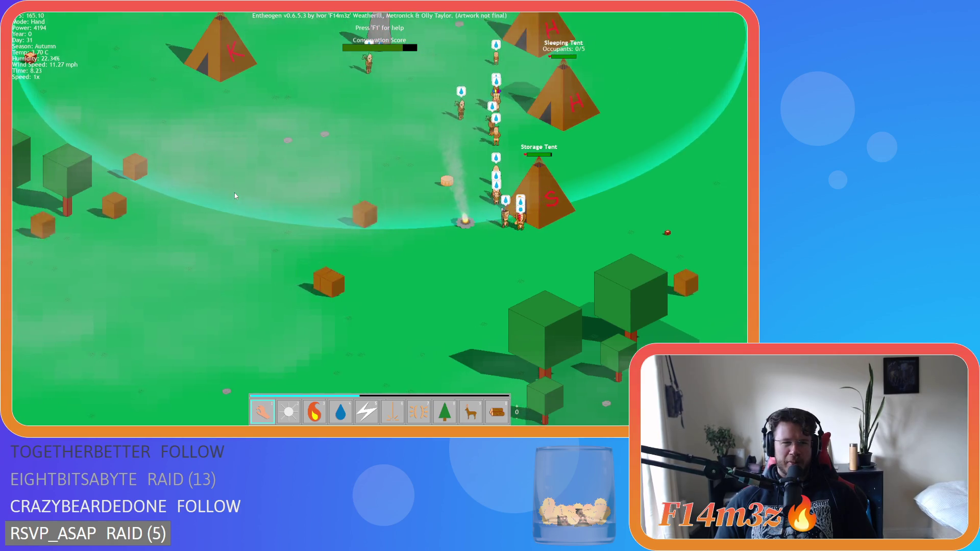
{"action": "key", "text": "w"}
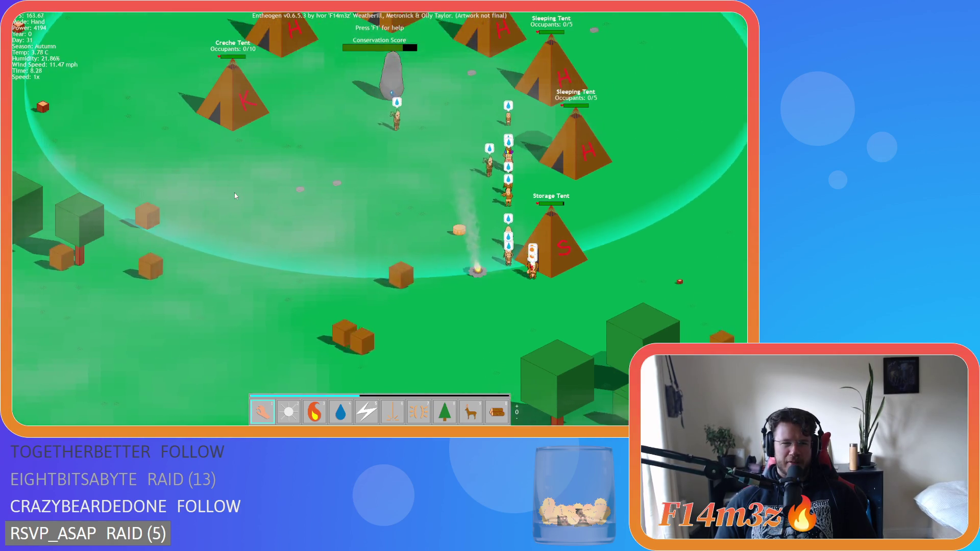
{"action": "key", "text": "d"}
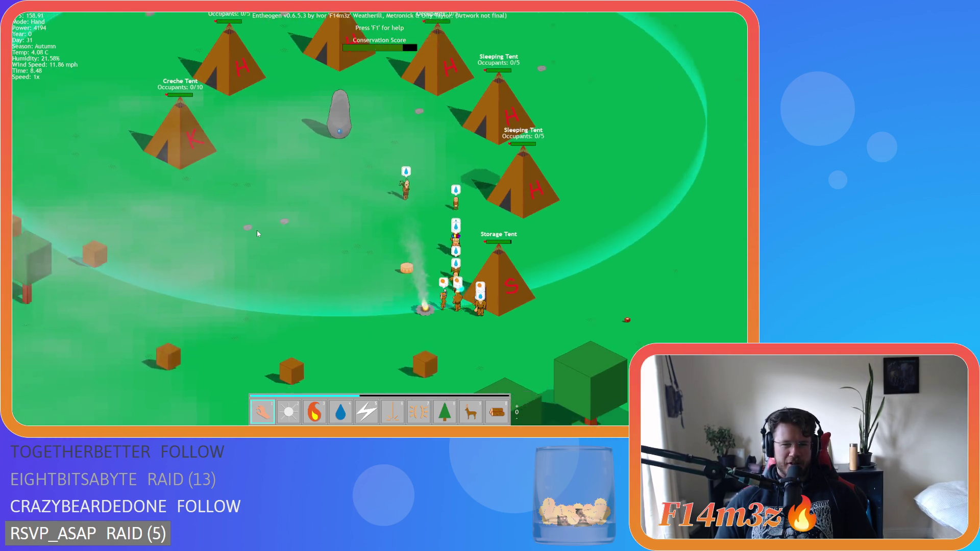
{"action": "key", "text": "d"}
{"action": "key", "text": "s"}
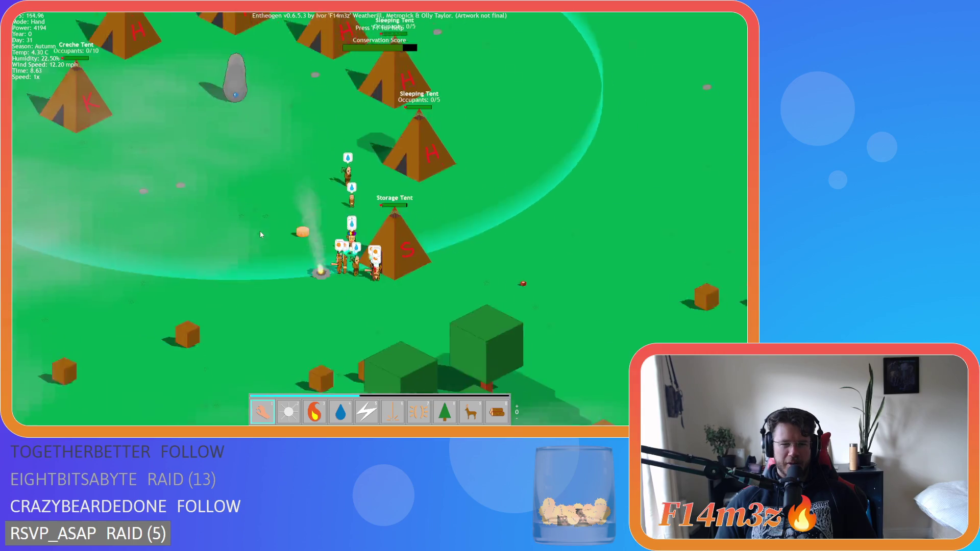
Zoom out and centre the campfire group beside the Storage Tent.
{"action": "scroll", "coordinate": [260, 231], "scroll_direction": "up", "scroll_amount": 3}
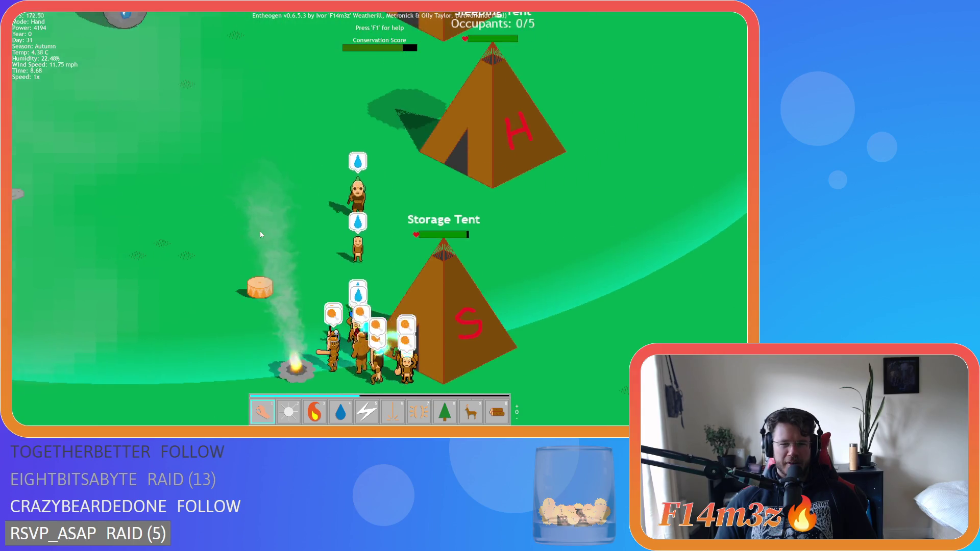
{"action": "scroll", "coordinate": [259, 231], "scroll_direction": "down", "scroll_amount": 3}
{"action": "key", "text": "s"}
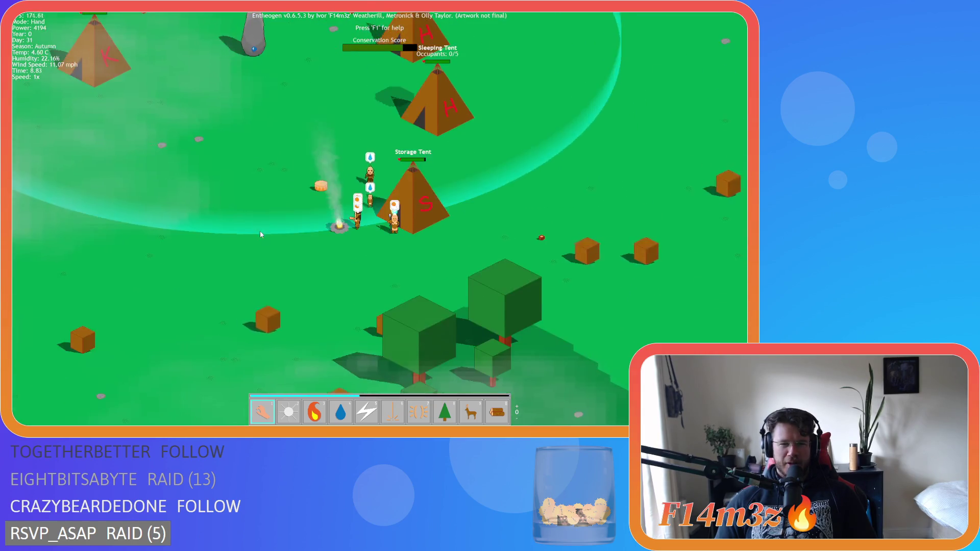
{"action": "key", "text": "a"}
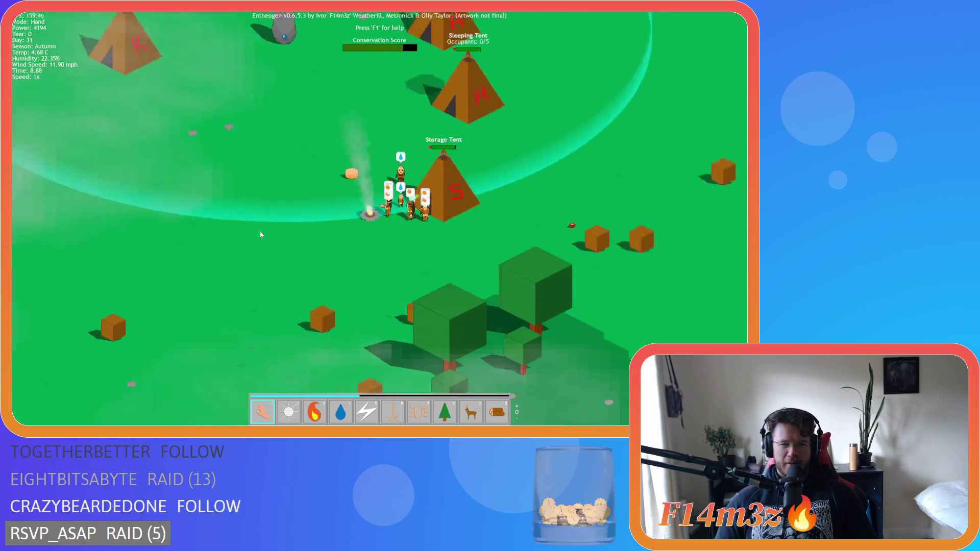
{"action": "key", "text": "d"}
{"action": "key", "text": "w"}
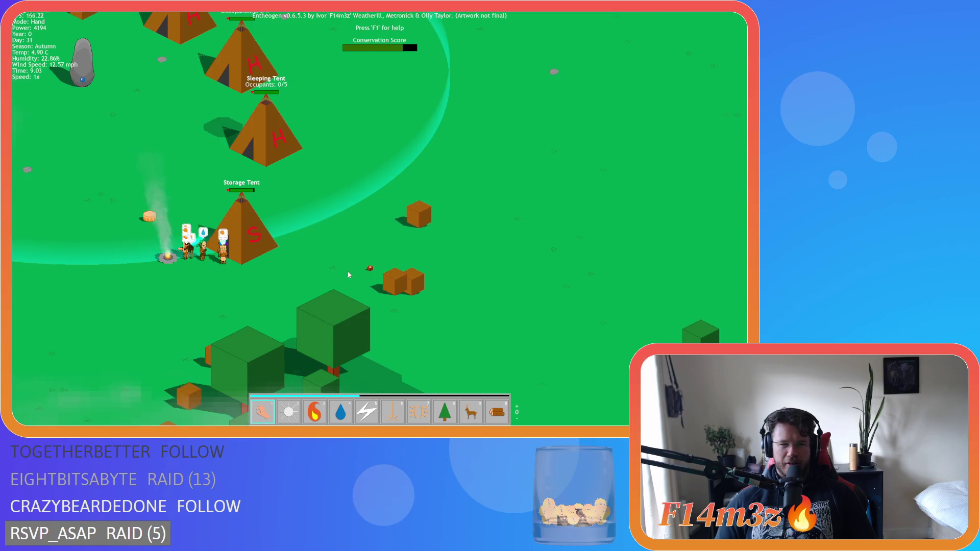
{"action": "scroll", "coordinate": [294, 259], "scroll_direction": "down", "scroll_amount": 5}
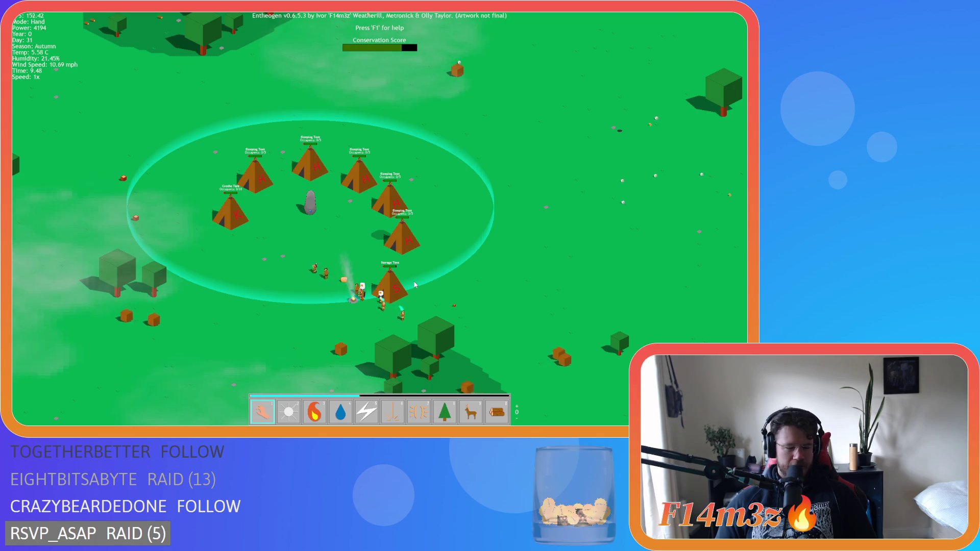
Pan toward the portal stone and beach, then back to the village, checking the inventory.
{"action": "scroll", "coordinate": [414, 285], "scroll_direction": "down", "scroll_amount": 3}
{"action": "key", "text": "w"}
{"action": "key", "text": "d"}
{"action": "scroll", "coordinate": [513, 274], "scroll_direction": "up", "scroll_amount": 6}
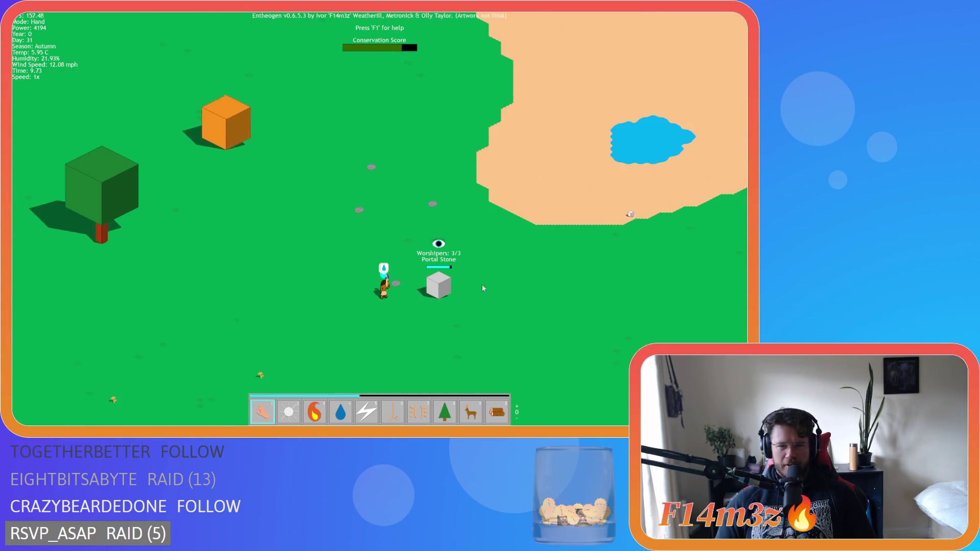
{"action": "scroll", "coordinate": [482, 288], "scroll_direction": "down", "scroll_amount": 3}
{"action": "key", "text": "a"}
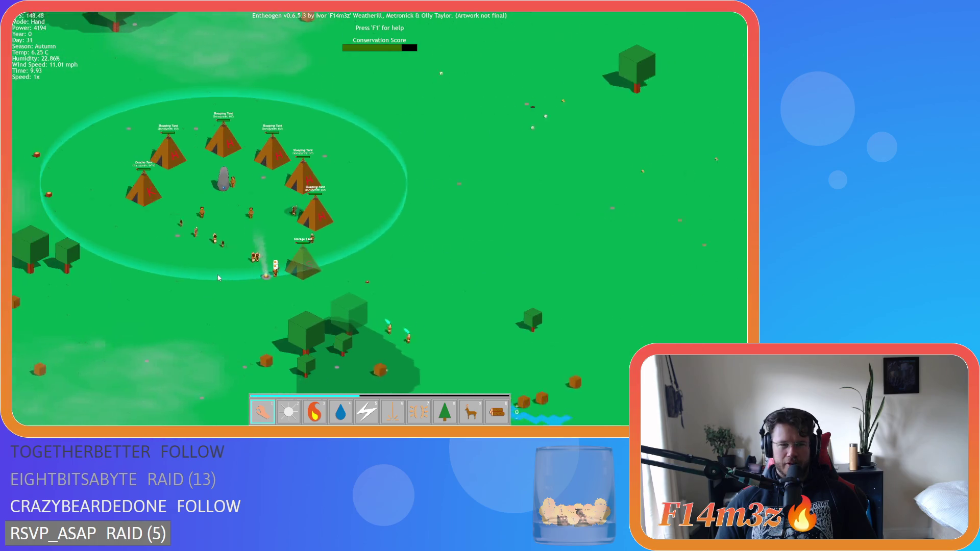
{"action": "key", "text": "a"}
{"action": "key", "text": "i"}
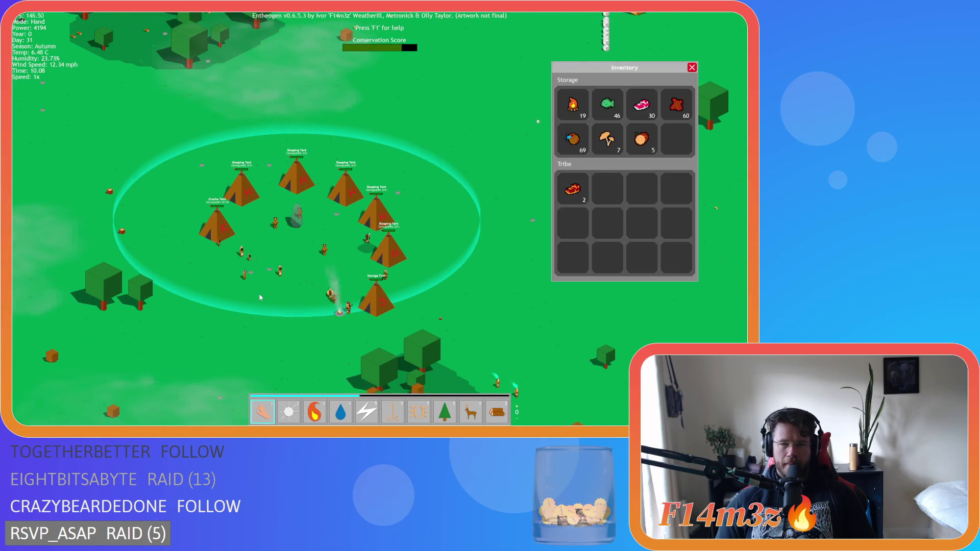
{"action": "key", "text": "i"}
Zoom and pan the view toward the camp's upper left.
{"action": "scroll", "coordinate": [260, 298], "scroll_direction": "down", "scroll_amount": 5}
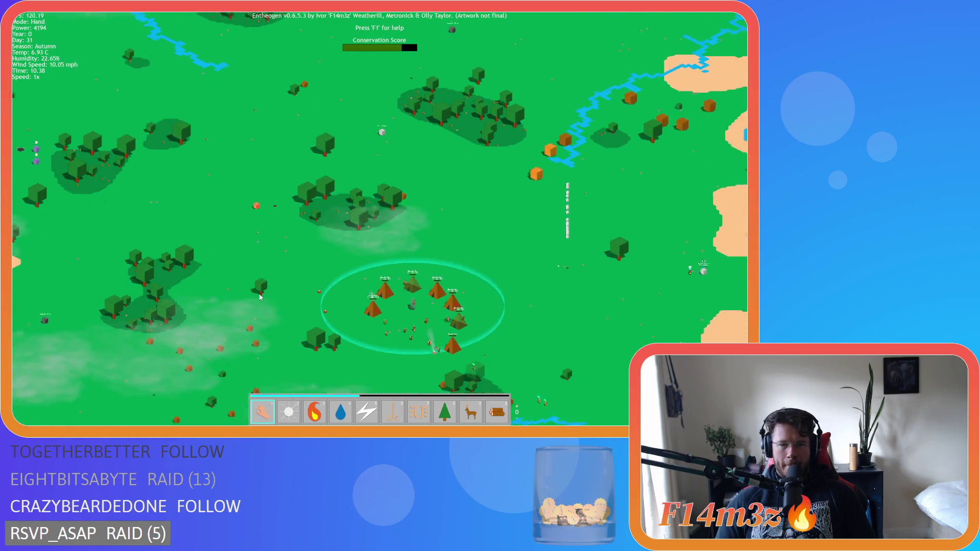
{"action": "scroll", "coordinate": [276, 298], "scroll_direction": "up", "scroll_amount": 3}
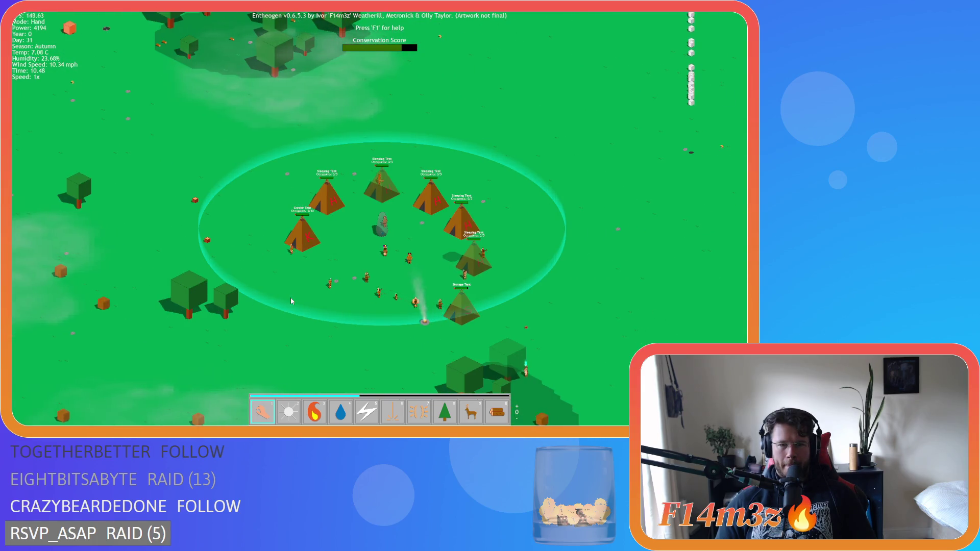
{"action": "scroll", "coordinate": [290, 298], "scroll_direction": "up", "scroll_amount": 2}
{"action": "key", "text": "w+a"}
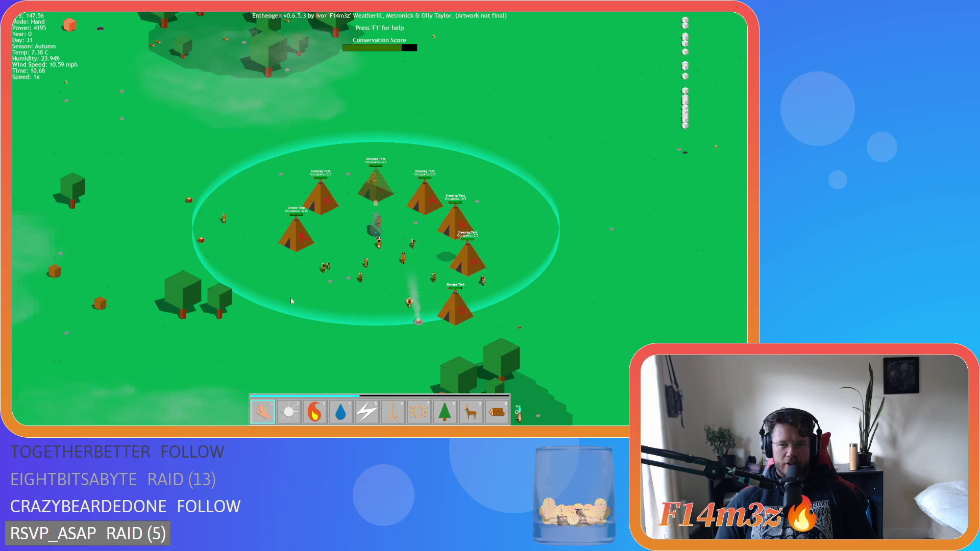
{"action": "key", "text": "w"}
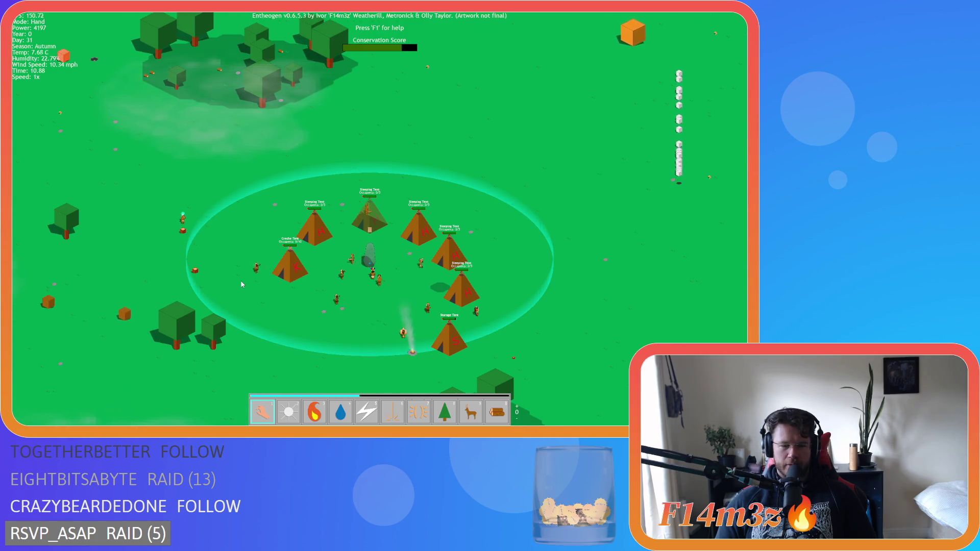
Select the Firewood power, return to Hand, then switch the toolbar to Resurrection.
{"action": "key", "text": "0"}
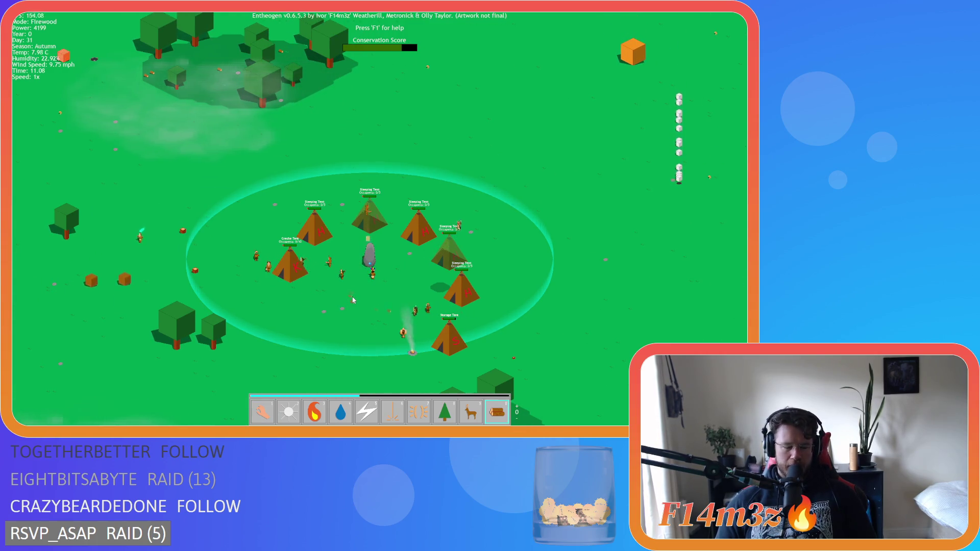
{"action": "scroll", "coordinate": [353, 301], "scroll_direction": "up", "scroll_amount": 3}
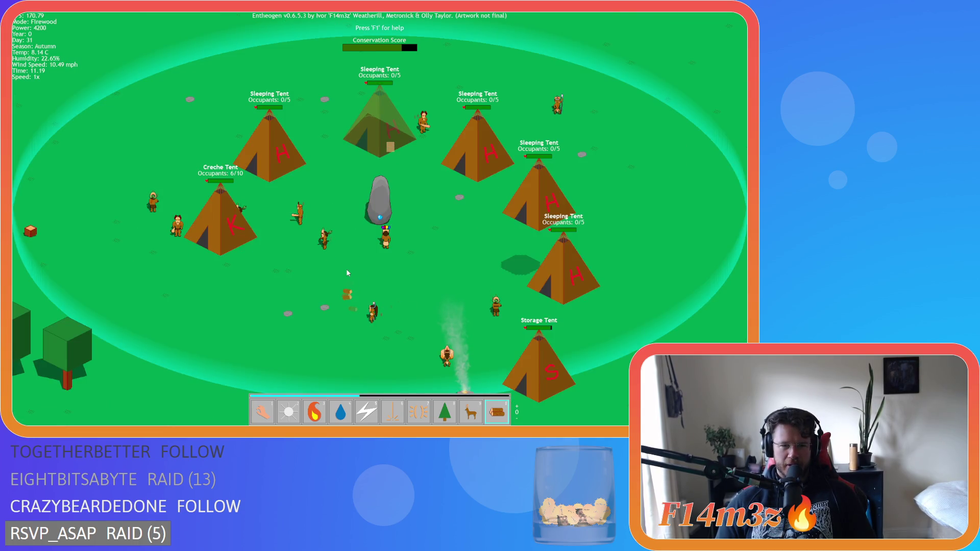
{"action": "scroll", "coordinate": [347, 272], "scroll_direction": "down", "scroll_amount": 3}
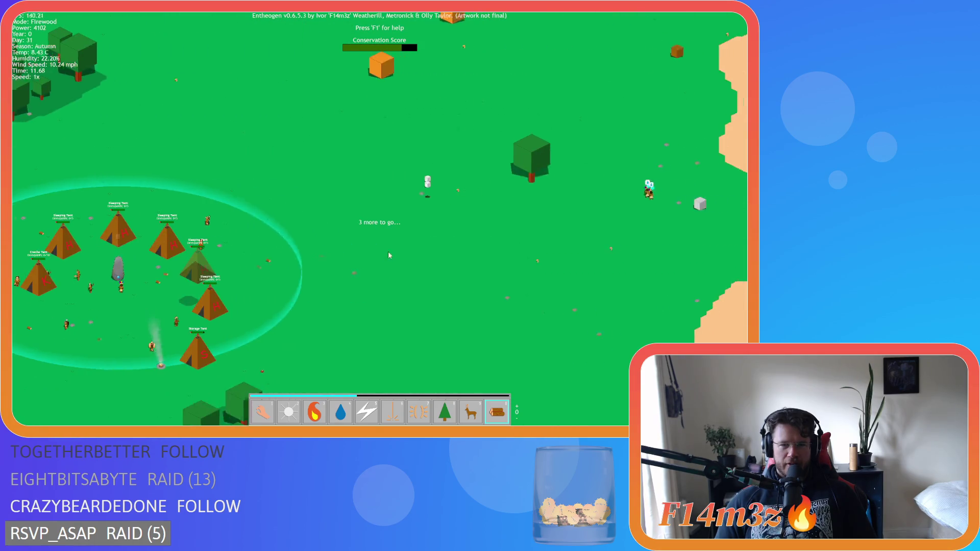
{"action": "key", "text": "1"}
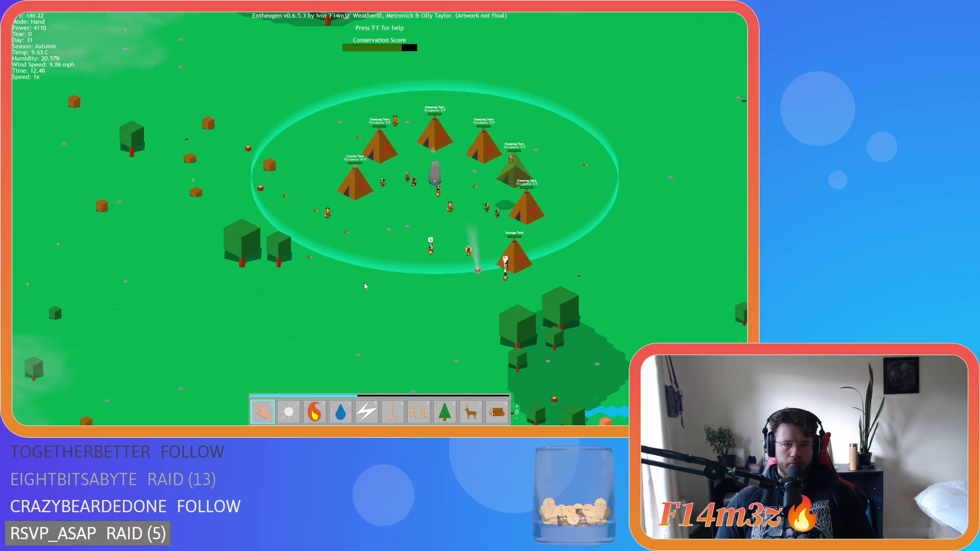
{"action": "key", "text": "i"}
{"action": "key", "text": "i"}
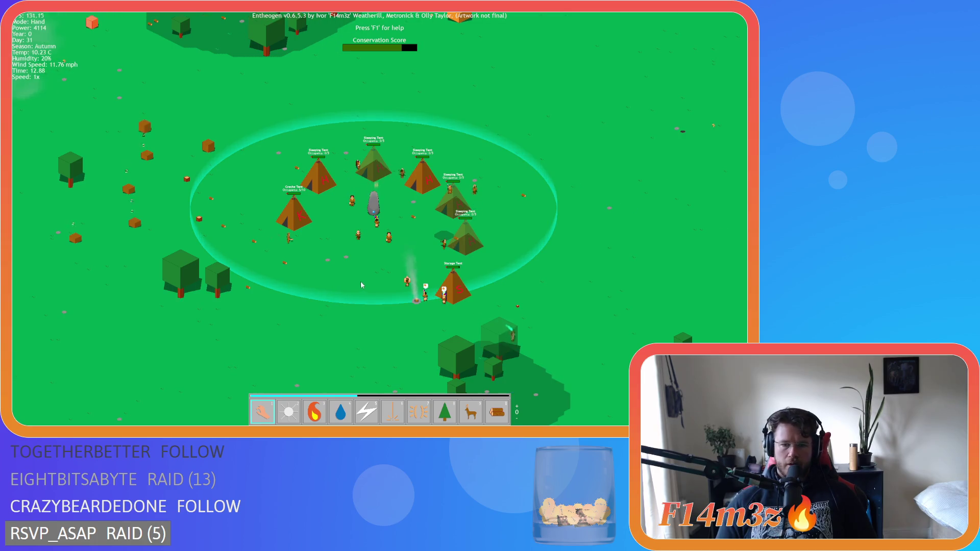
{"action": "key", "text": "Tab"}
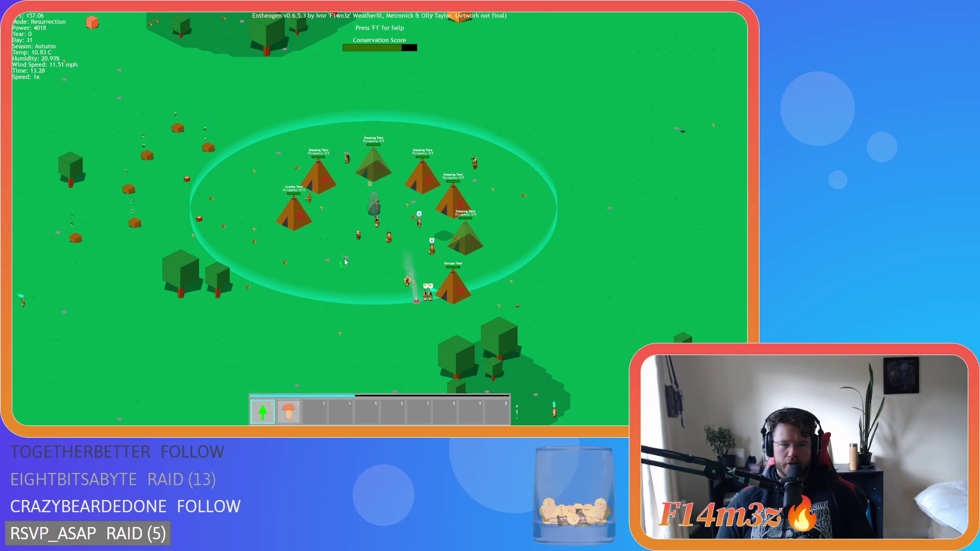
Return to the god-power toolbar and recentre the view on the tent camp.
{"action": "key", "text": "Tab"}
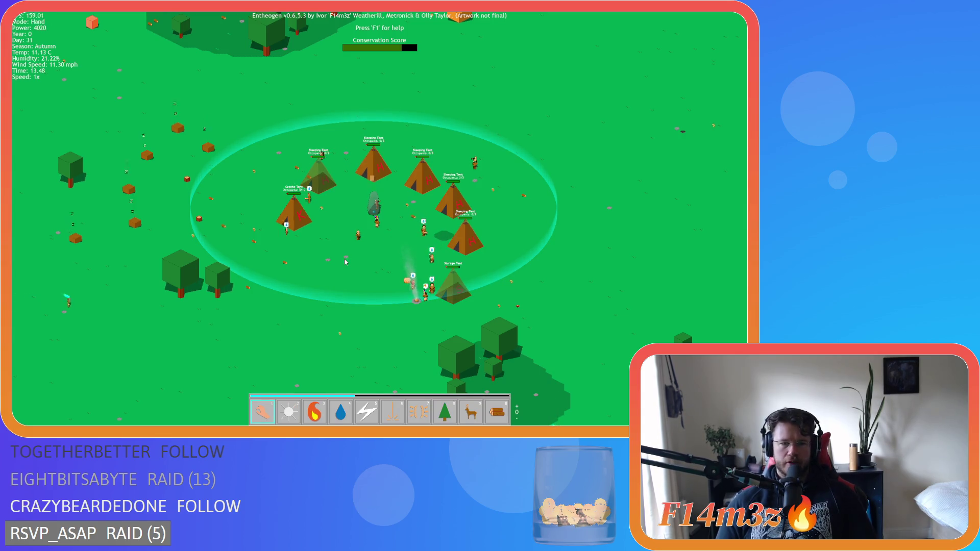
{"action": "key", "text": "w+a"}
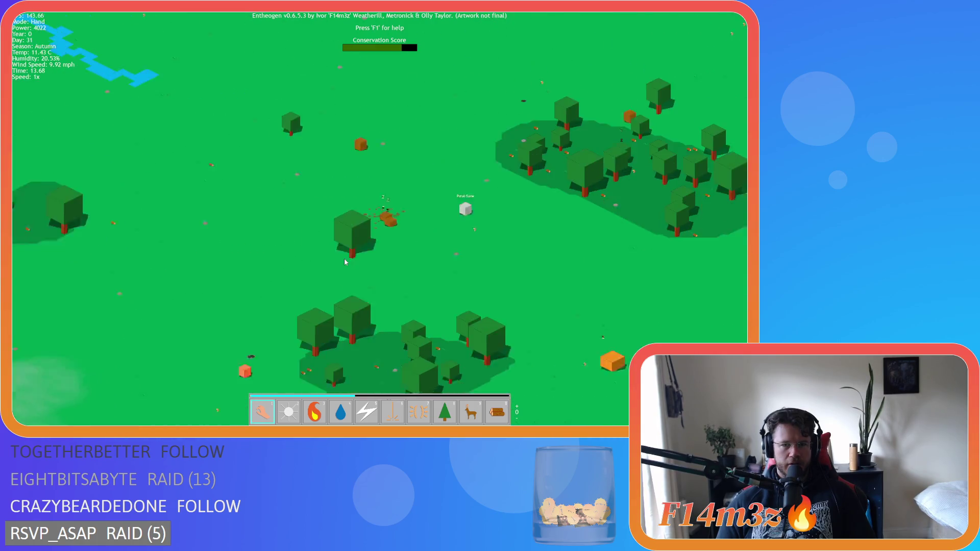
{"action": "key", "text": "space"}
{"action": "scroll", "coordinate": [241, 265], "scroll_direction": "down", "scroll_amount": 5}
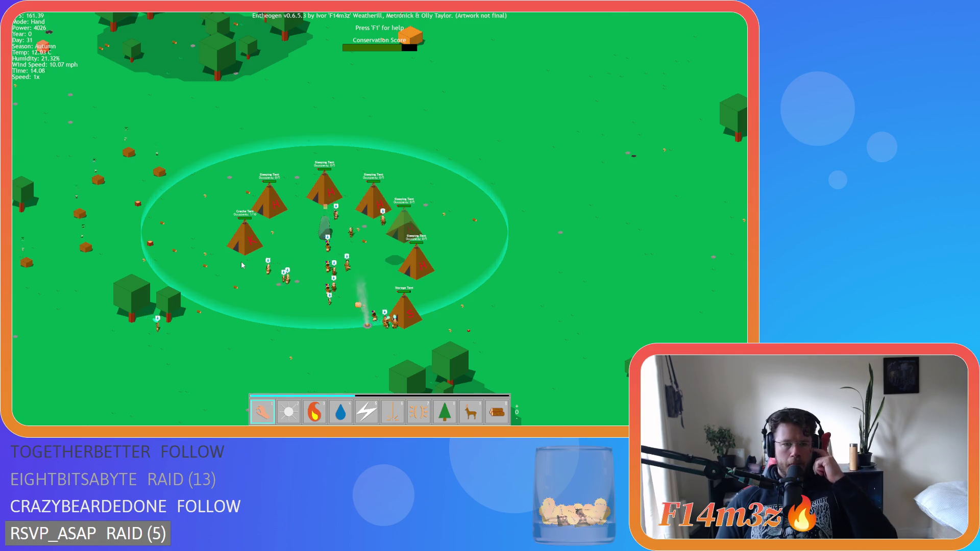
Pan across the map past the river and sand patches, ending with the forest below camp.
{"action": "key", "text": "w"}
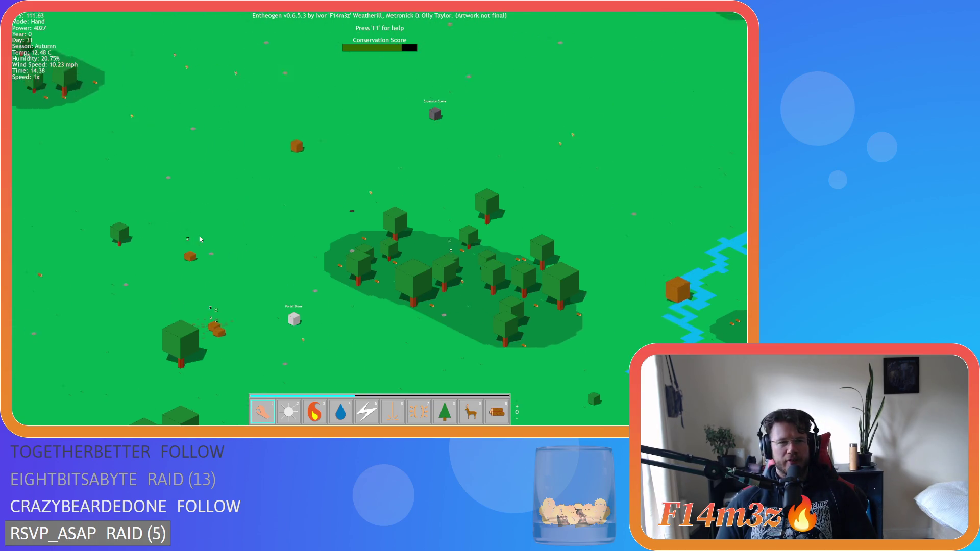
{"action": "key", "text": "a"}
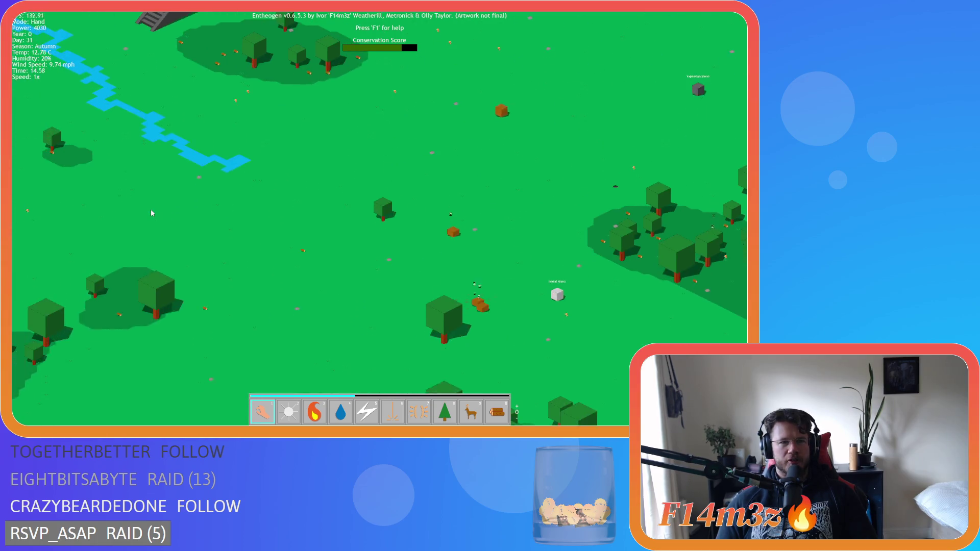
{"action": "key", "text": "w"}
{"action": "key", "text": "d"}
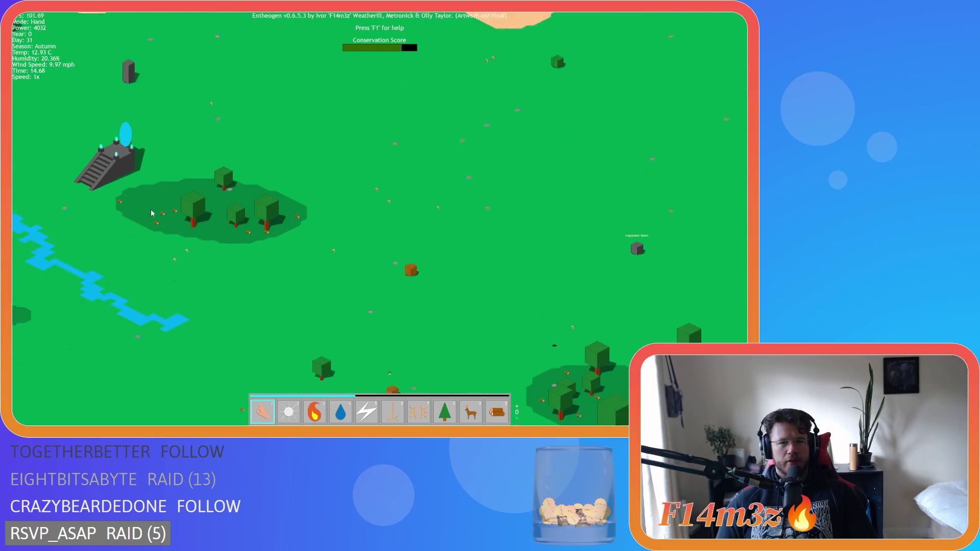
{"action": "key", "text": "s"}
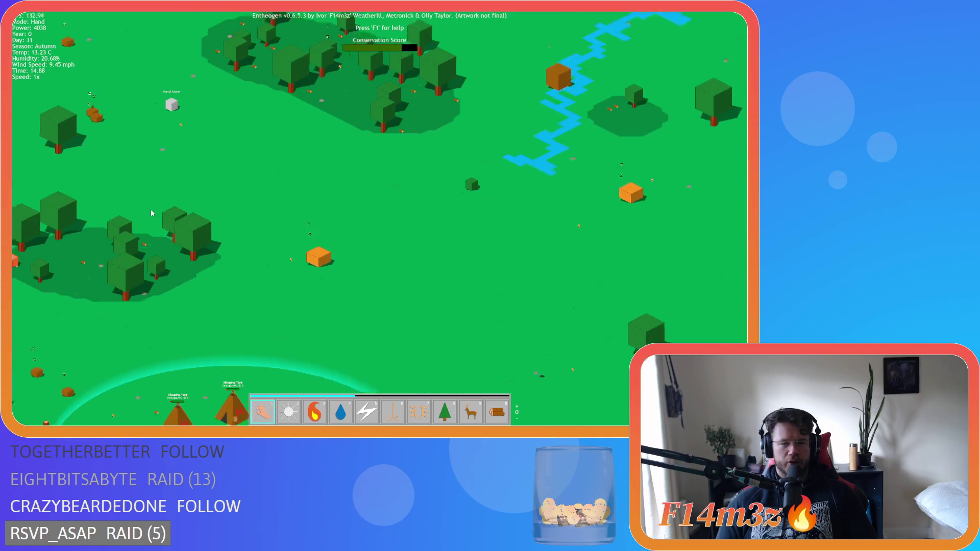
{"action": "key", "text": "s"}
{"action": "key", "text": "a"}
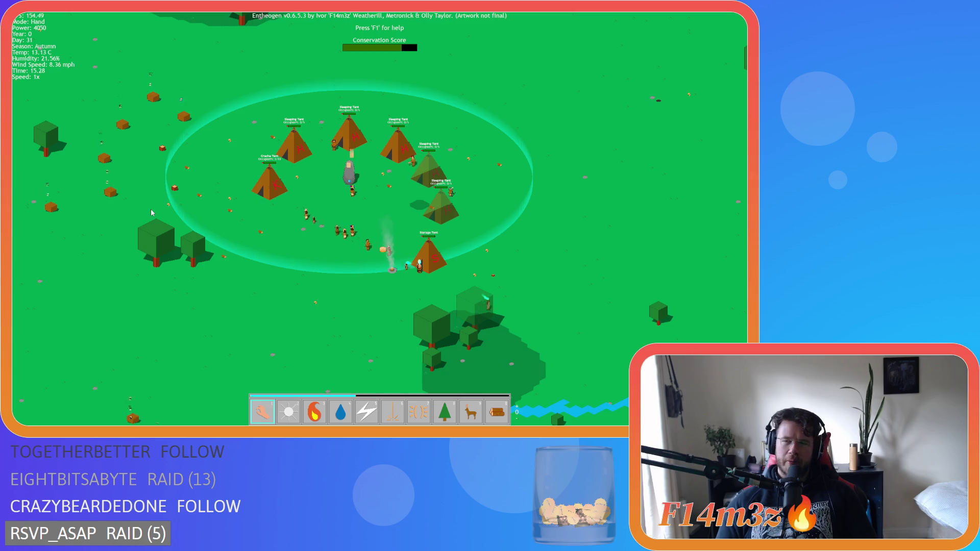
{"action": "key", "text": "s"}
{"action": "key", "text": "d"}
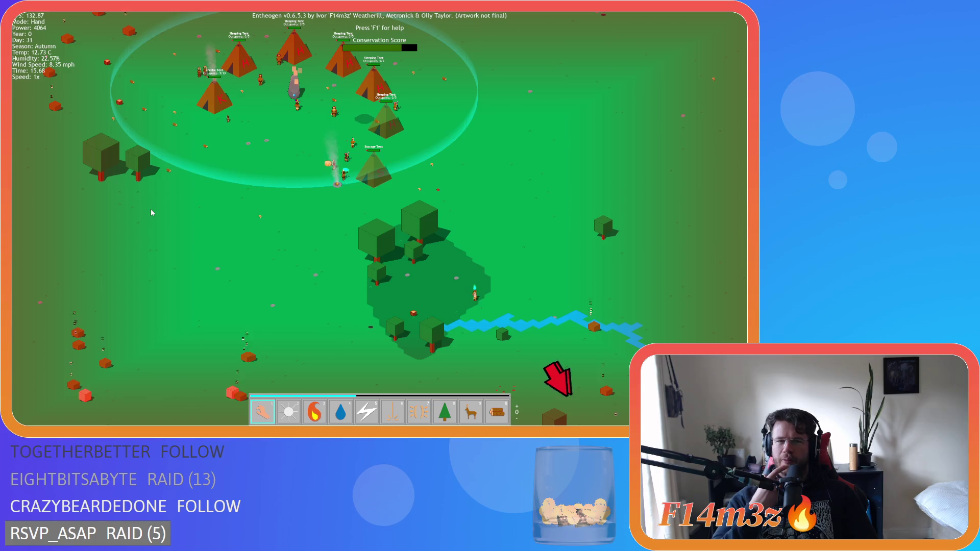
{"action": "key", "text": "s"}
{"action": "key", "text": "d"}
{"action": "key", "text": "w"}
{"action": "key", "text": "a"}
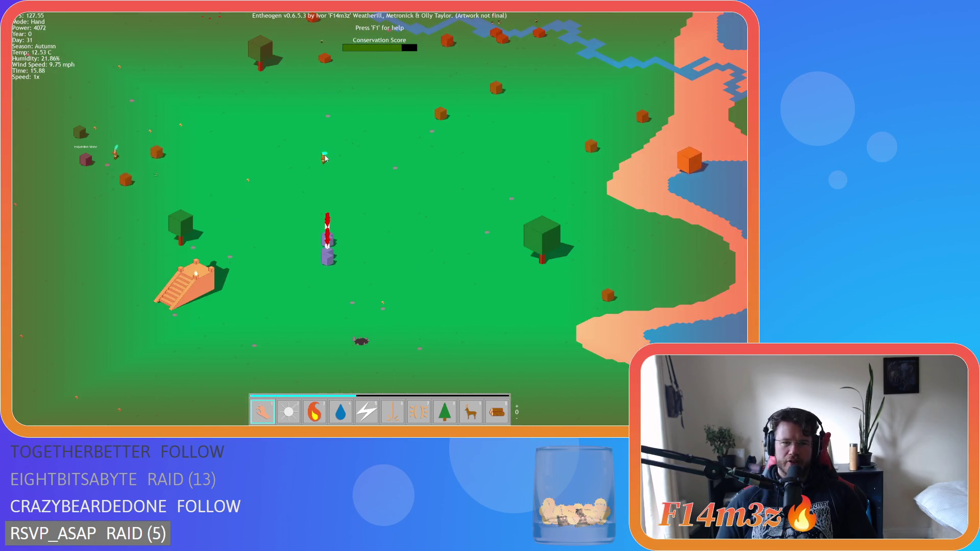
{"action": "key", "text": "w"}
{"action": "key", "text": "s"}
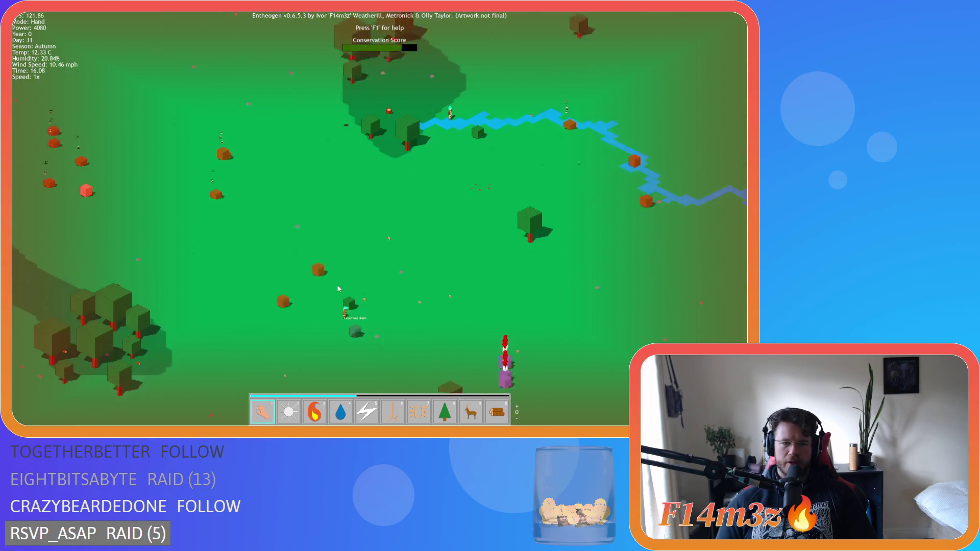
{"action": "key", "text": "w"}
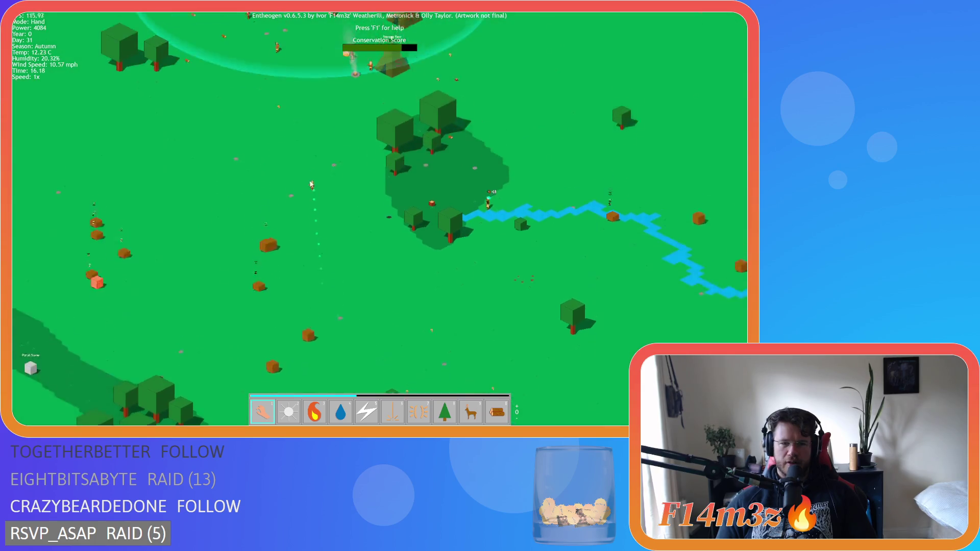
{"action": "key", "text": "w"}
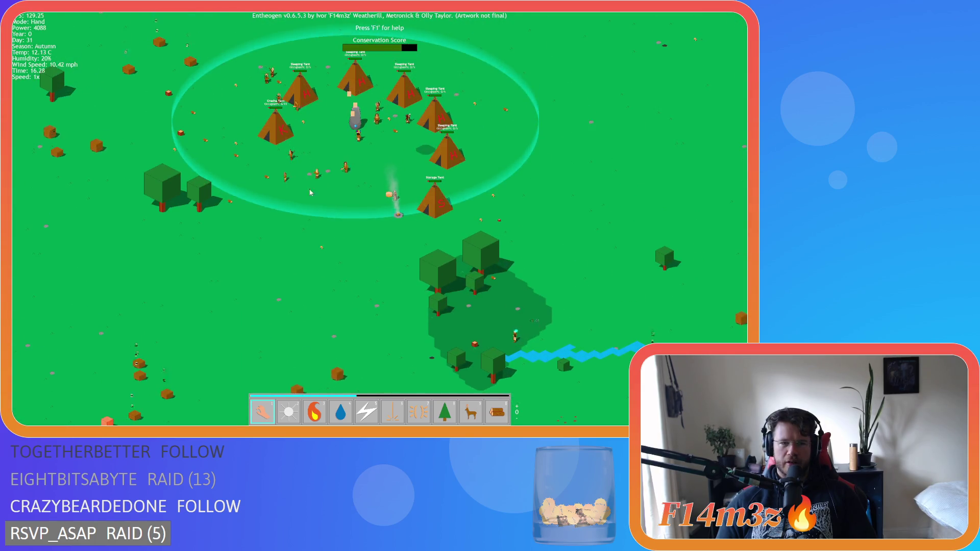
{"action": "key", "text": "s"}
{"action": "key", "text": "w"}
{"action": "key", "text": "w"}
{"action": "key", "text": "a"}
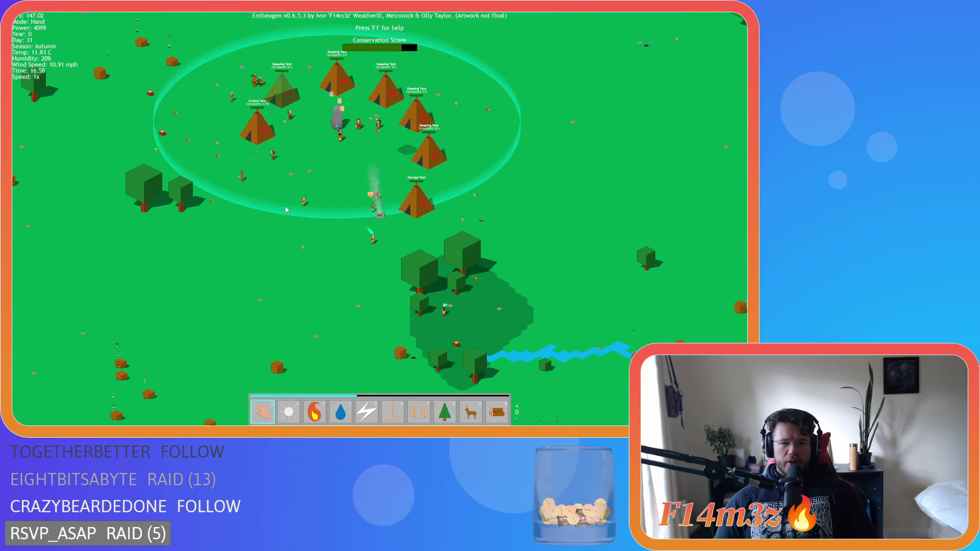
{"action": "scroll", "coordinate": [286, 210], "scroll_direction": "up", "scroll_amount": 2}
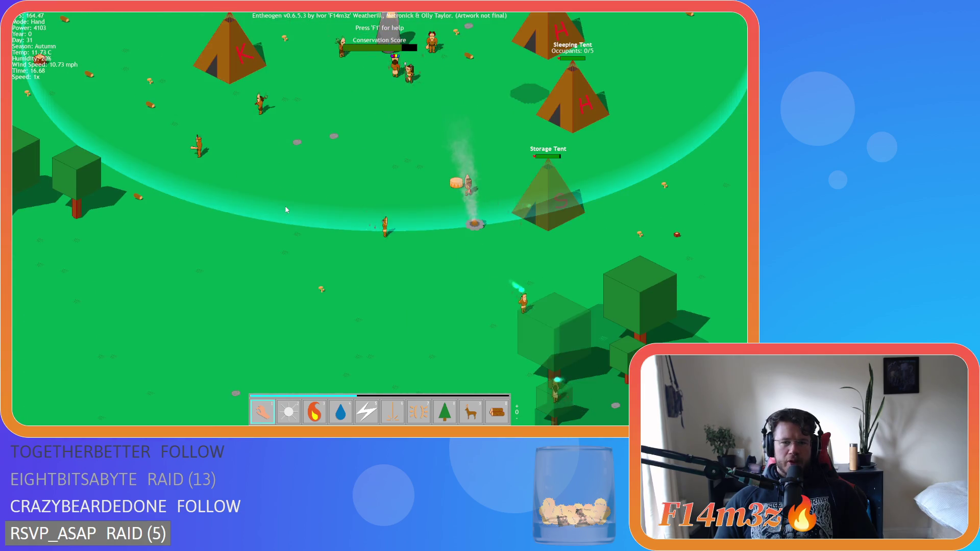
{"action": "scroll", "coordinate": [286, 210], "scroll_direction": "up", "scroll_amount": 2}
{"action": "key", "text": "w"}
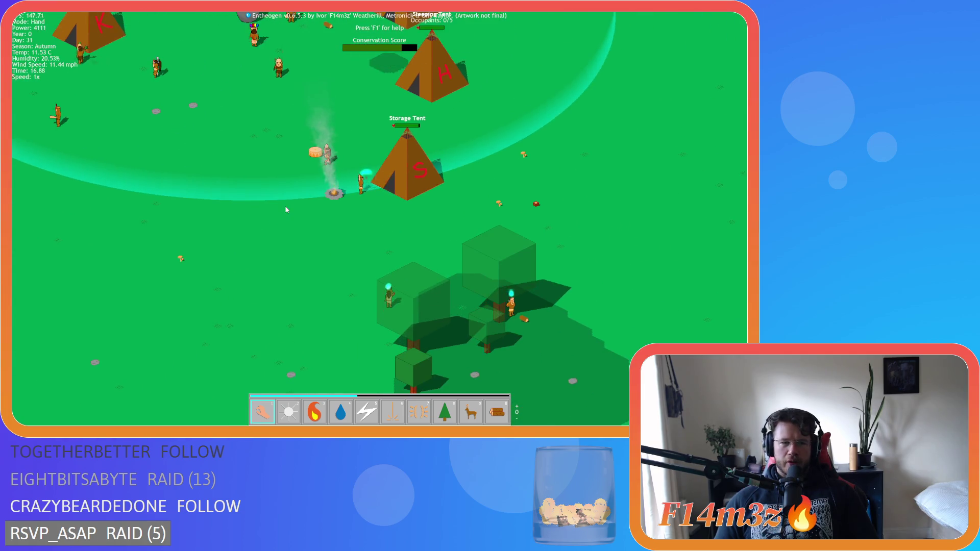
{"action": "key", "text": "a"}
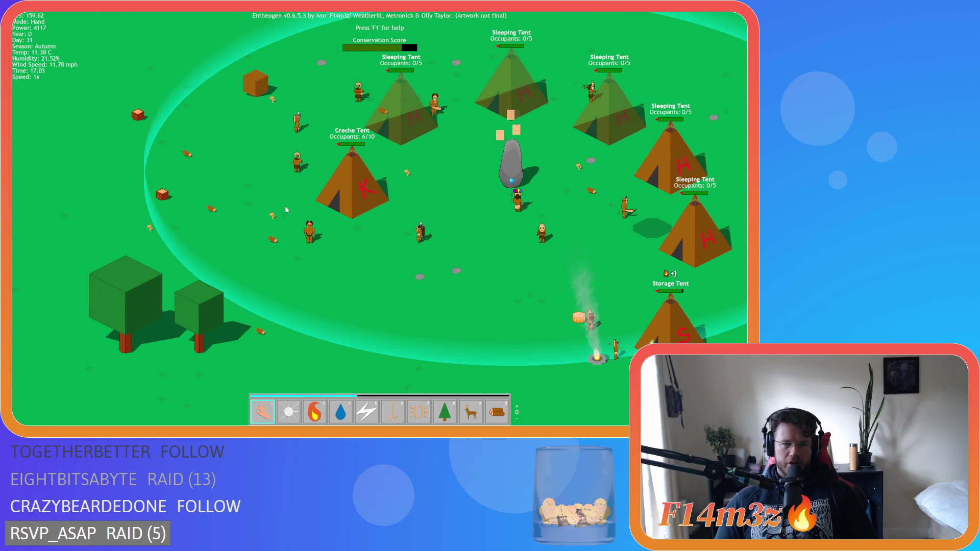
{"action": "scroll", "coordinate": [284, 206], "scroll_direction": "down", "scroll_amount": 4}
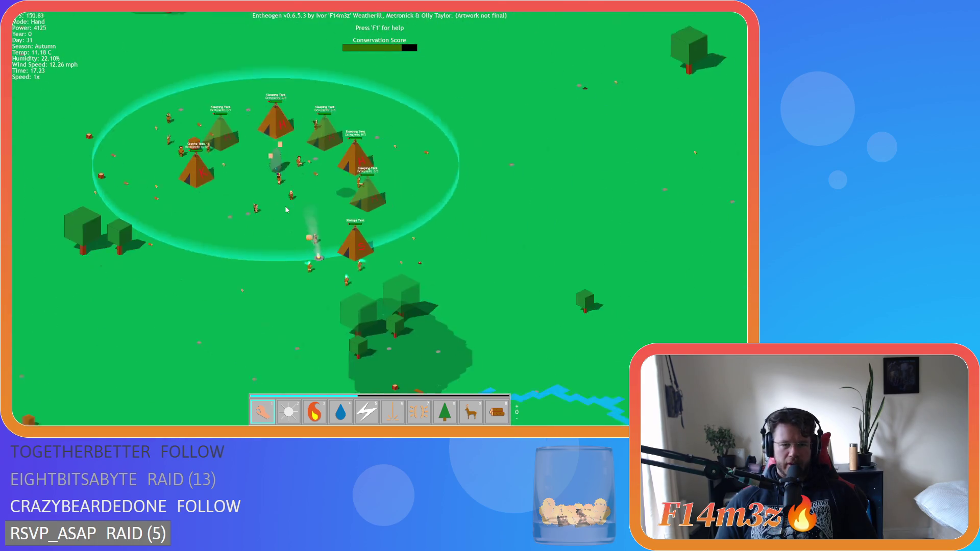
{"action": "key", "text": "s"}
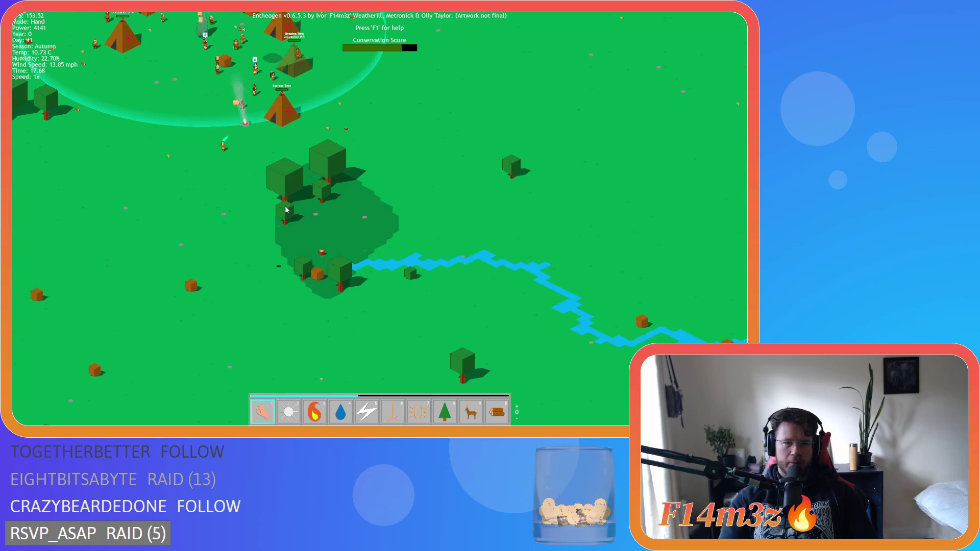
Nudge the view around the camp as dusk falls, keeping the forest and river below.
{"action": "key", "text": "w"}
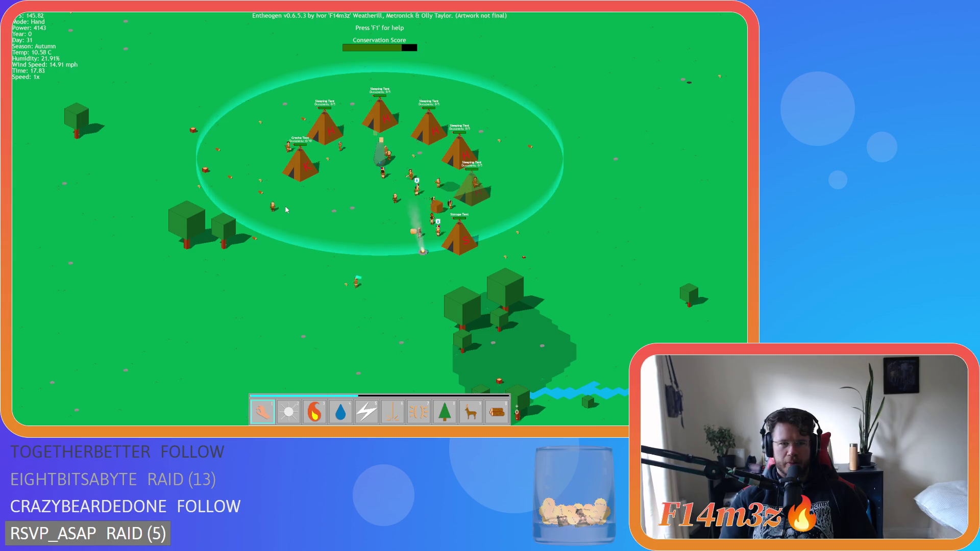
{"action": "key", "text": "s"}
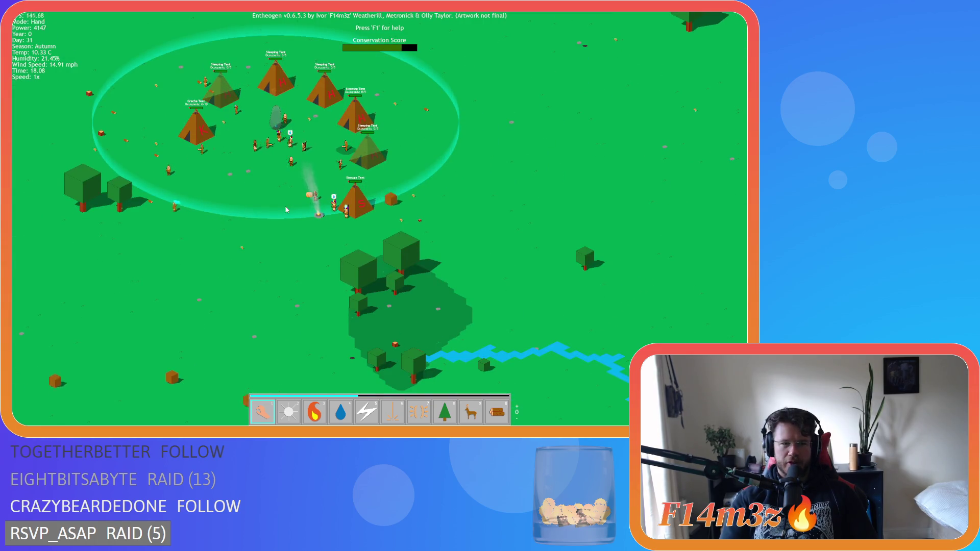
{"action": "key", "text": "w"}
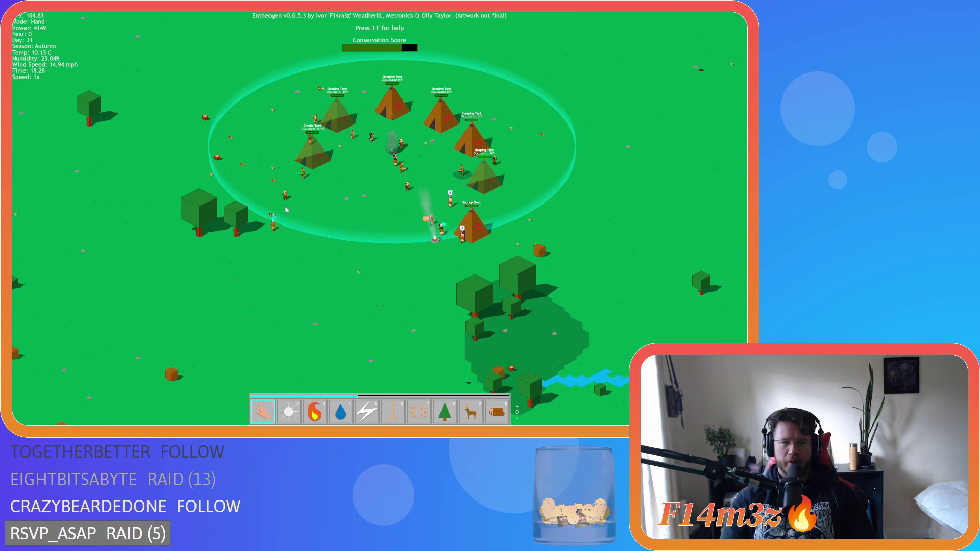
{"action": "key", "text": "s"}
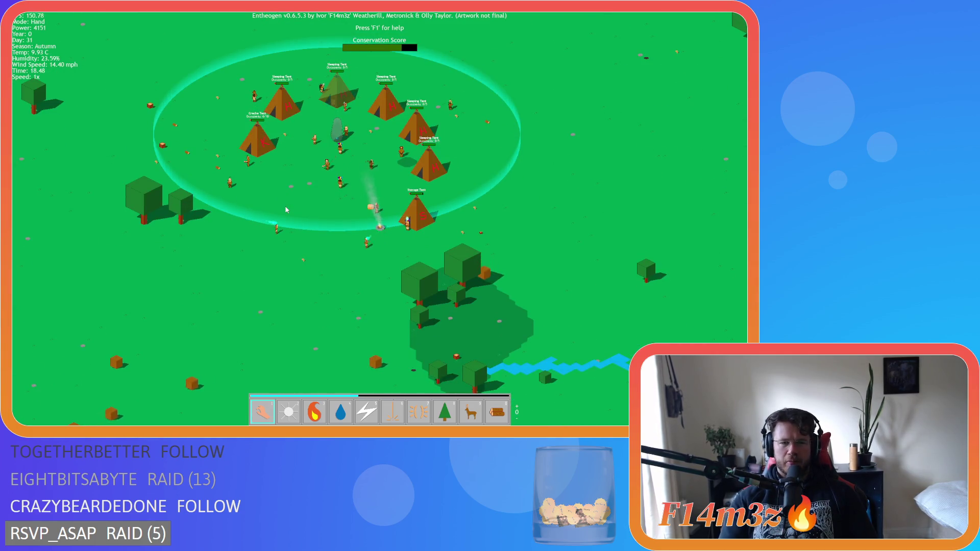
{"action": "key", "text": "s"}
{"action": "key", "text": "w"}
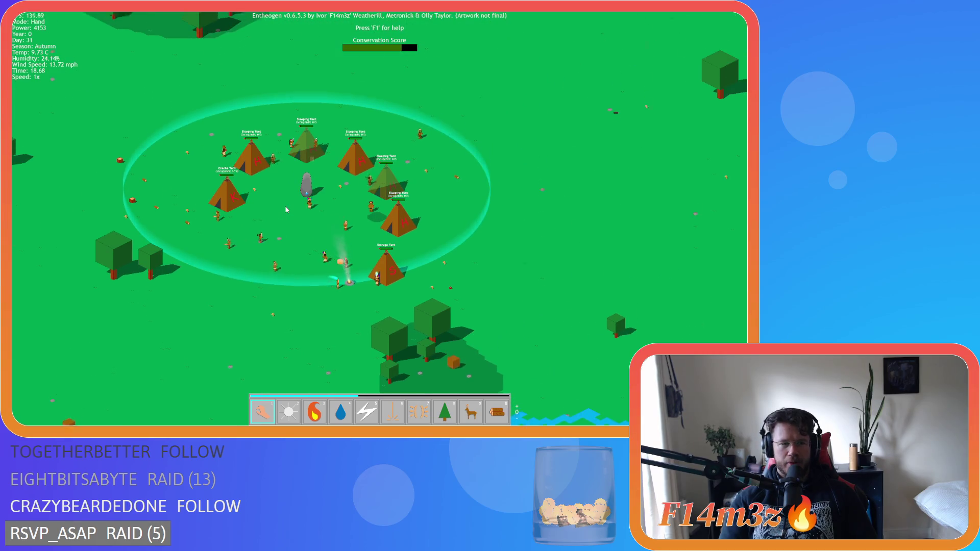
{"action": "key", "text": "s"}
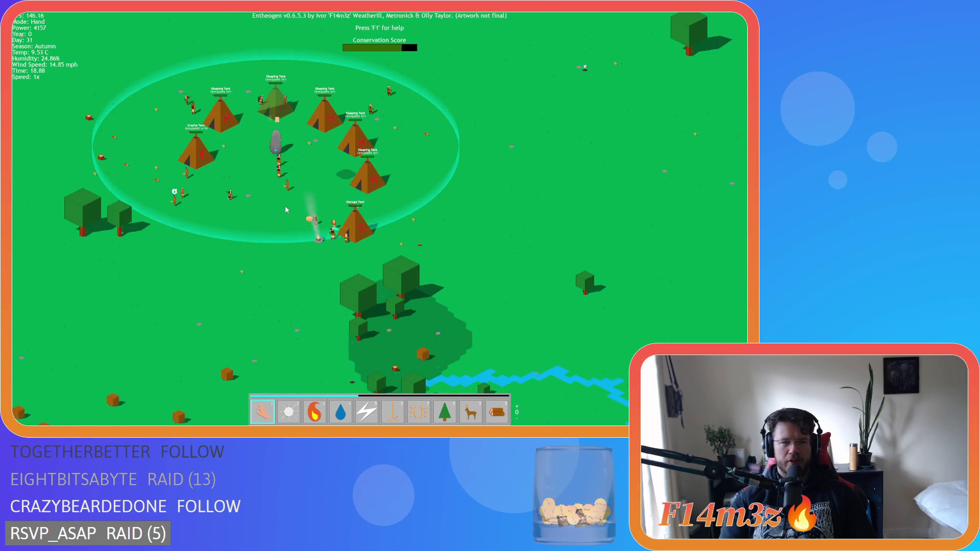
{"action": "key", "text": "w"}
{"action": "key", "text": "s"}
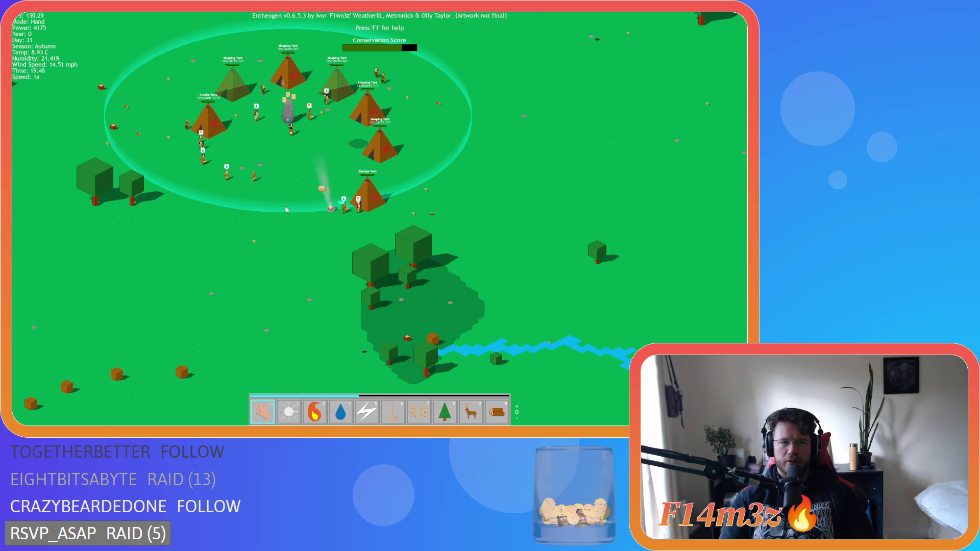
{"action": "key", "text": "a"}
{"action": "key", "text": "w"}
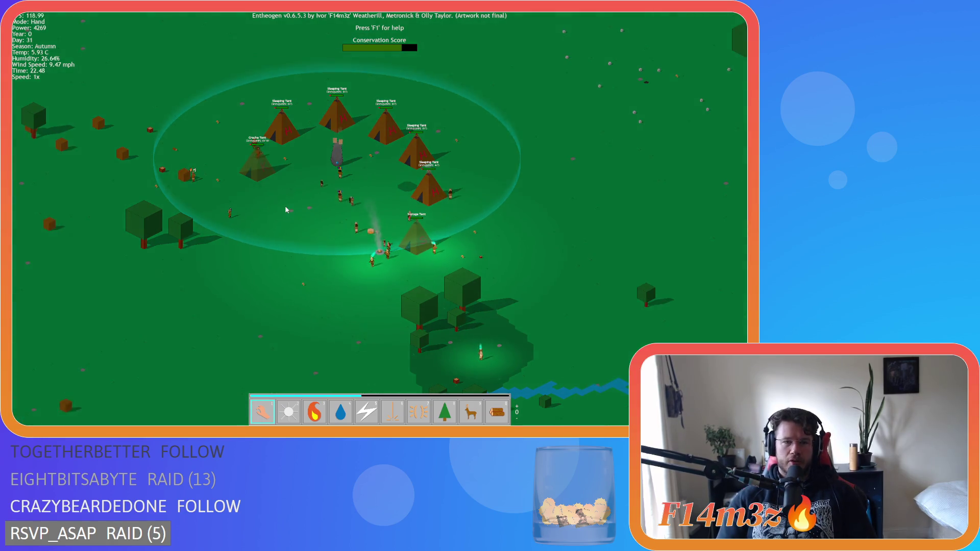
{"action": "key", "text": "Right"}
{"action": "key", "text": "Right"}
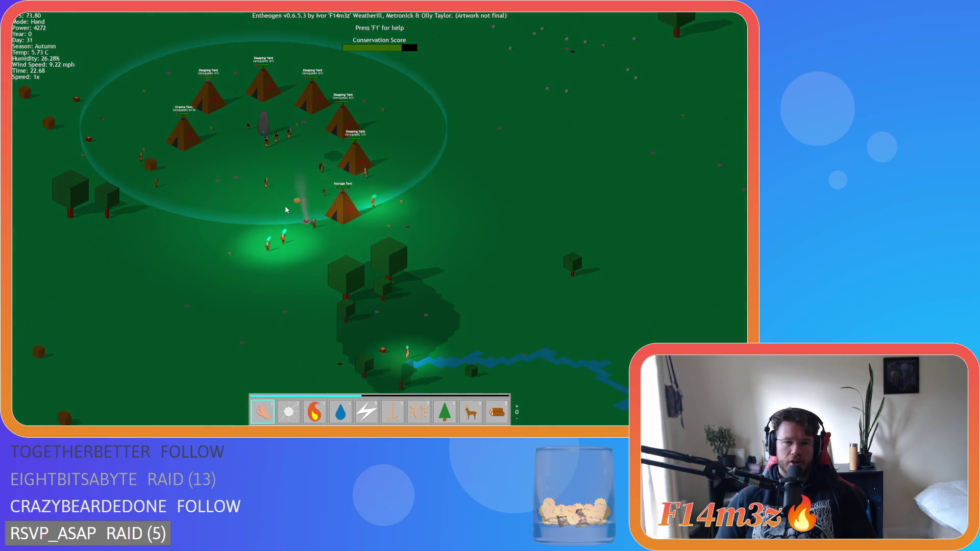
{"action": "scroll", "coordinate": [269, 201], "scroll_direction": "up", "scroll_amount": 5}
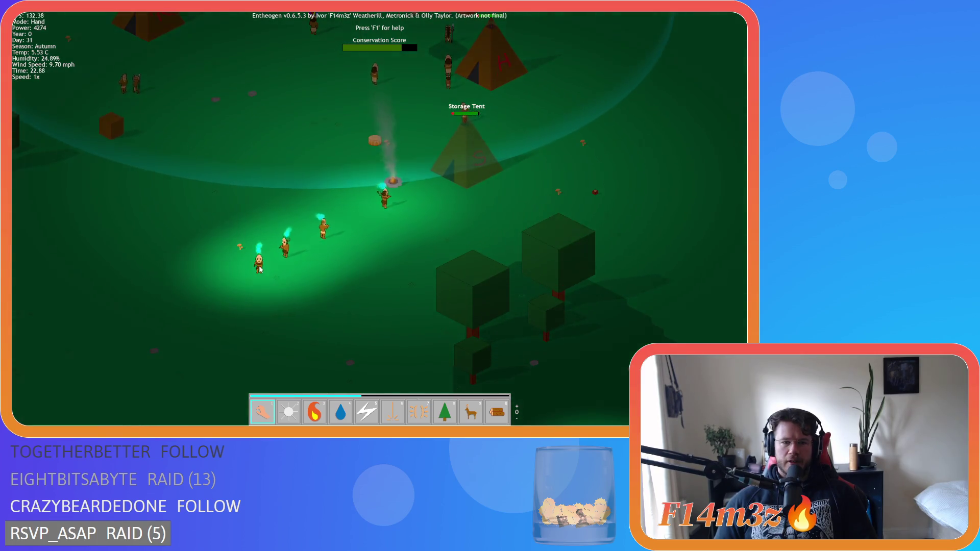
{"action": "scroll", "coordinate": [276, 223], "scroll_direction": "down", "scroll_amount": 5}
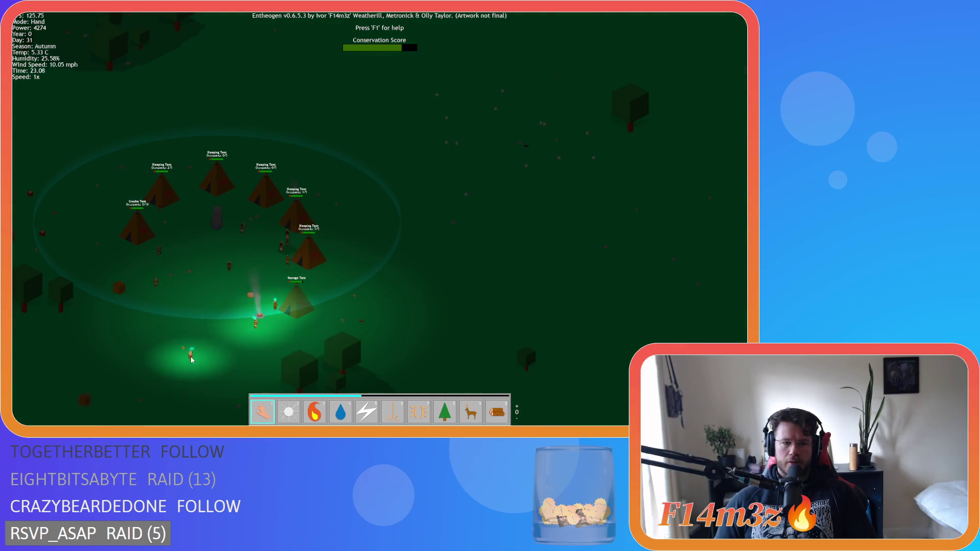
{"action": "scroll", "coordinate": [213, 260], "scroll_direction": "up", "scroll_amount": 5}
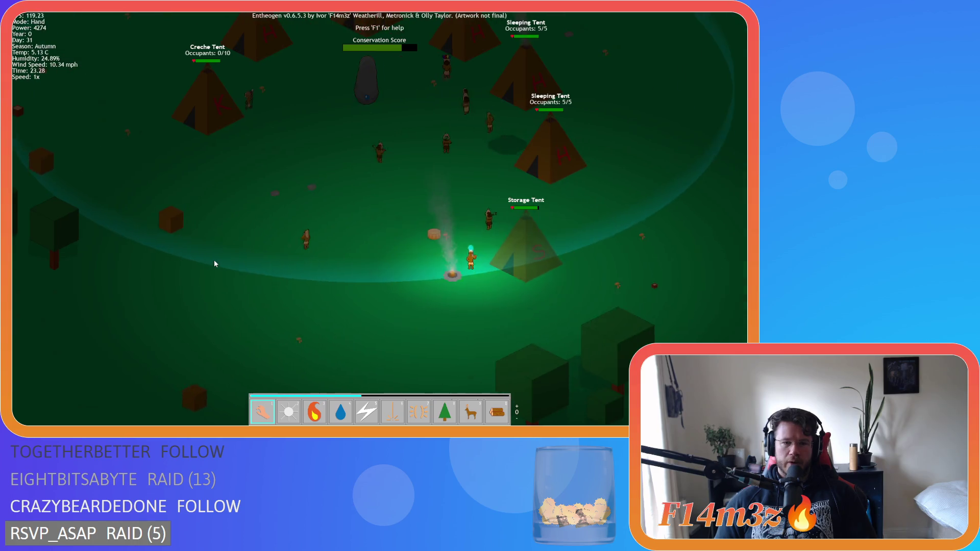
{"action": "key", "text": "w"}
{"action": "key", "text": "a"}
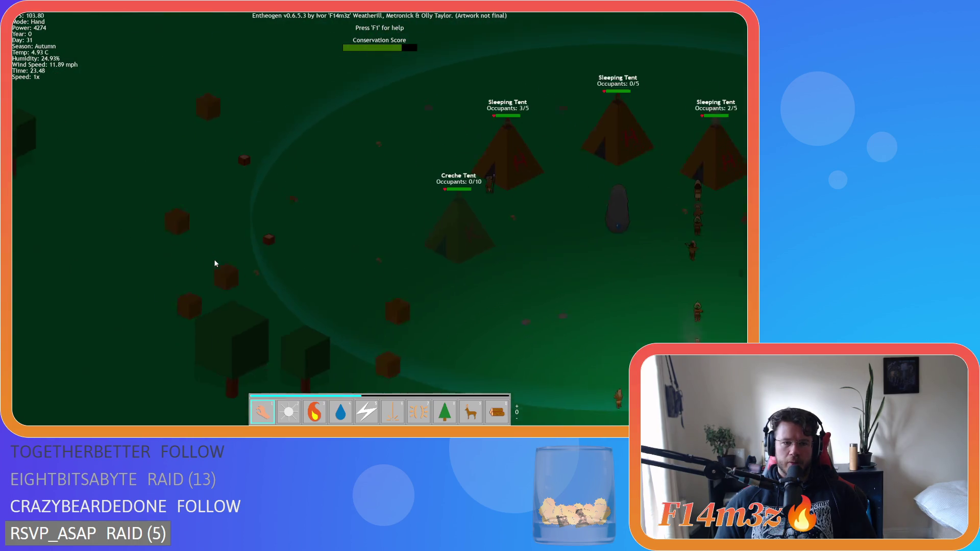
{"action": "key", "text": "d"}
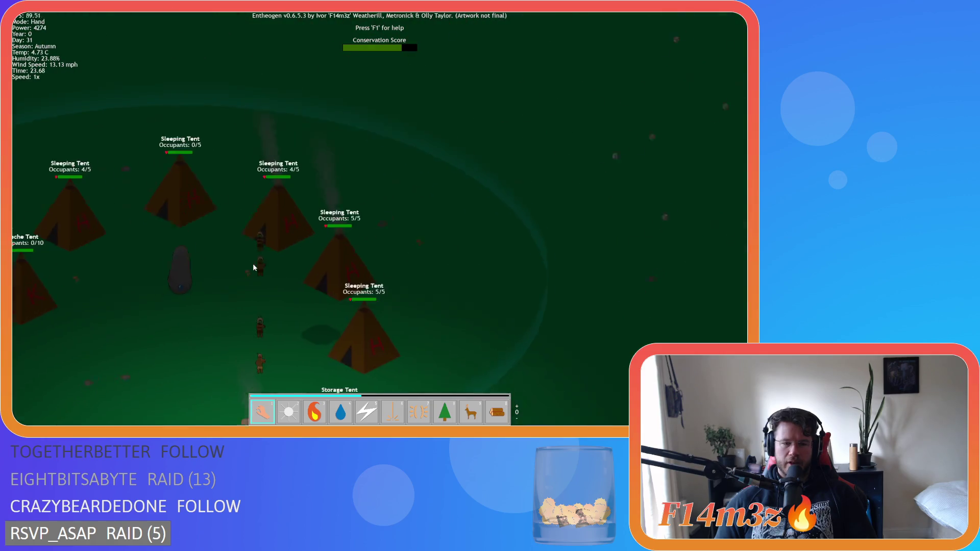
{"action": "scroll", "coordinate": [253, 267], "scroll_direction": "down", "scroll_amount": 5}
{"action": "key", "text": "s"}
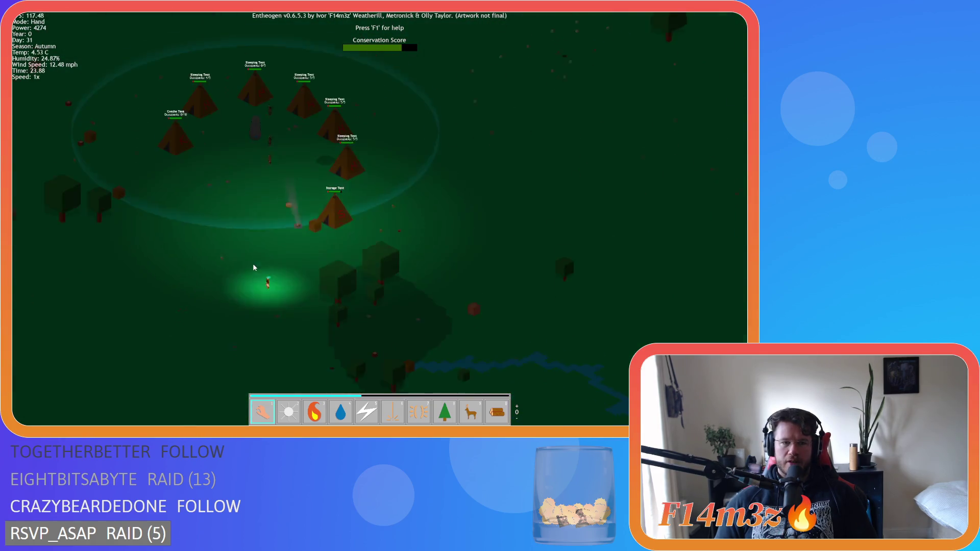
{"action": "key", "text": "w"}
{"action": "key", "text": "d"}
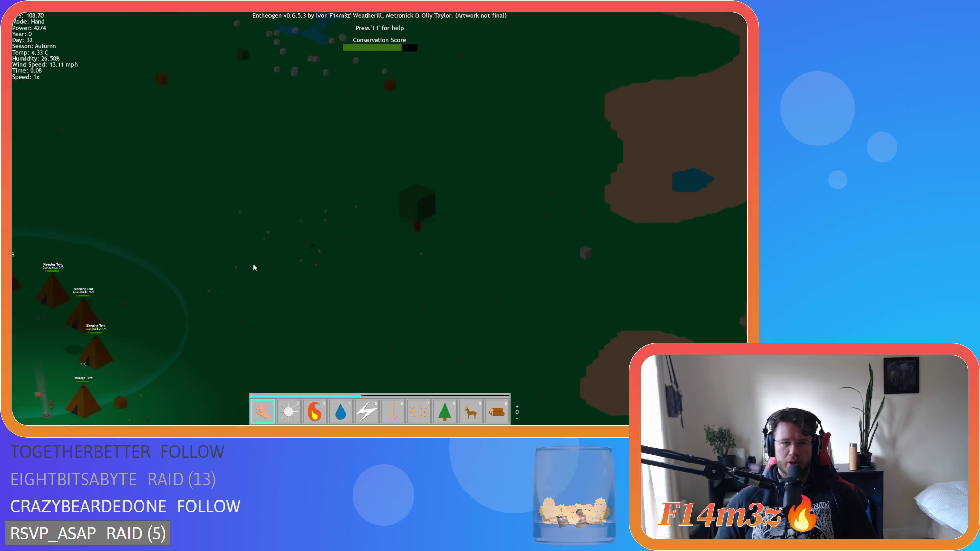
Pan away from camp past the temple into the forest, then back to the tents.
{"action": "key", "text": "w"}
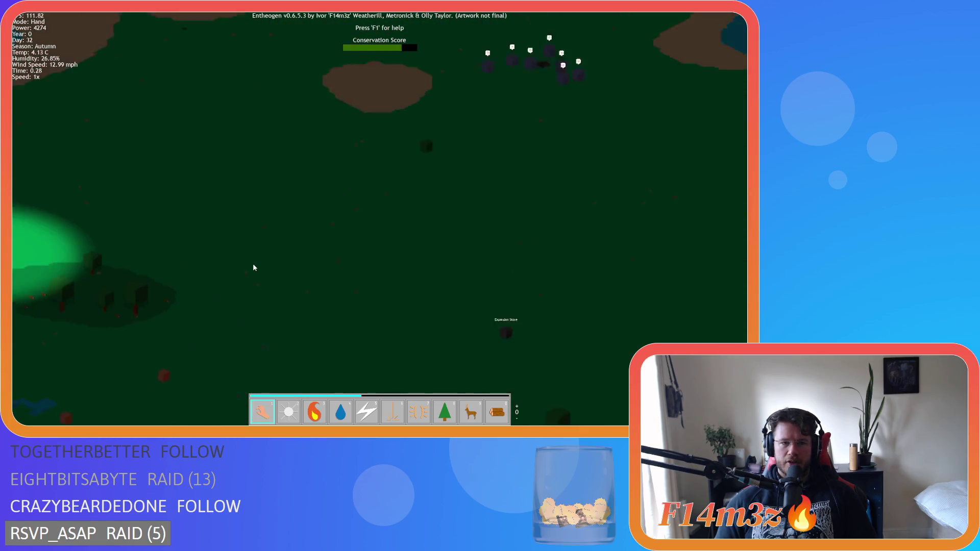
{"action": "key", "text": "w"}
{"action": "key", "text": "a"}
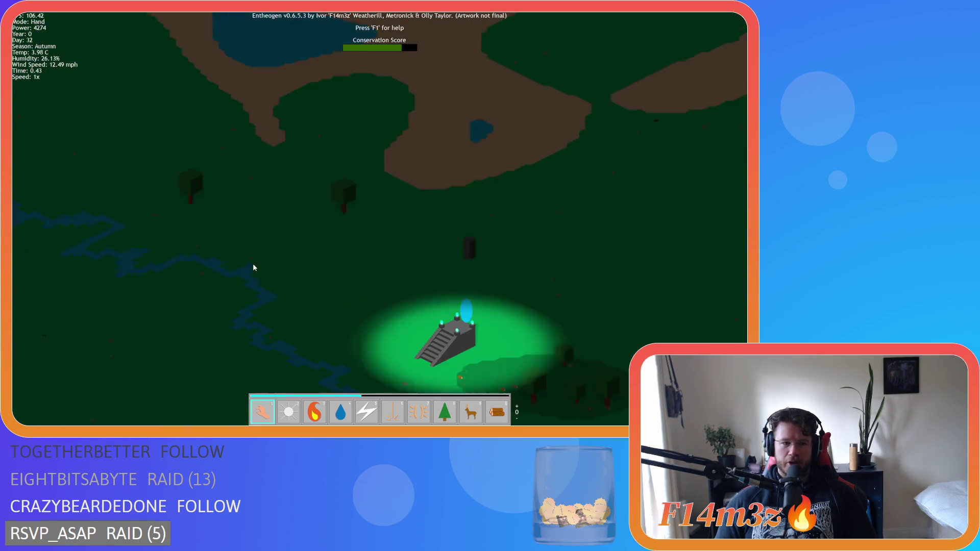
{"action": "key", "text": "s"}
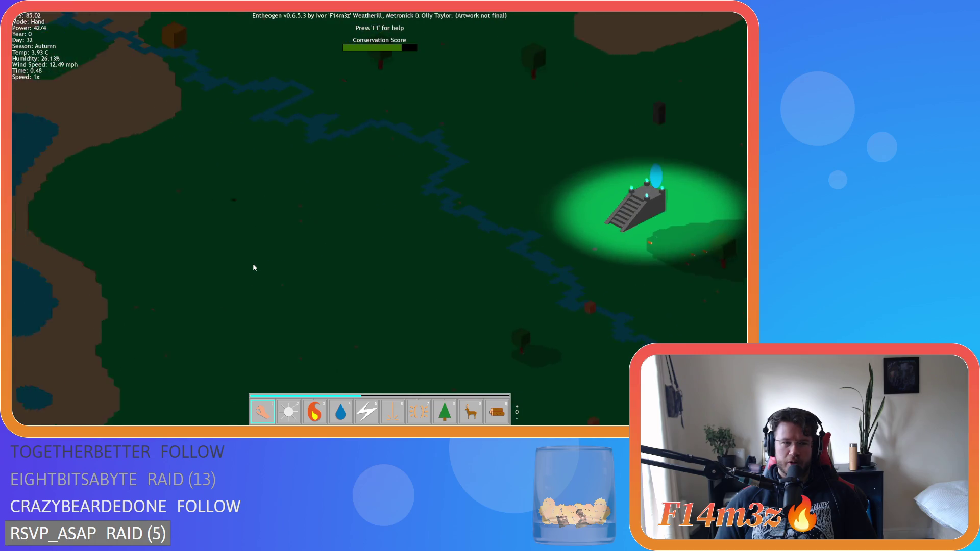
{"action": "key", "text": "s"}
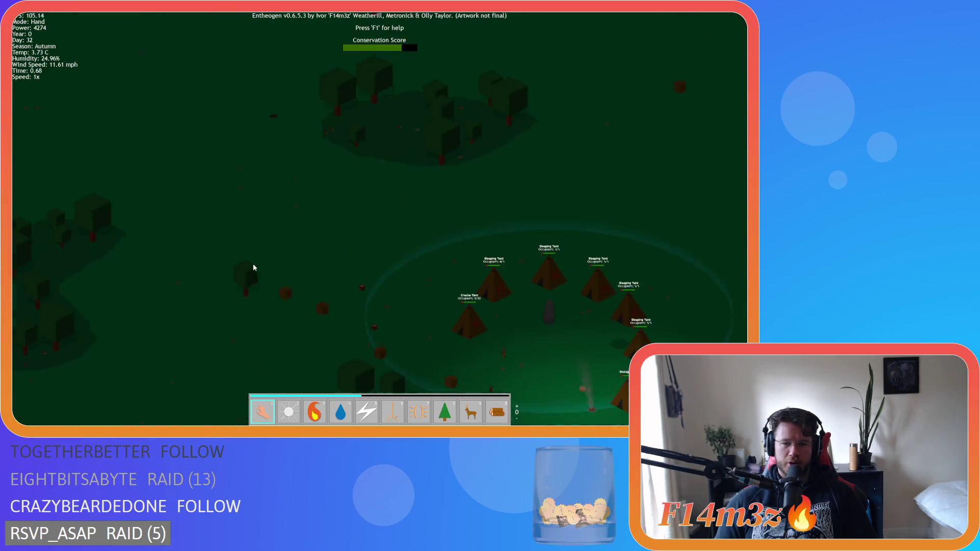
{"action": "scroll", "coordinate": [253, 267], "scroll_direction": "up", "scroll_amount": 2}
{"action": "scroll", "coordinate": [254, 268], "scroll_direction": "down", "scroll_amount": 3}
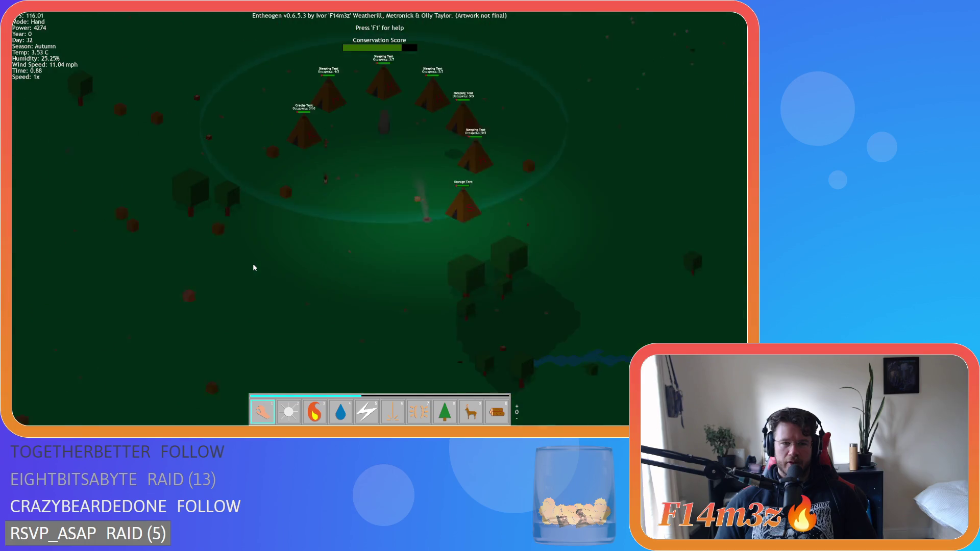
{"action": "scroll", "coordinate": [254, 267], "scroll_direction": "up", "scroll_amount": 2}
{"action": "scroll", "coordinate": [253, 268], "scroll_direction": "down", "scroll_amount": 5}
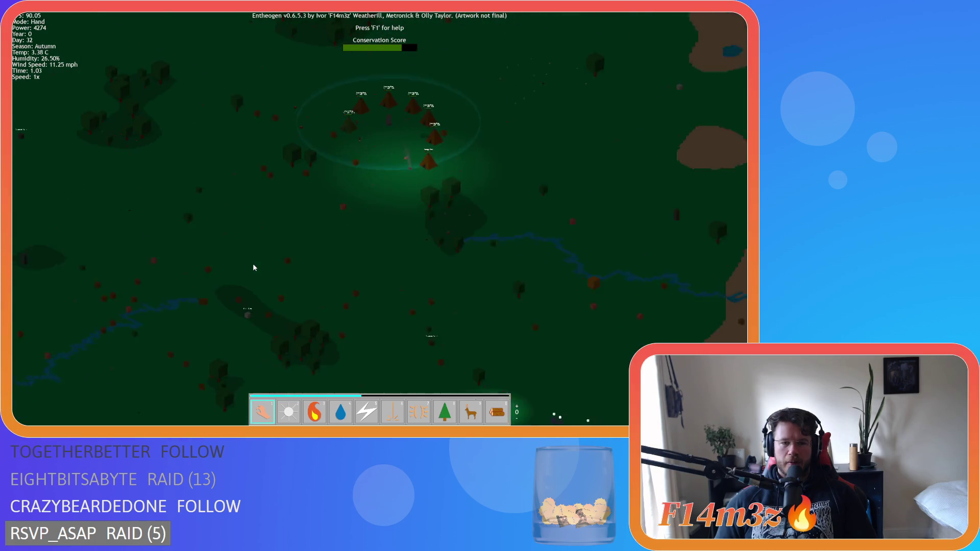
{"action": "scroll", "coordinate": [253, 268], "scroll_direction": "down", "scroll_amount": 4}
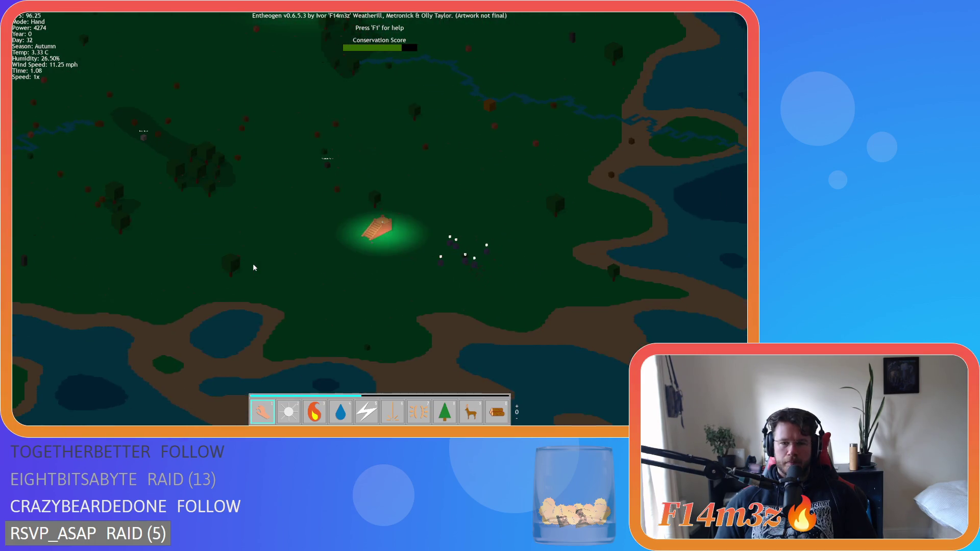
{"action": "scroll", "coordinate": [253, 268], "scroll_direction": "up", "scroll_amount": 4}
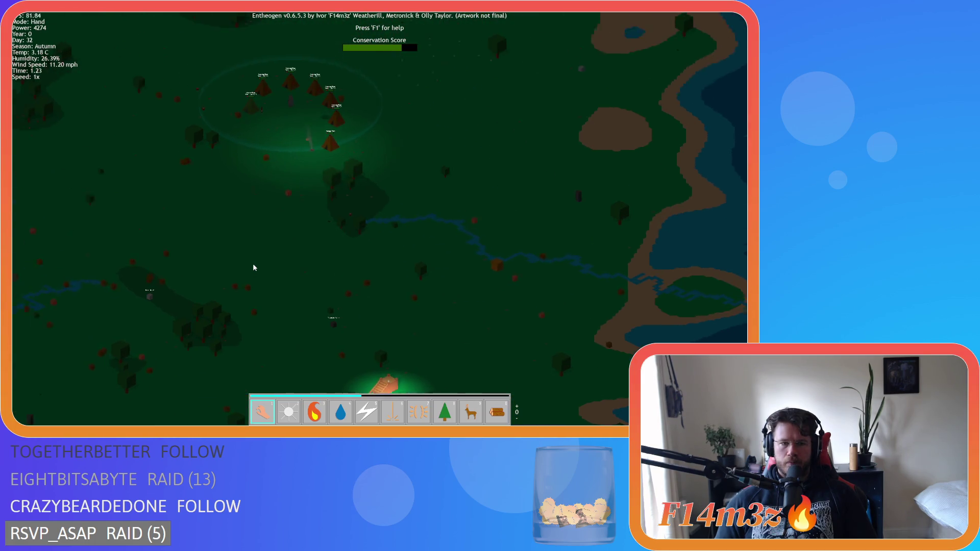
Bring the glowing stair temple into view, framing the camp beside it.
{"action": "key", "text": "d"}
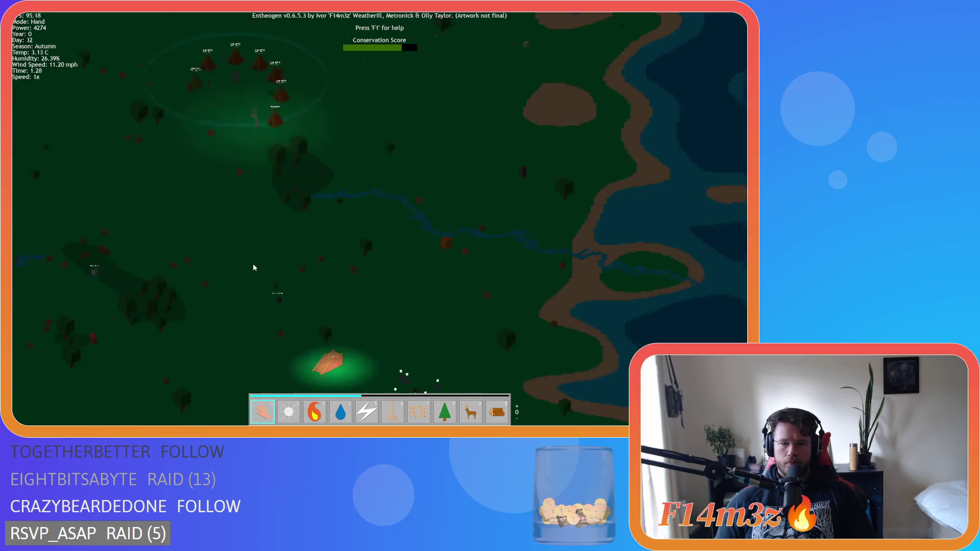
{"action": "key", "text": "s"}
{"action": "scroll", "coordinate": [254, 267], "scroll_direction": "up", "scroll_amount": 5}
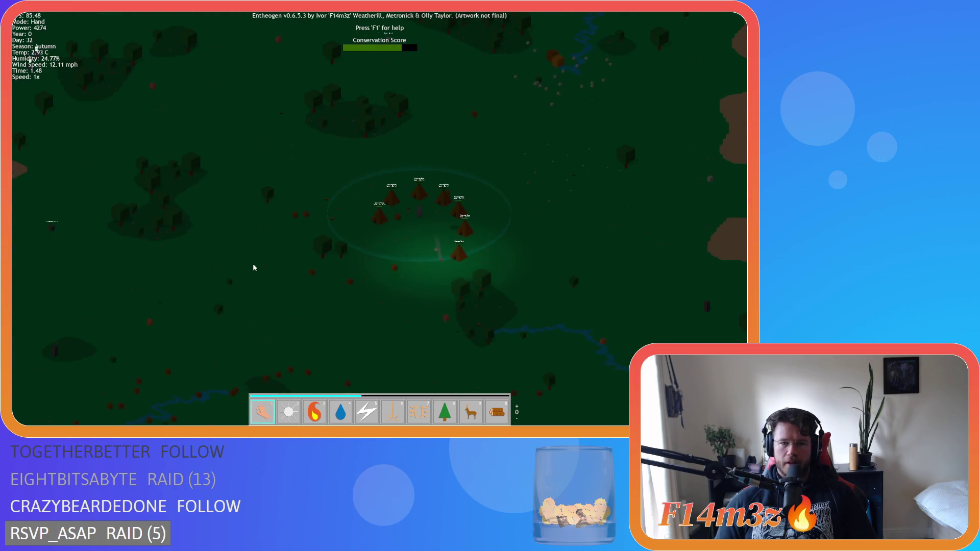
{"action": "scroll", "coordinate": [254, 267], "scroll_direction": "up", "scroll_amount": 3}
{"action": "scroll", "coordinate": [254, 267], "scroll_direction": "down", "scroll_amount": 3}
{"action": "key", "text": "d"}
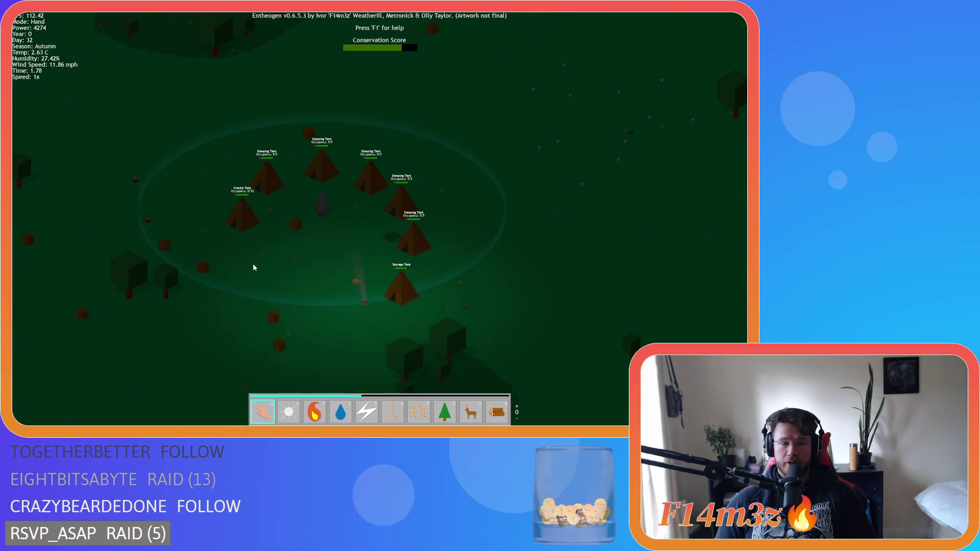
{"action": "scroll", "coordinate": [254, 267], "scroll_direction": "up", "scroll_amount": 3}
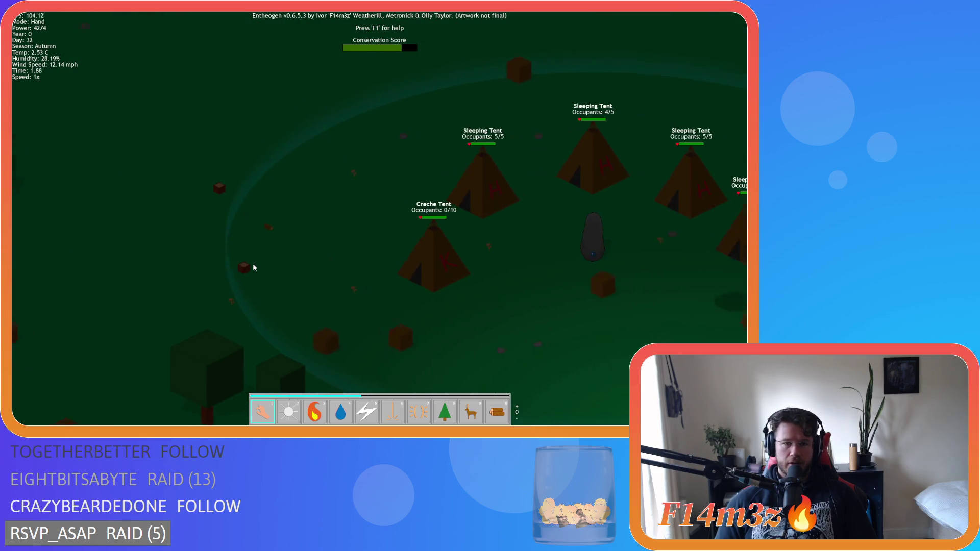
{"action": "scroll", "coordinate": [254, 268], "scroll_direction": "down", "scroll_amount": 3}
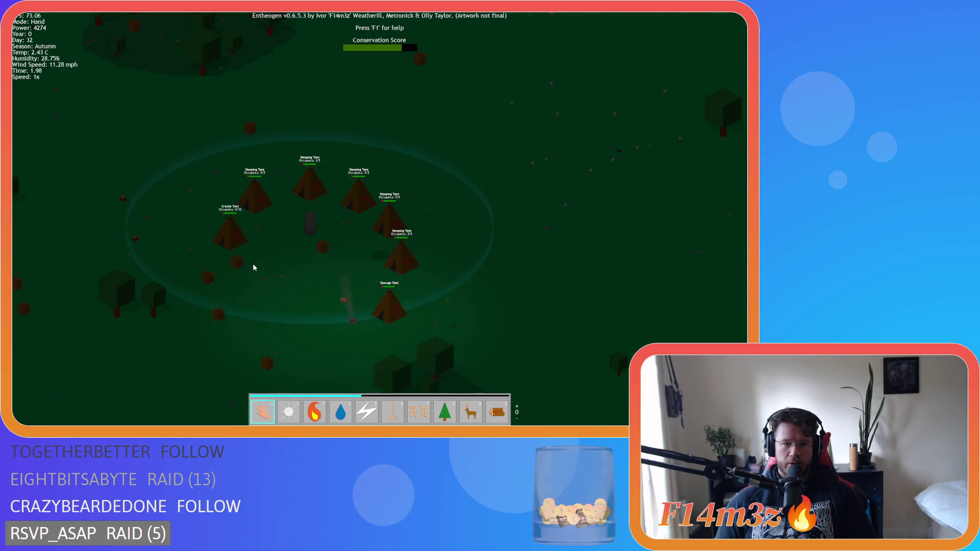
{"action": "key", "text": "a"}
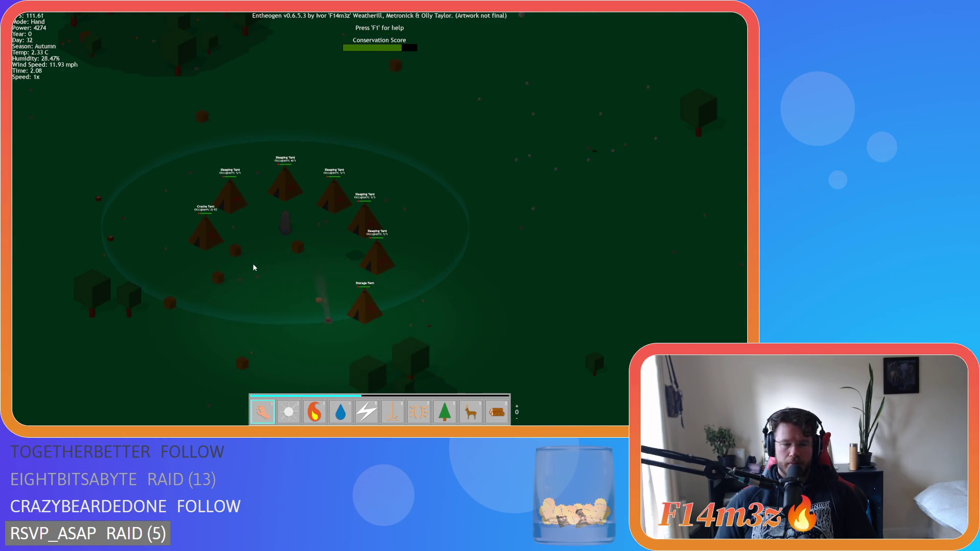
{"action": "scroll", "coordinate": [254, 268], "scroll_direction": "down", "scroll_amount": 5}
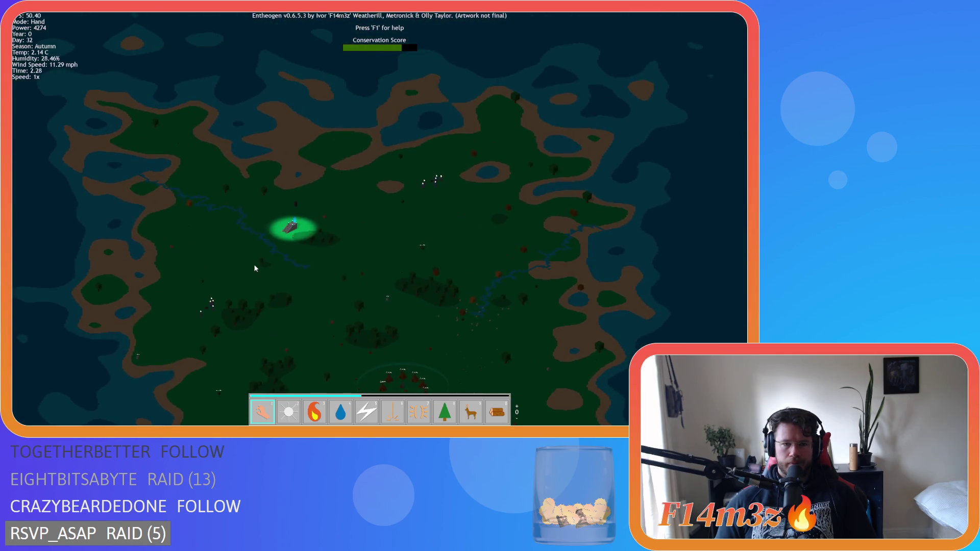
{"action": "scroll", "coordinate": [390, 264], "scroll_direction": "up", "scroll_amount": 5}
Move the view to the river and tent camp, then across toward the temples.
{"action": "key", "text": "s"}
{"action": "key", "text": "d"}
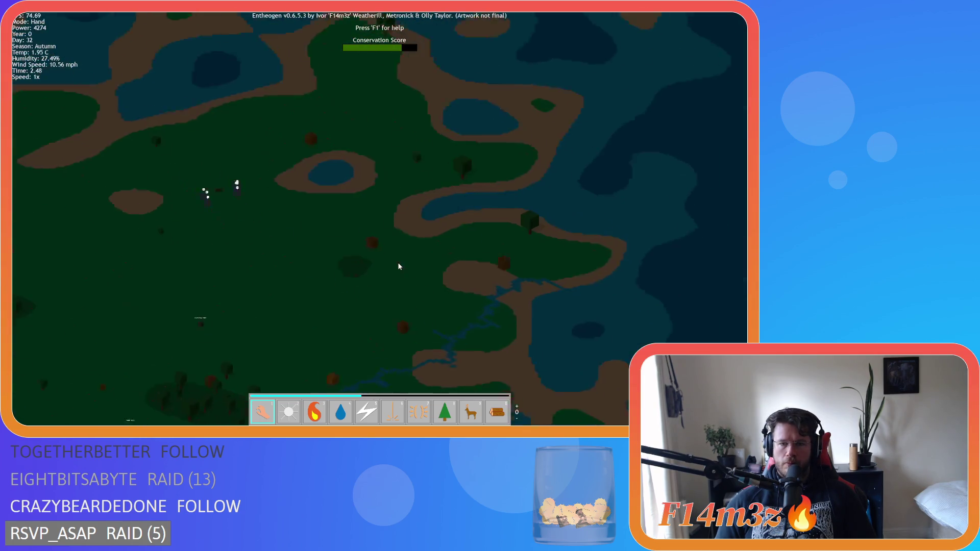
{"action": "scroll", "coordinate": [391, 263], "scroll_direction": "up", "scroll_amount": 3}
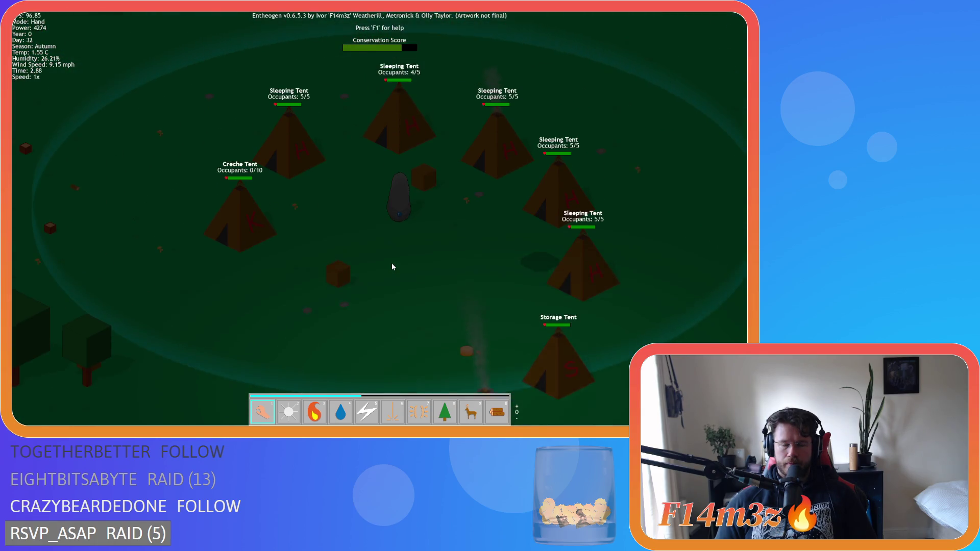
{"action": "scroll", "coordinate": [392, 266], "scroll_direction": "down", "scroll_amount": 3}
{"action": "scroll", "coordinate": [392, 267], "scroll_direction": "up", "scroll_amount": 3}
{"action": "scroll", "coordinate": [392, 267], "scroll_direction": "down", "scroll_amount": 4}
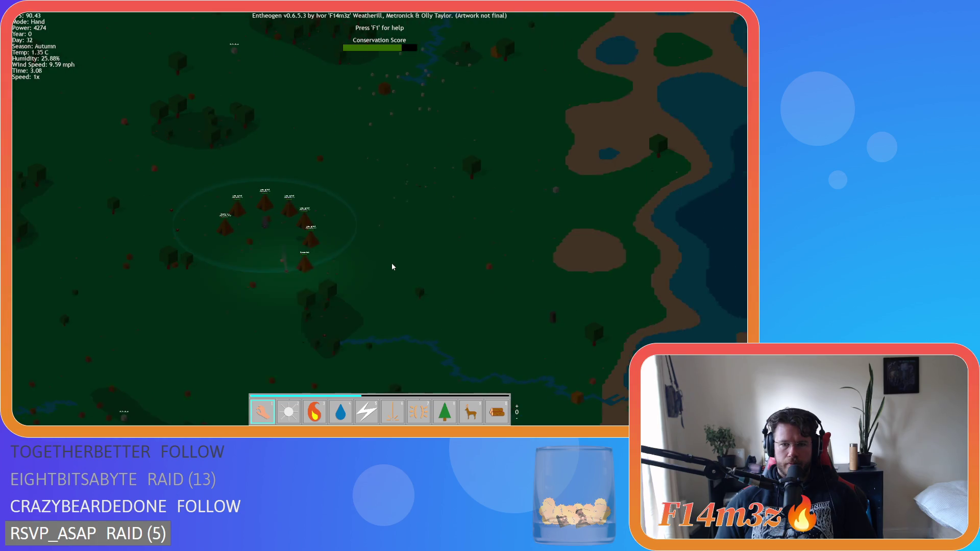
{"action": "key", "text": "w"}
{"action": "key", "text": "a"}
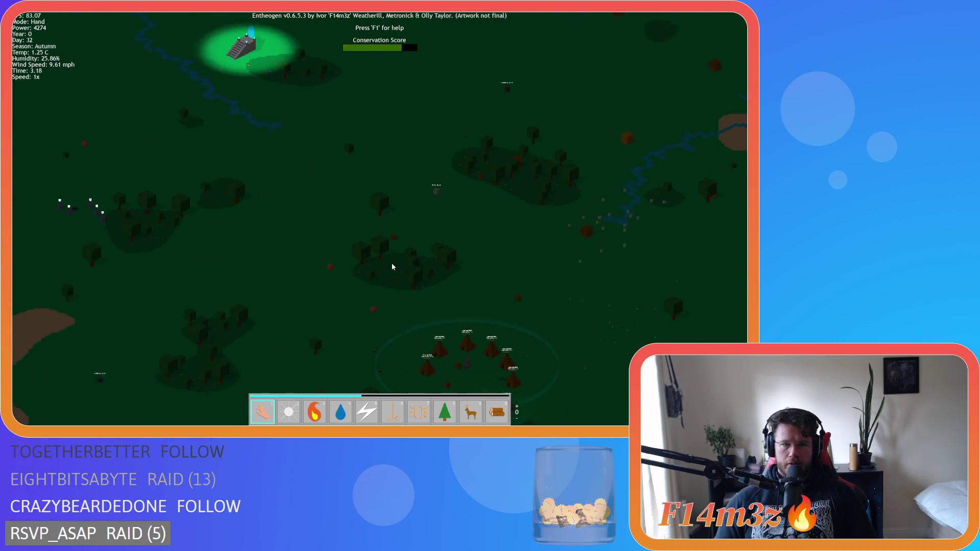
{"action": "key", "text": "w"}
{"action": "key", "text": "a"}
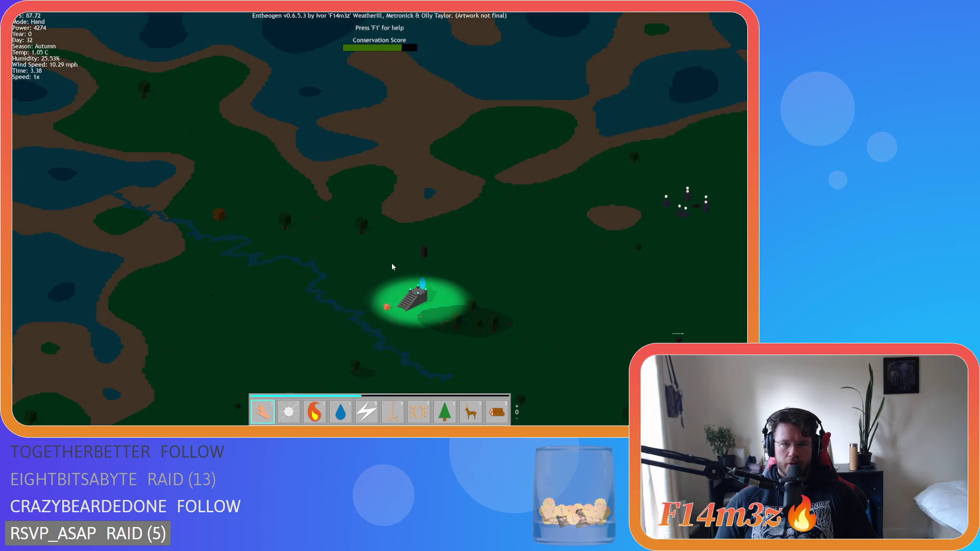
{"action": "key", "text": "s"}
{"action": "key", "text": "d"}
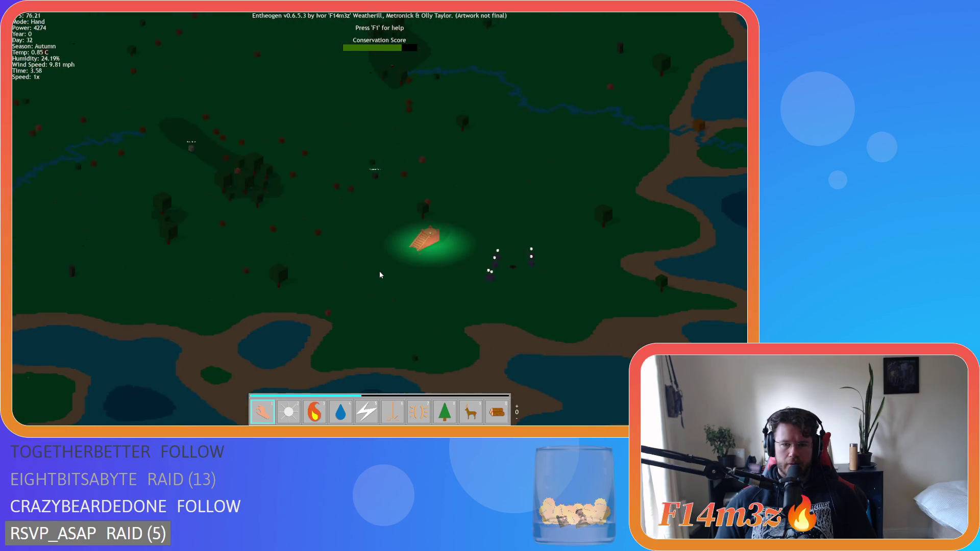
Pan around the temple, placing it near the top, then head back toward the tent camp.
{"action": "scroll", "coordinate": [379, 274], "scroll_direction": "up", "scroll_amount": 4}
{"action": "key", "text": "d"}
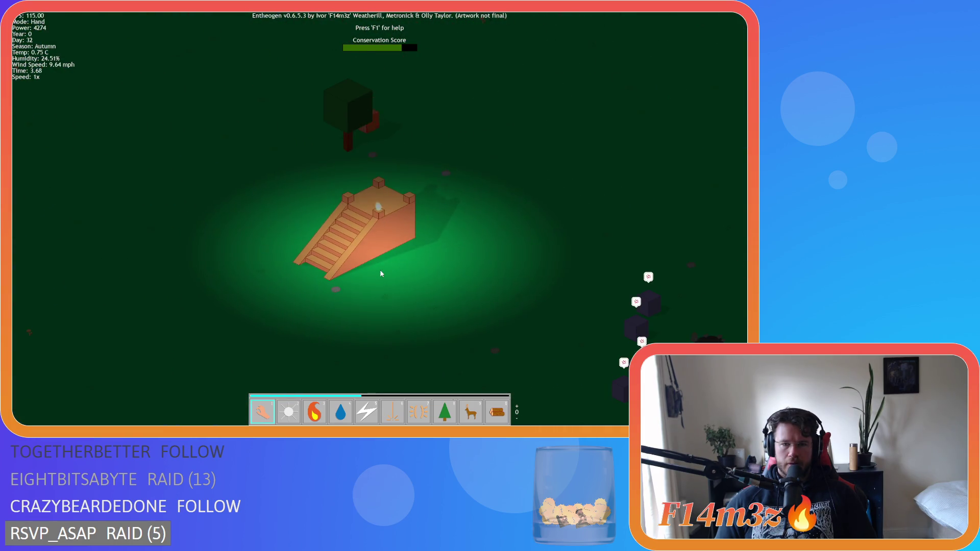
{"action": "scroll", "coordinate": [381, 274], "scroll_direction": "down", "scroll_amount": 4}
{"action": "key", "text": "w"}
{"action": "key", "text": "a"}
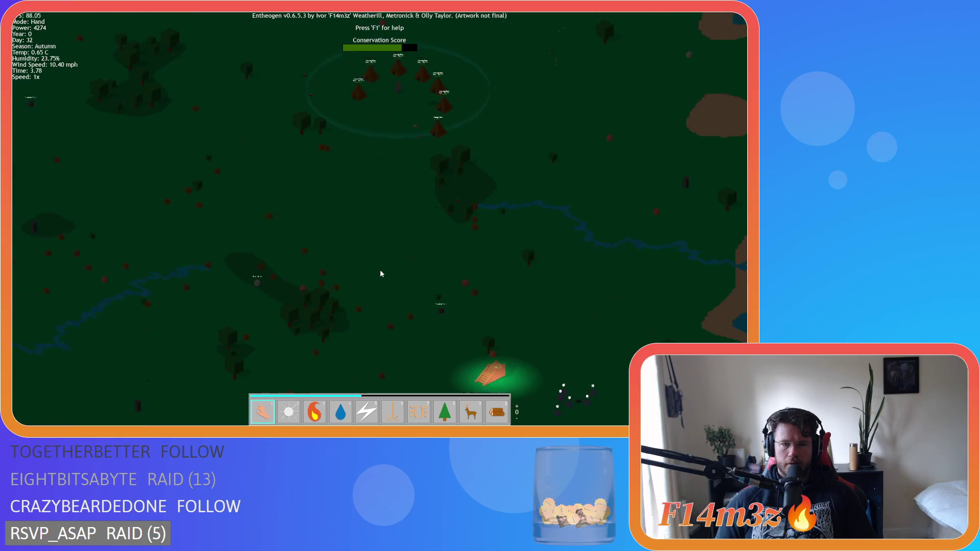
{"action": "key", "text": "w"}
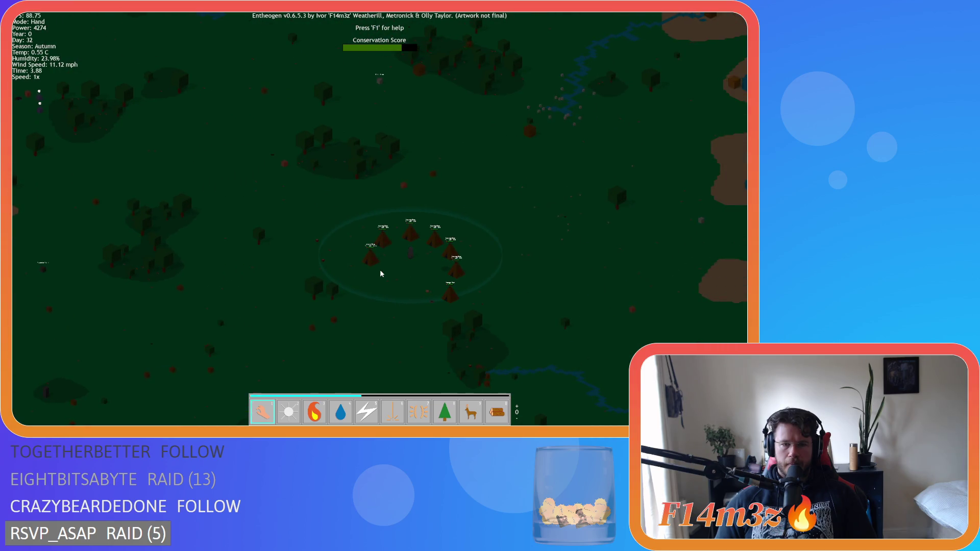
{"action": "key", "text": "s"}
{"action": "key", "text": "a"}
{"action": "key", "text": "s"}
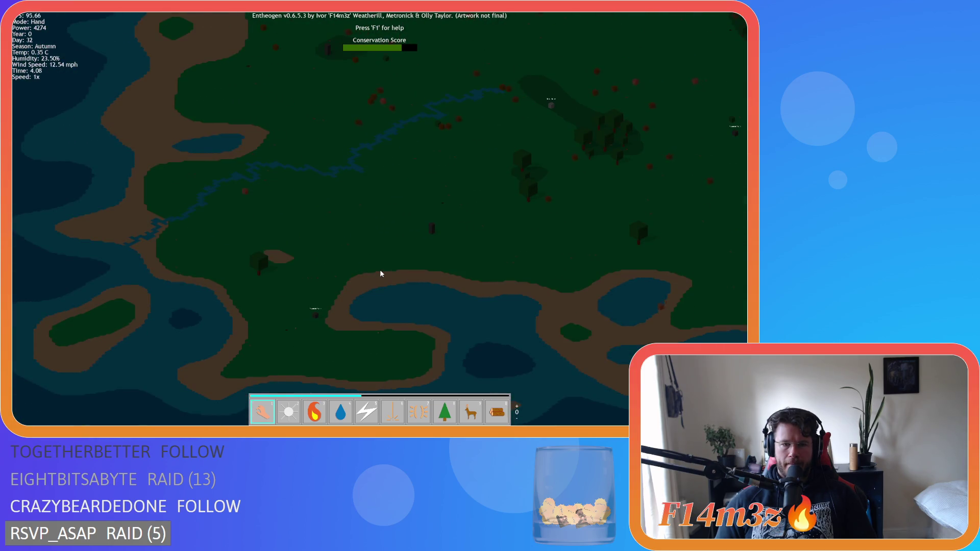
{"action": "key", "text": "w"}
{"action": "key", "text": "d"}
{"action": "key", "text": "w"}
{"action": "key", "text": "d"}
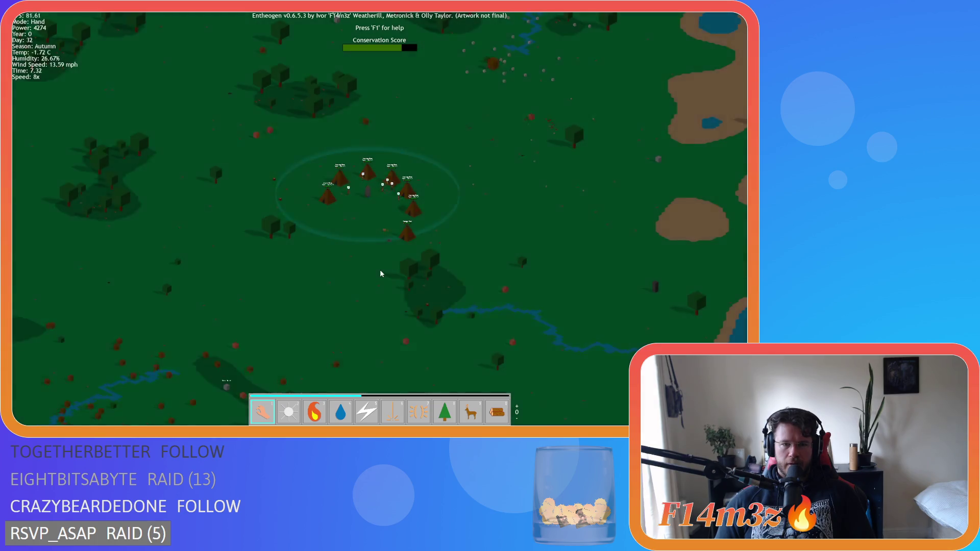
Return the game to normal 1x speed and pan right across the camp.
{"action": "key", "text": "minus"}
{"action": "key", "text": "minus"}
{"action": "key", "text": "minus"}
{"action": "scroll", "coordinate": [380, 274], "scroll_direction": "up", "scroll_amount": 5}
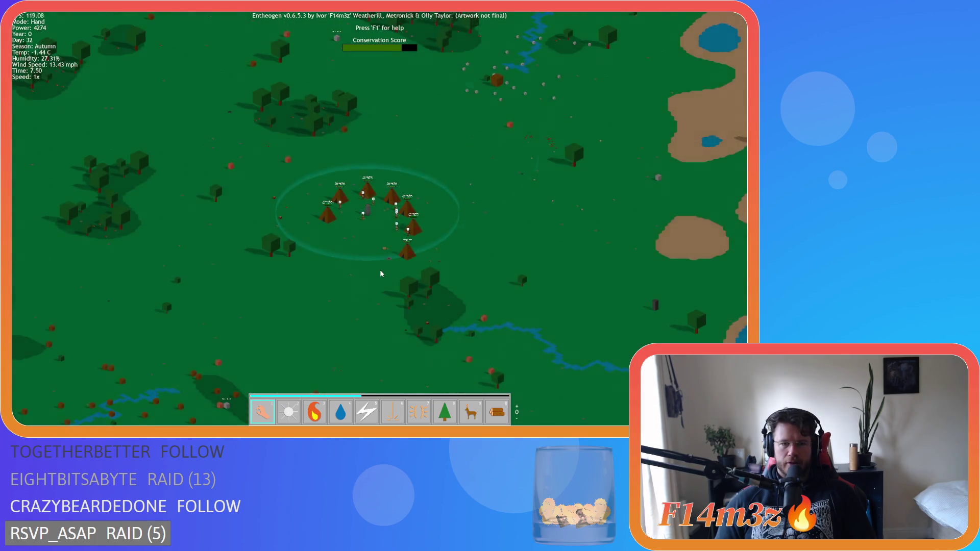
{"action": "scroll", "coordinate": [380, 274], "scroll_direction": "up", "scroll_amount": 5}
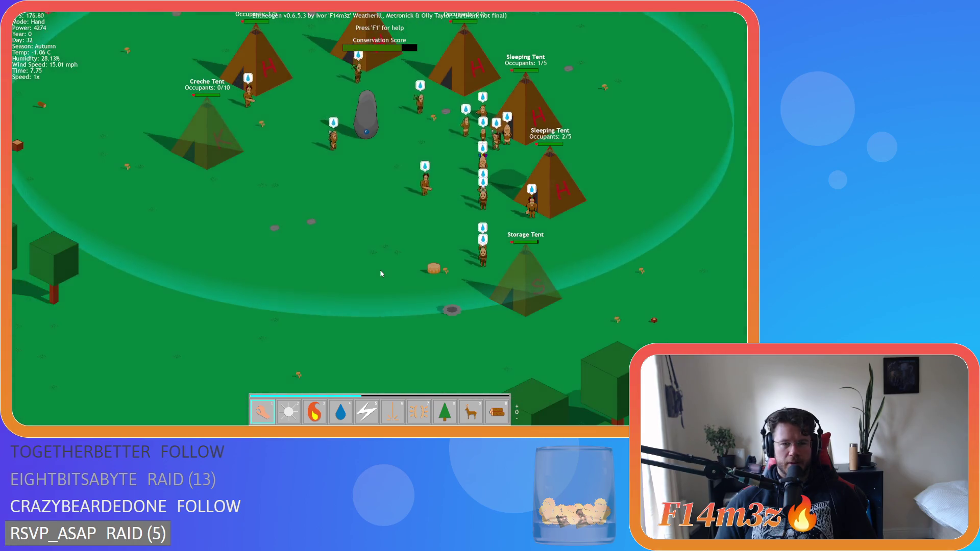
{"action": "key", "text": "d"}
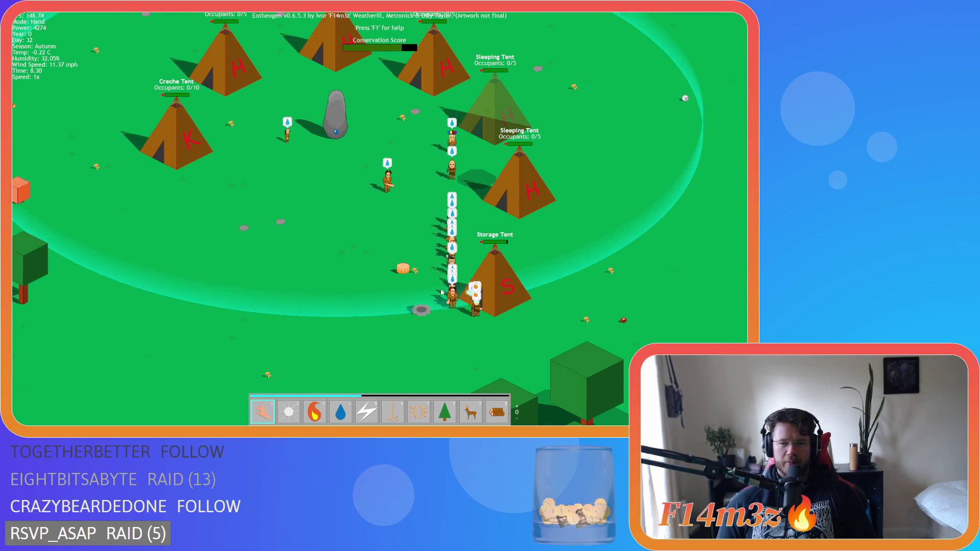
Pan around the storage tent area and bring up the inventory of stored and carried items.
{"action": "scroll", "coordinate": [433, 292], "scroll_direction": "up", "scroll_amount": 5}
{"action": "scroll", "coordinate": [287, 236], "scroll_direction": "down", "scroll_amount": 2}
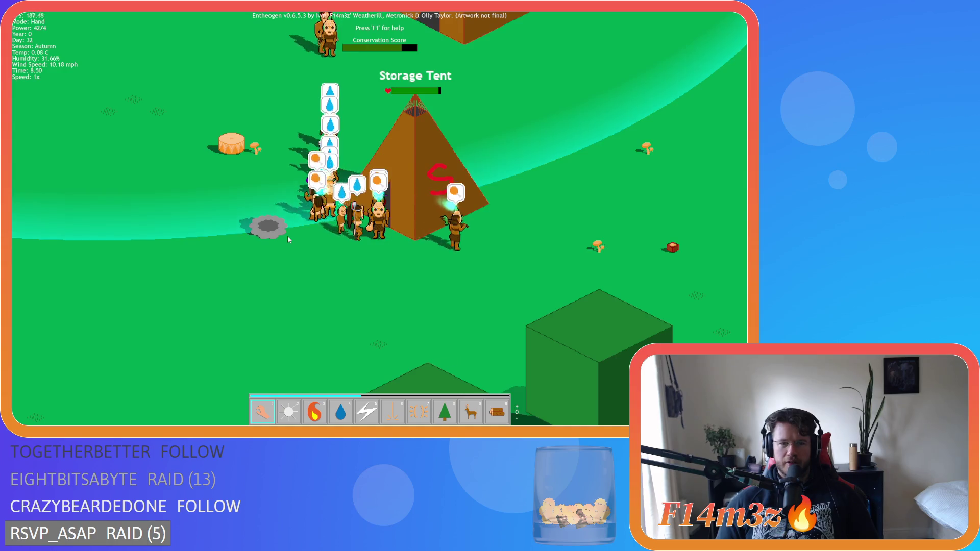
{"action": "scroll", "coordinate": [287, 236], "scroll_direction": "down", "scroll_amount": 4}
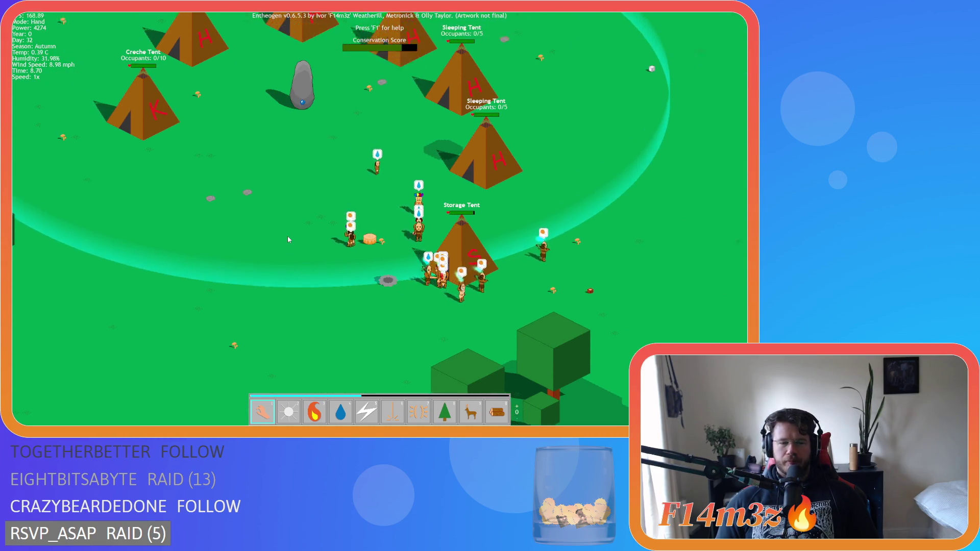
{"action": "key", "text": "w"}
{"action": "key", "text": "a"}
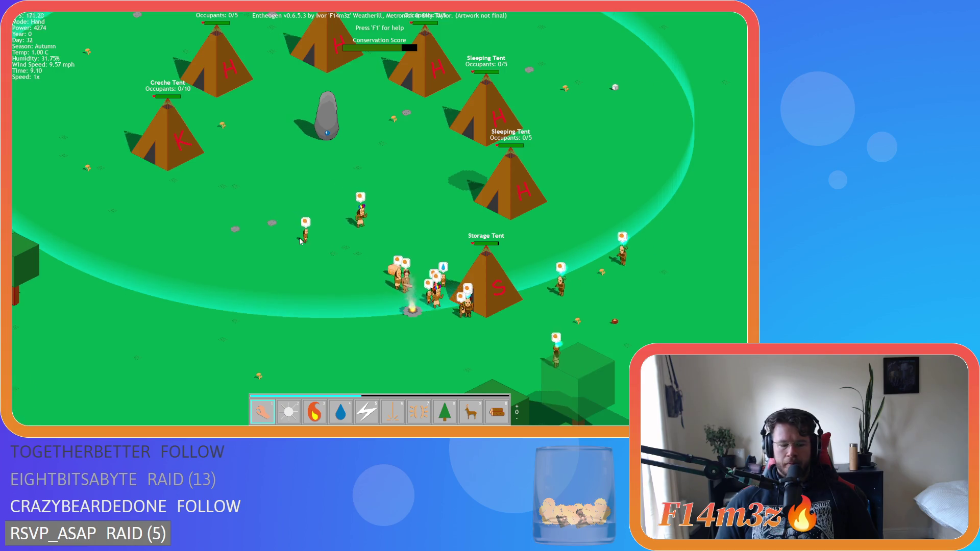
{"action": "key", "text": "i"}
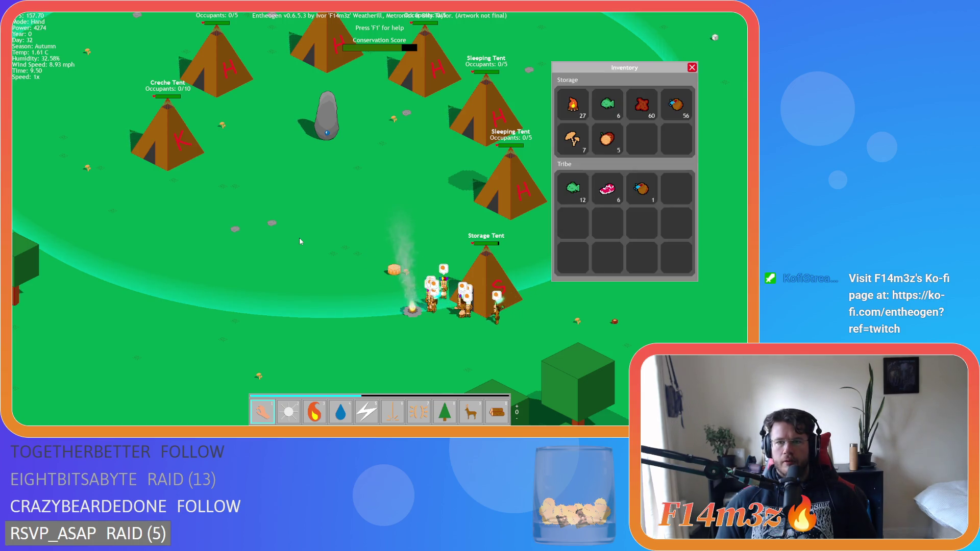
Close the inventory and zoom in and out over the camp.
{"action": "key", "text": "i"}
{"action": "scroll", "coordinate": [299, 241], "scroll_direction": "down", "scroll_amount": 5}
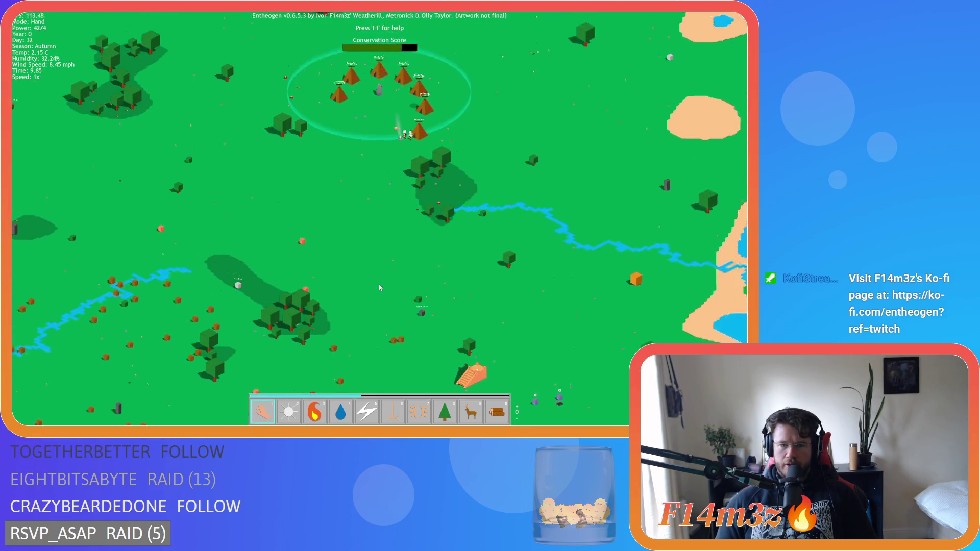
{"action": "scroll", "coordinate": [339, 266], "scroll_direction": "up", "scroll_amount": 5}
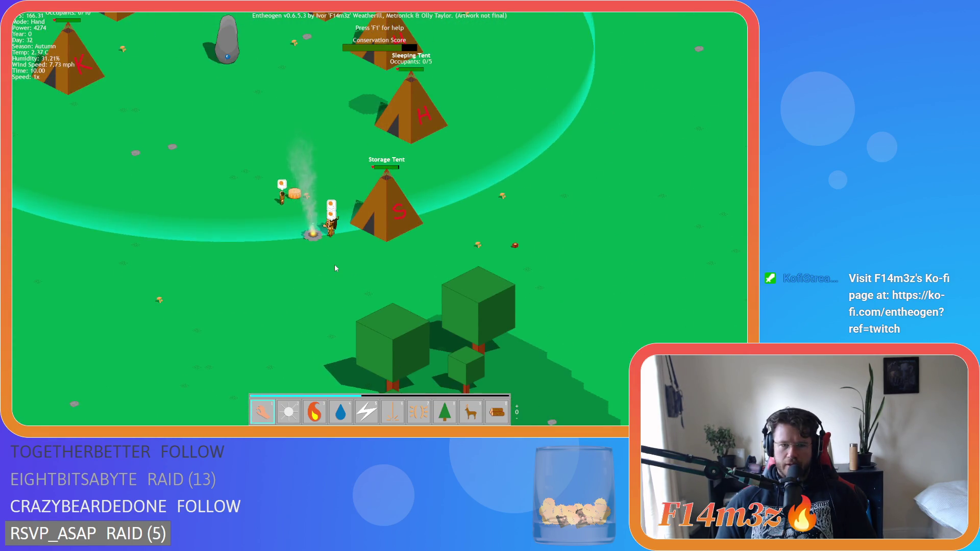
{"action": "scroll", "coordinate": [335, 264], "scroll_direction": "up", "scroll_amount": 3}
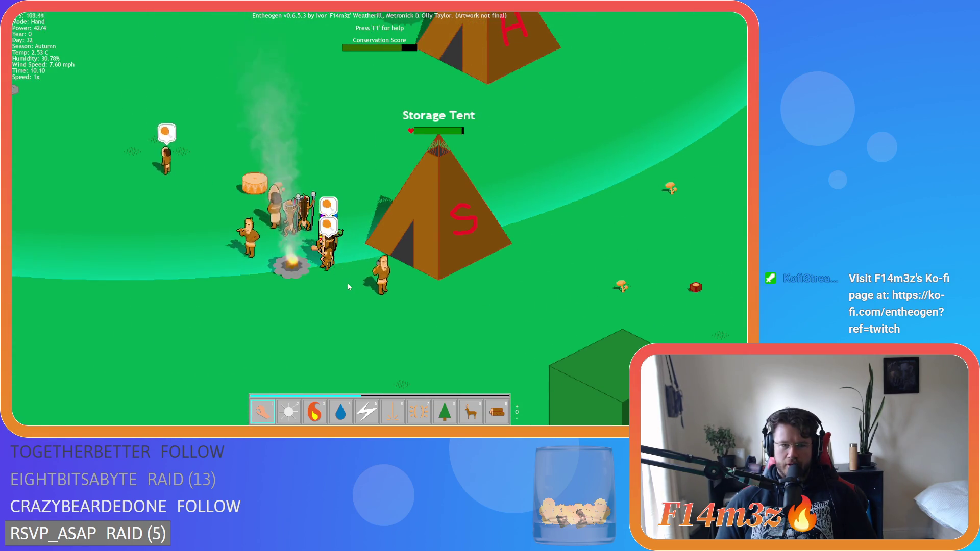
{"action": "scroll", "coordinate": [348, 280], "scroll_direction": "down", "scroll_amount": 3}
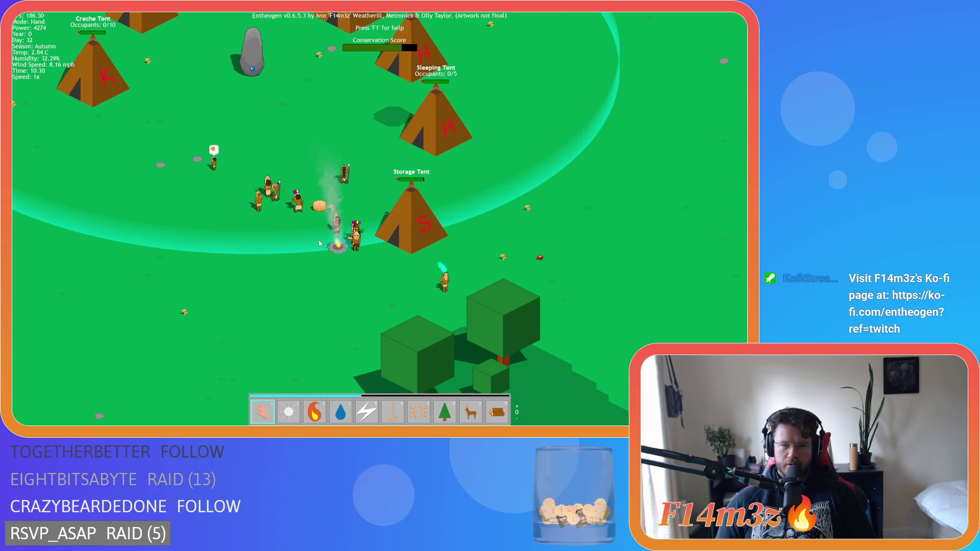
{"action": "scroll", "coordinate": [315, 279], "scroll_direction": "down", "scroll_amount": 3}
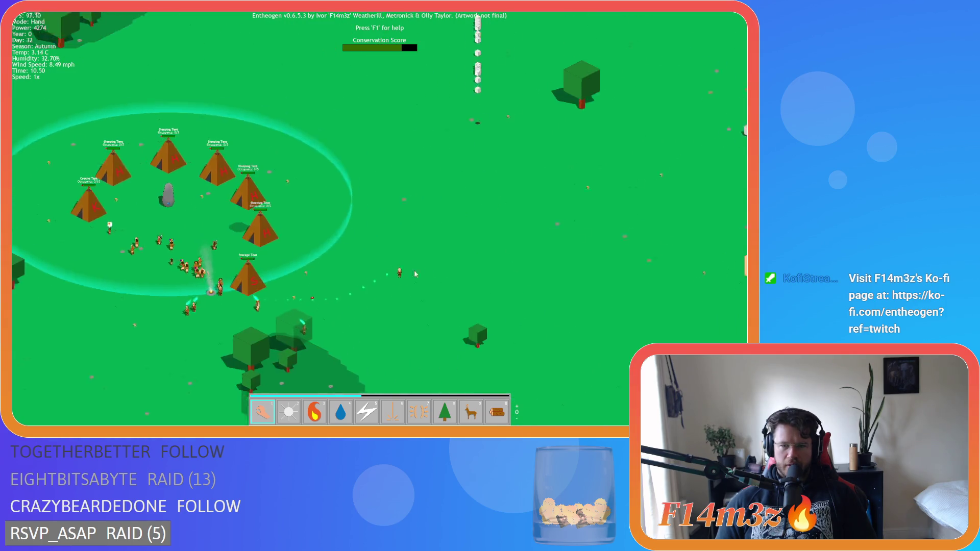
{"action": "scroll", "coordinate": [247, 239], "scroll_direction": "down", "scroll_amount": 2}
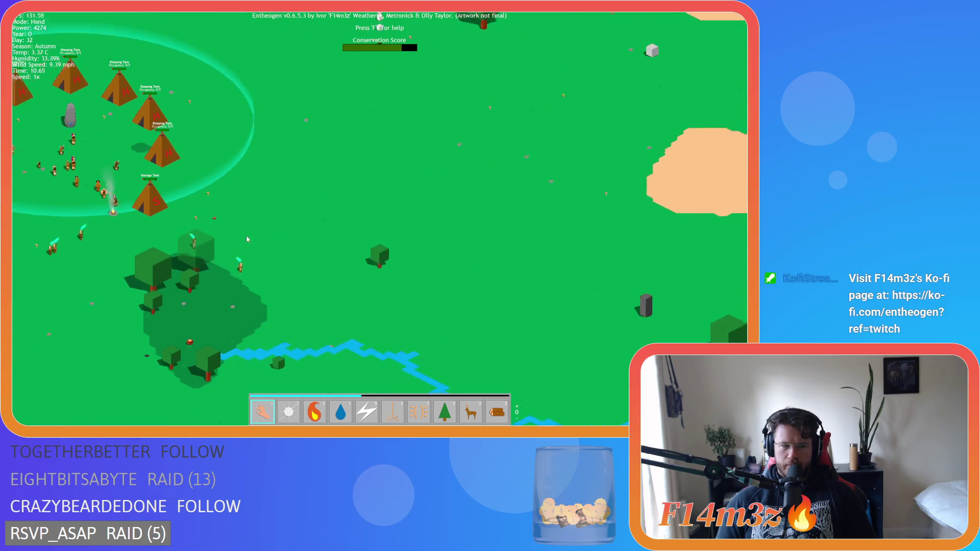
Pan between the sand and water and the camp, ending with the tents centred.
{"action": "key", "text": "a"}
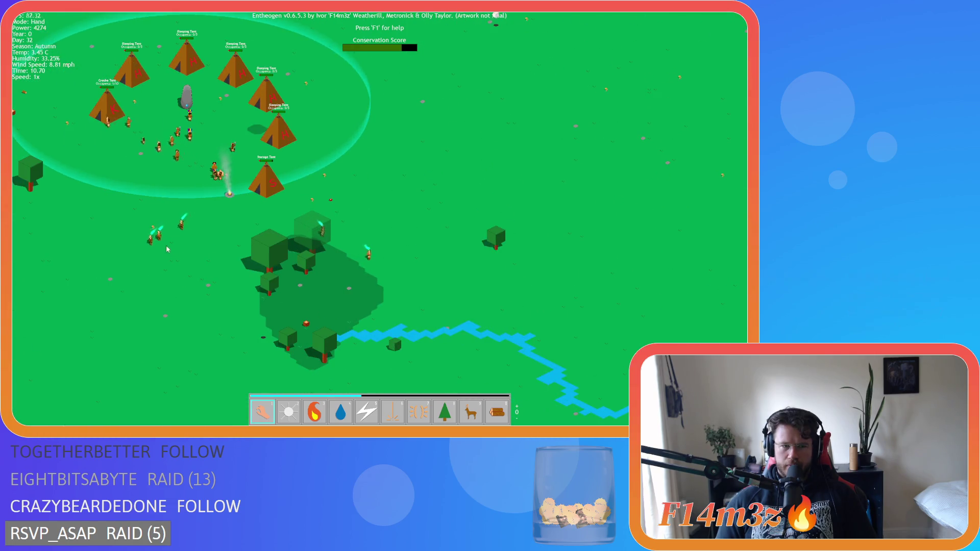
{"action": "key", "text": "d"}
{"action": "key", "text": "a"}
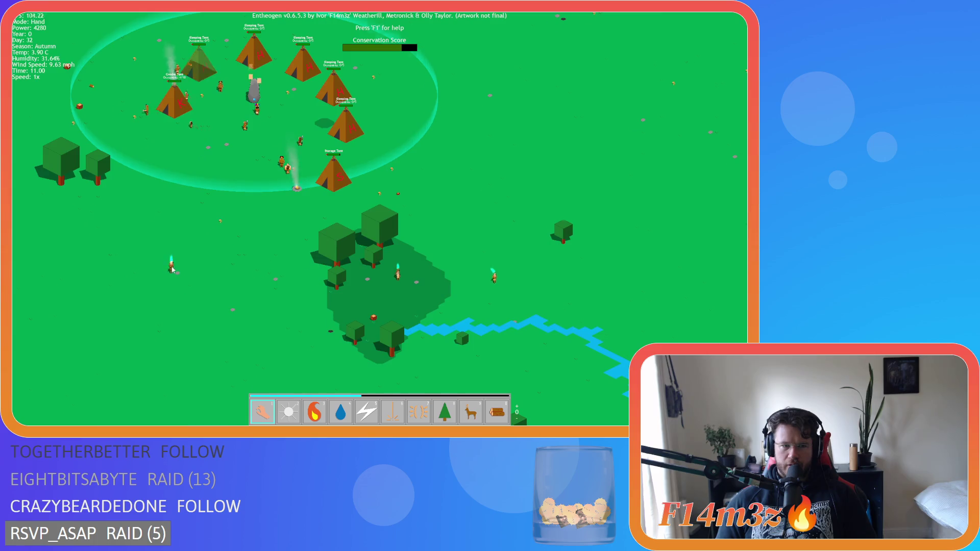
{"action": "key", "text": "d"}
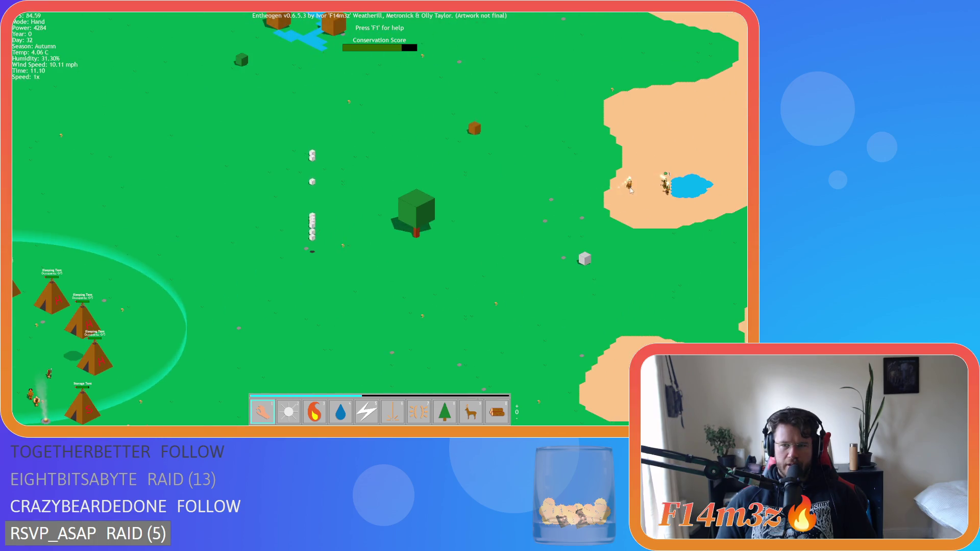
{"action": "key", "text": "a"}
{"action": "scroll", "coordinate": [85, 394], "scroll_direction": "down", "scroll_amount": 5}
{"action": "key", "text": "d"}
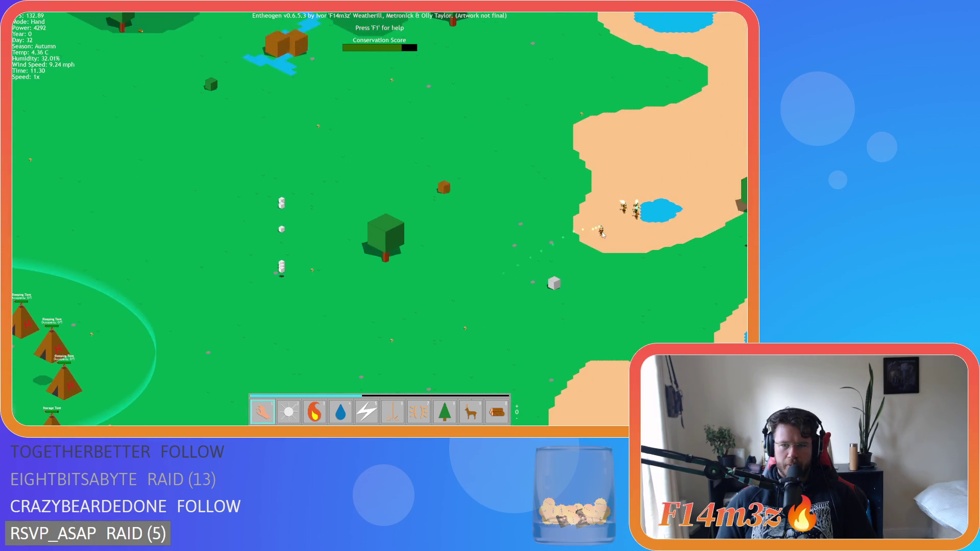
{"action": "key", "text": "a"}
{"action": "scroll", "coordinate": [357, 253], "scroll_direction": "up", "scroll_amount": 5}
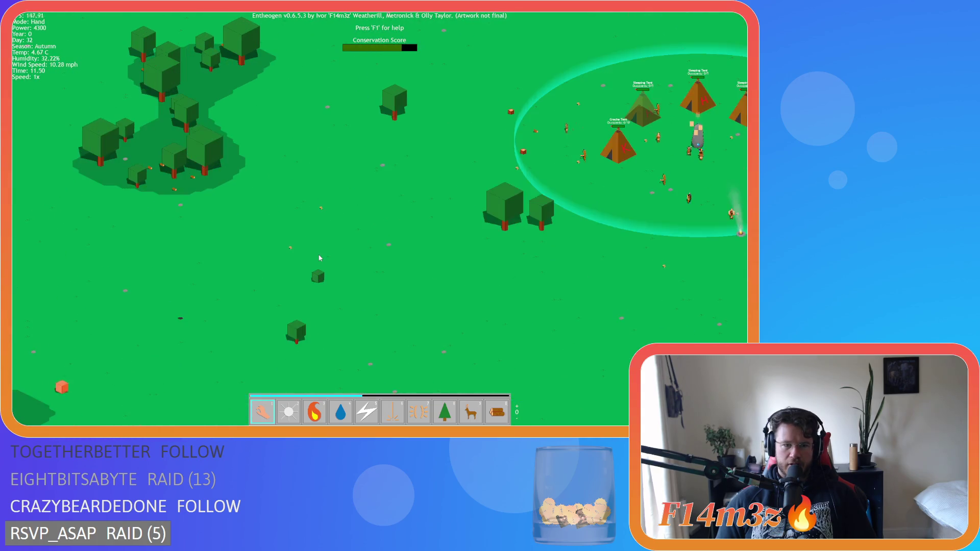
{"action": "key", "text": "s"}
{"action": "scroll", "coordinate": [293, 256], "scroll_direction": "down", "scroll_amount": 3}
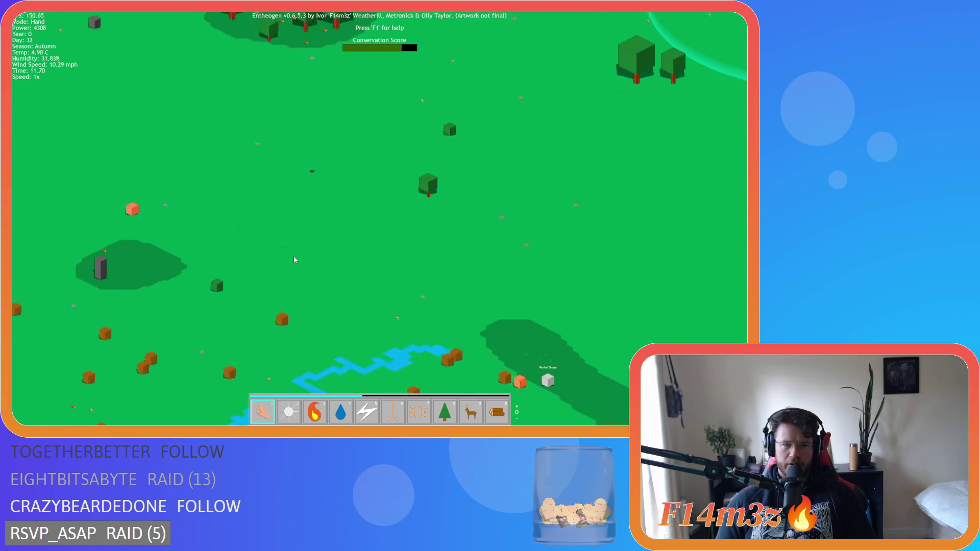
{"action": "scroll", "coordinate": [293, 256], "scroll_direction": "up", "scroll_amount": 5}
Centre and zoom in on the tents around the standing stone, then pause and quicksave with F5.
{"action": "key", "text": "d"}
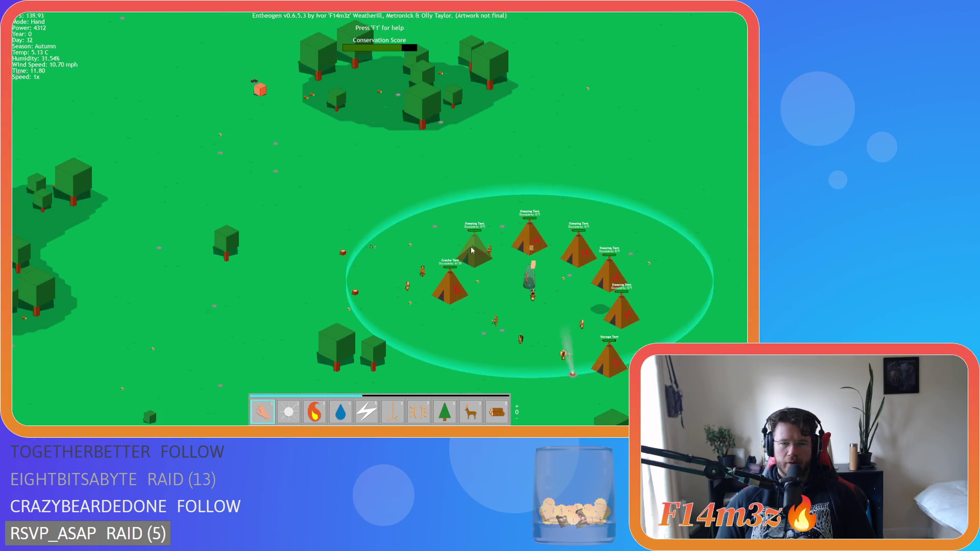
{"action": "key", "text": "d"}
{"action": "key", "text": "s"}
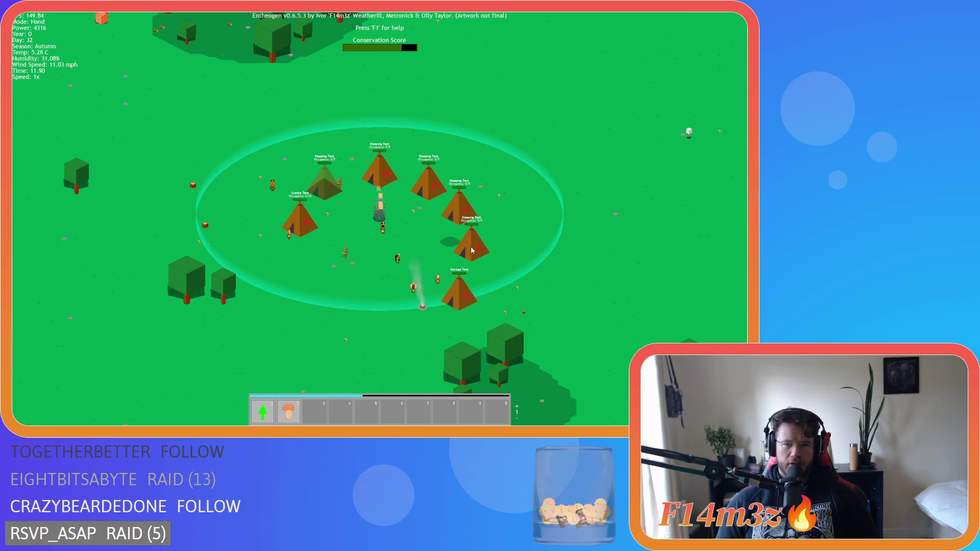
{"action": "scroll", "coordinate": [472, 250], "scroll_direction": "up", "scroll_amount": 4}
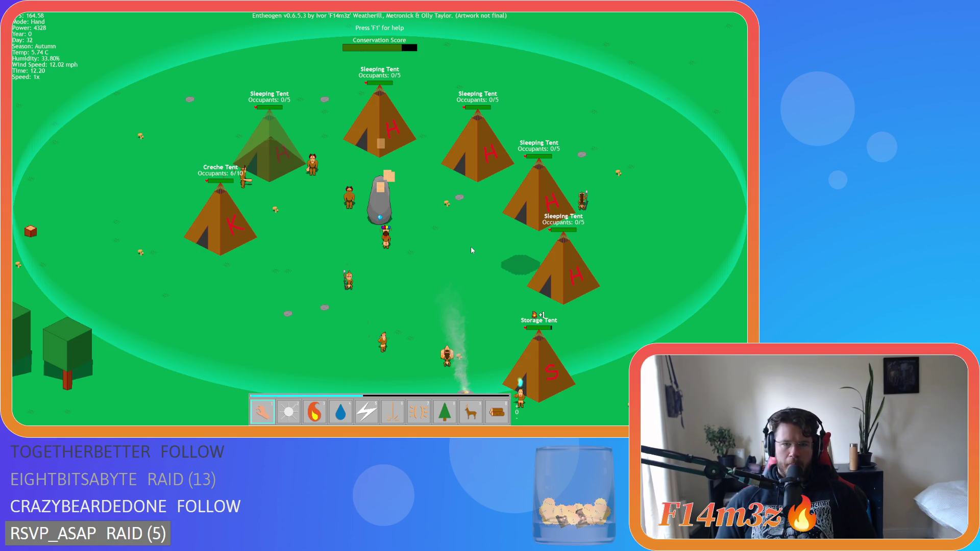
{"action": "key", "text": "F5"}
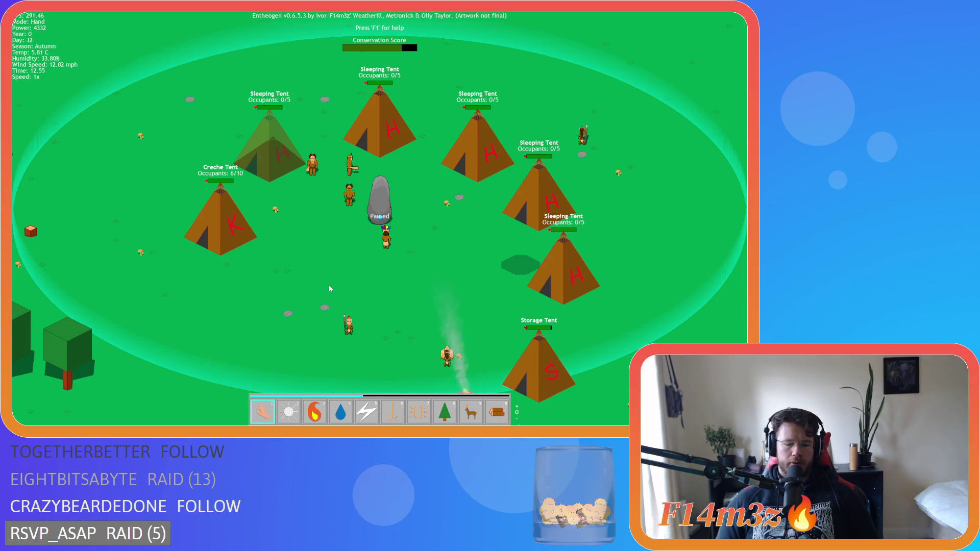
{"action": "scroll", "coordinate": [329, 285], "scroll_direction": "down", "scroll_amount": 5}
{"action": "key", "text": "Up"}
{"action": "key", "text": "Right"}
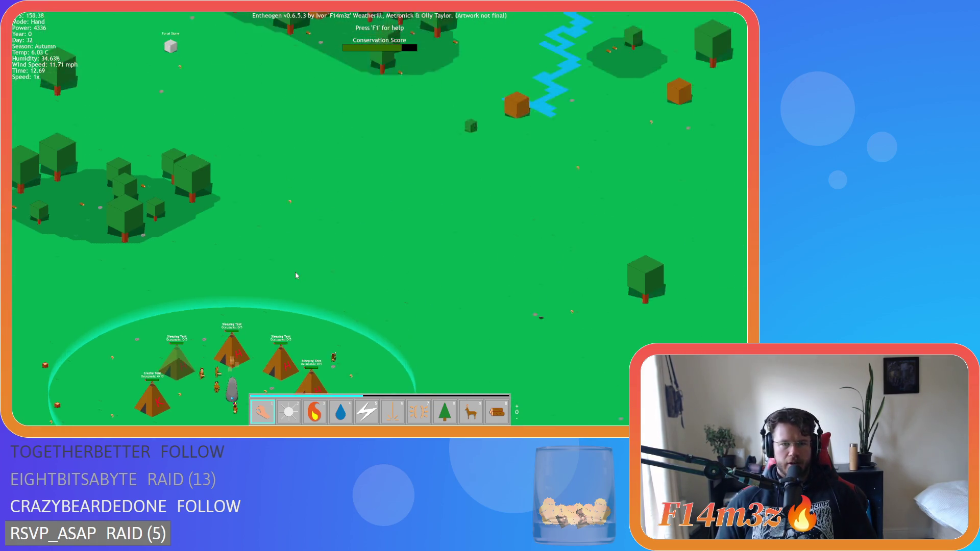
{"action": "scroll", "coordinate": [295, 276], "scroll_direction": "down", "scroll_amount": 5}
{"action": "scroll", "coordinate": [296, 275], "scroll_direction": "up", "scroll_amount": 3}
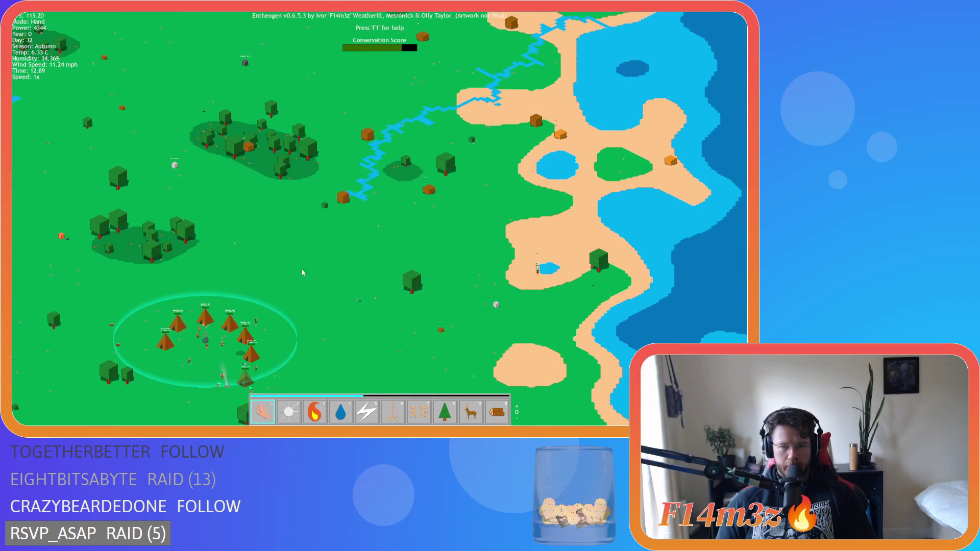
{"action": "key", "text": "Left"}
{"action": "key", "text": "Up"}
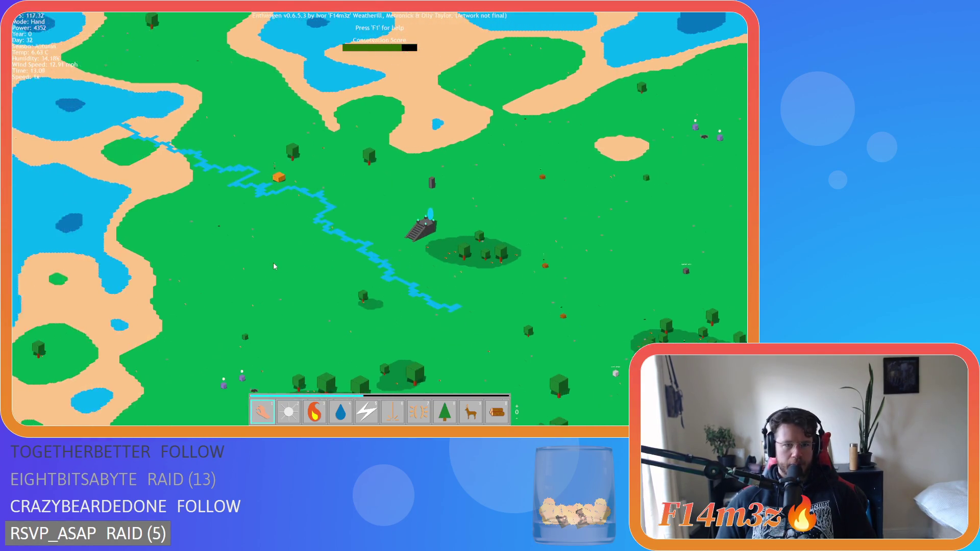
{"action": "key", "text": "Right"}
{"action": "key", "text": "Up"}
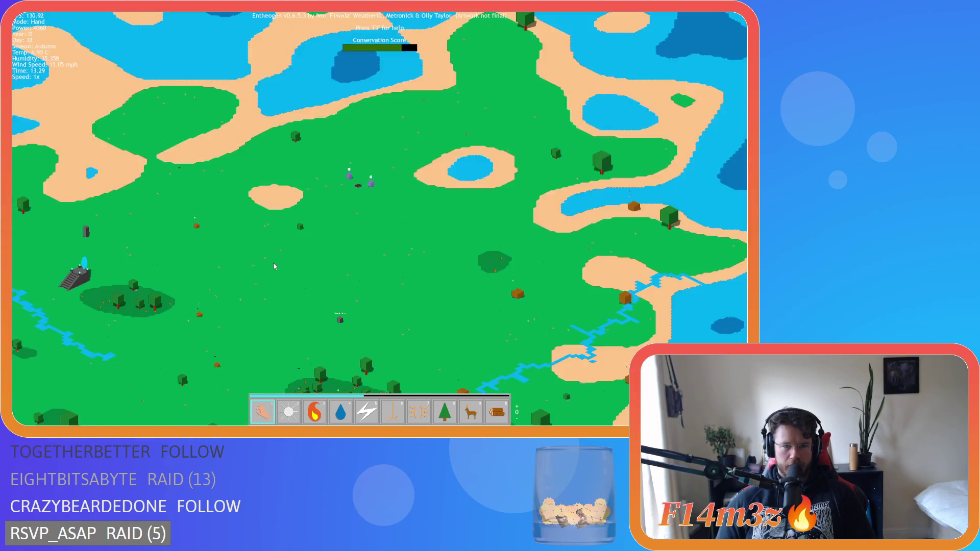
{"action": "scroll", "coordinate": [274, 263], "scroll_direction": "up", "scroll_amount": 3}
{"action": "key", "text": "Down"}
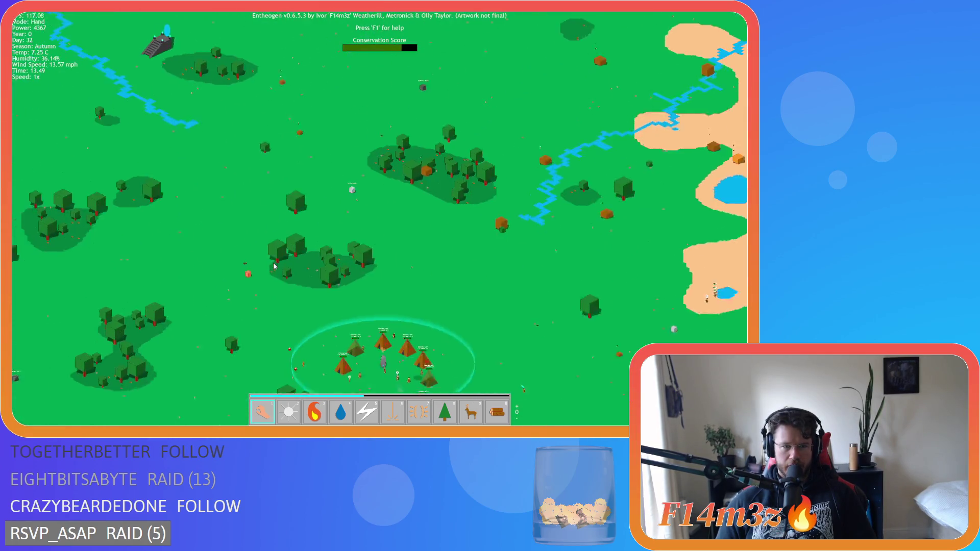
{"action": "scroll", "coordinate": [274, 266], "scroll_direction": "down", "scroll_amount": 3}
{"action": "key", "text": "Down"}
{"action": "key", "text": "Left"}
{"action": "scroll", "coordinate": [273, 266], "scroll_direction": "up", "scroll_amount": 5}
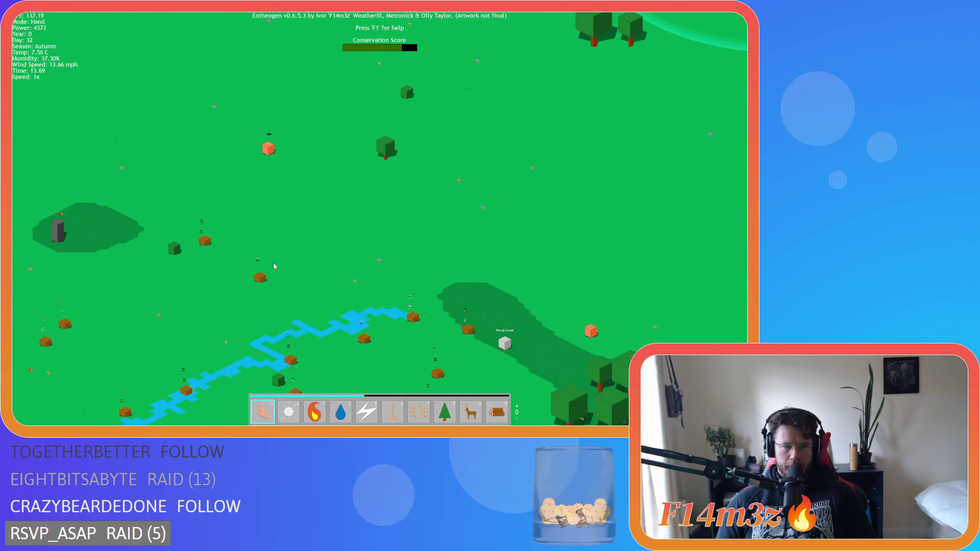
{"action": "scroll", "coordinate": [274, 264], "scroll_direction": "down", "scroll_amount": 3}
{"action": "key", "text": "Up"}
{"action": "key", "text": "Right"}
{"action": "scroll", "coordinate": [287, 265], "scroll_direction": "up", "scroll_amount": 3}
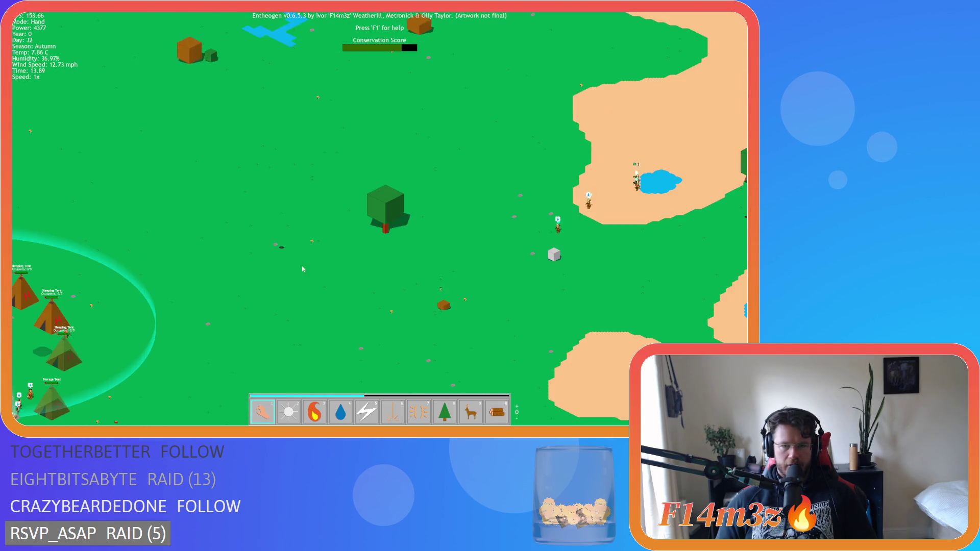
{"action": "scroll", "coordinate": [404, 258], "scroll_direction": "up", "scroll_amount": 3}
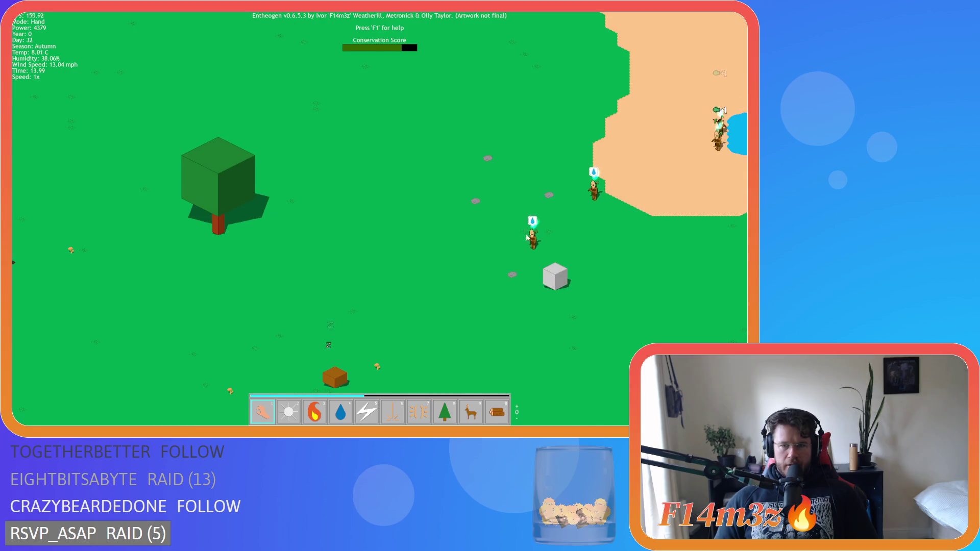
{"action": "scroll", "coordinate": [527, 238], "scroll_direction": "down", "scroll_amount": 2}
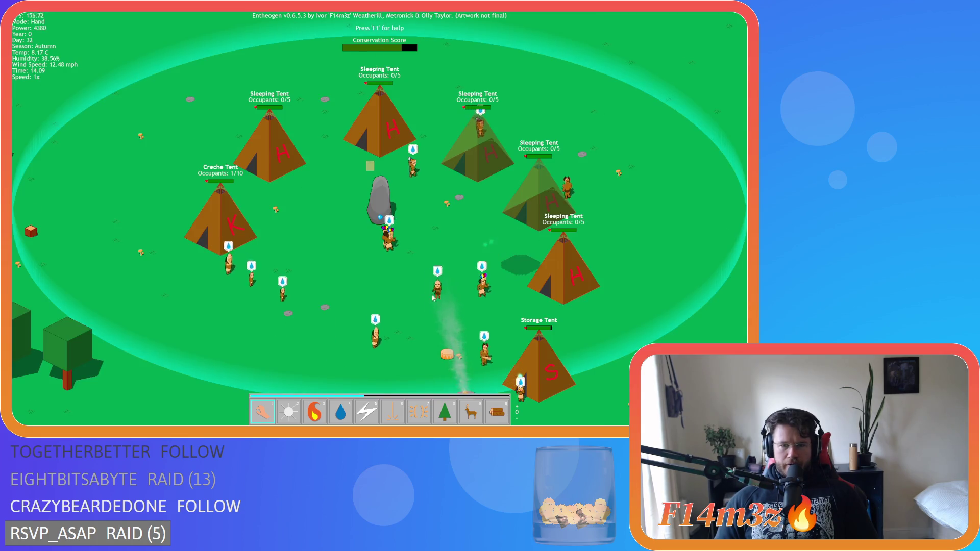
{"action": "scroll", "coordinate": [437, 297], "scroll_direction": "down", "scroll_amount": 3}
{"action": "key", "text": "Up"}
{"action": "key", "text": "Right"}
{"action": "scroll", "coordinate": [514, 249], "scroll_direction": "up", "scroll_amount": 3}
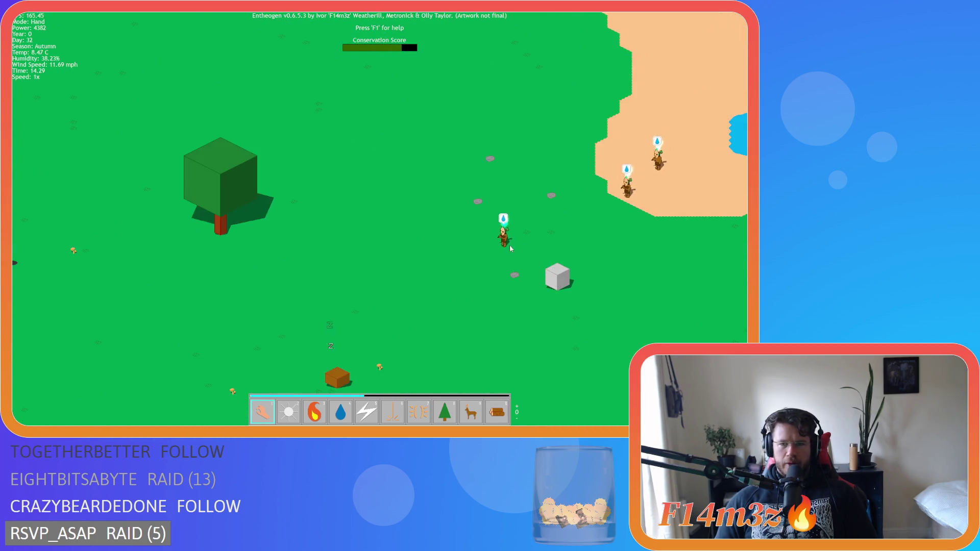
{"action": "scroll", "coordinate": [513, 246], "scroll_direction": "down", "scroll_amount": 5}
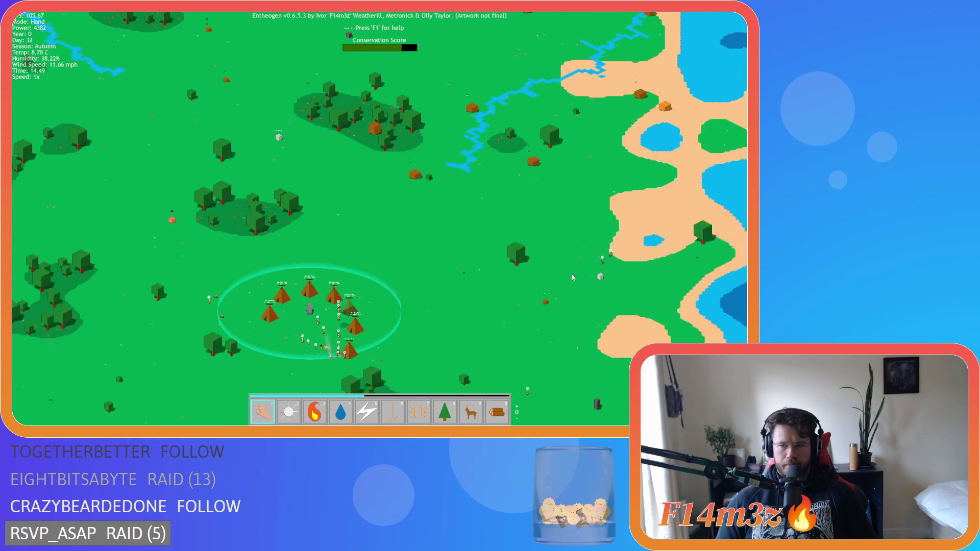
{"action": "scroll", "coordinate": [571, 273], "scroll_direction": "up", "scroll_amount": 4}
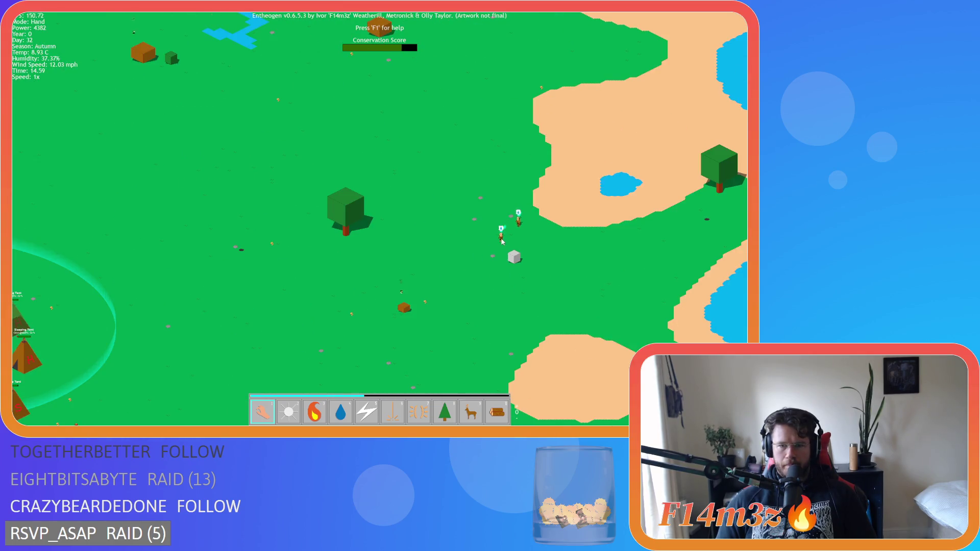
{"action": "scroll", "coordinate": [502, 241], "scroll_direction": "down", "scroll_amount": 5}
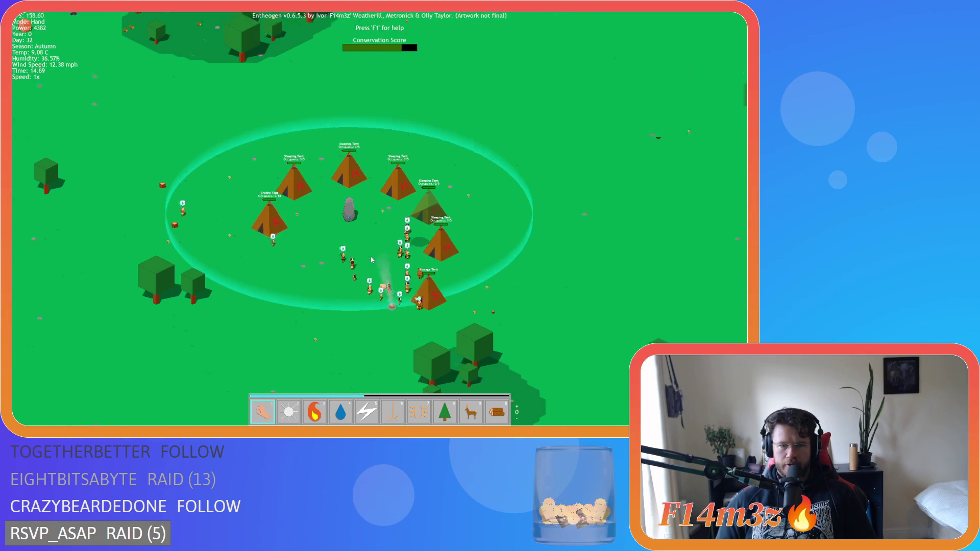
{"action": "scroll", "coordinate": [496, 266], "scroll_direction": "up", "scroll_amount": 5}
{"action": "key", "text": "space"}
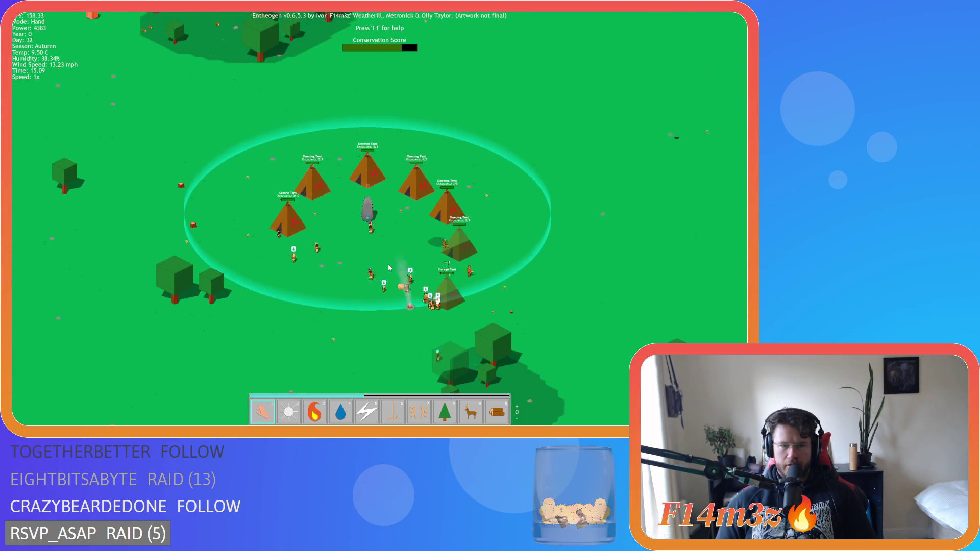
{"action": "scroll", "coordinate": [389, 268], "scroll_direction": "up", "scroll_amount": 5}
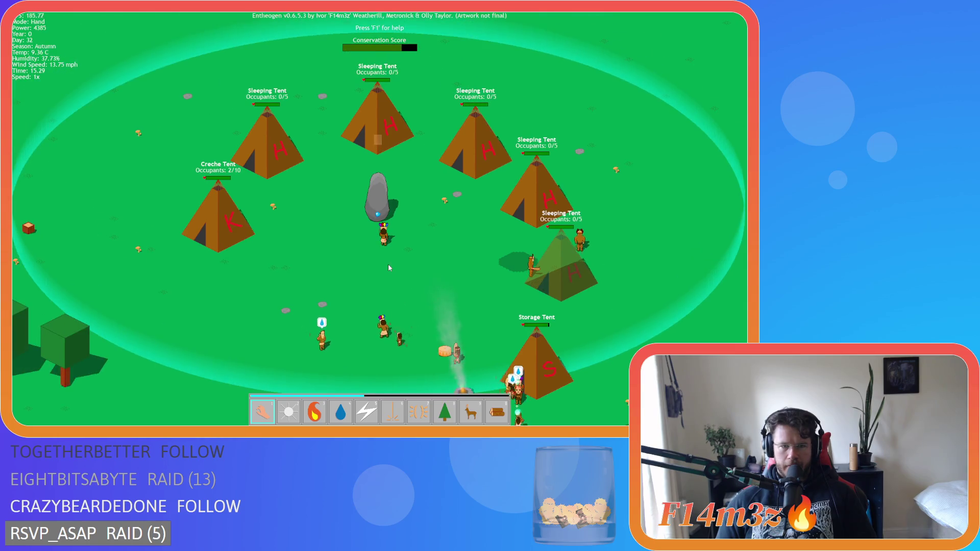
{"action": "scroll", "coordinate": [388, 268], "scroll_direction": "down", "scroll_amount": 10}
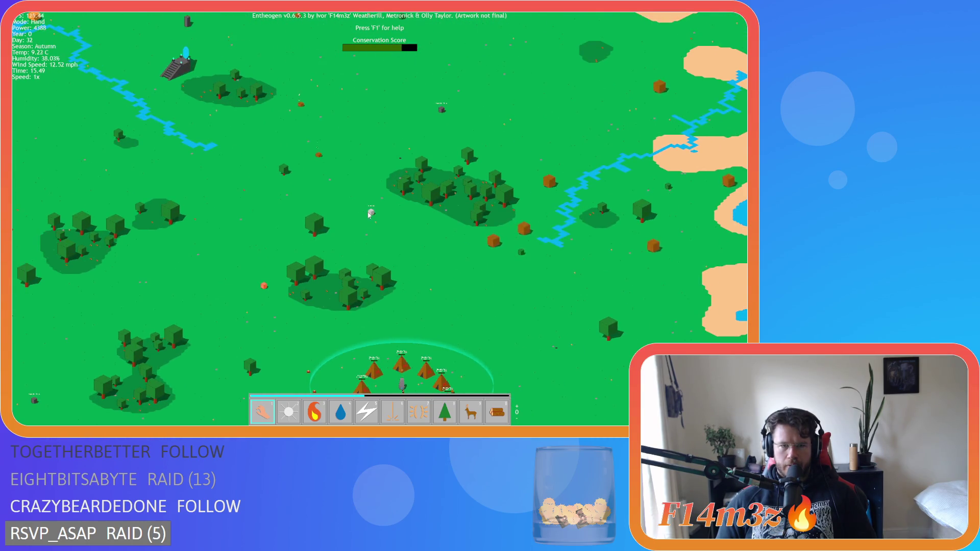
{"action": "scroll", "coordinate": [367, 214], "scroll_direction": "up", "scroll_amount": 8}
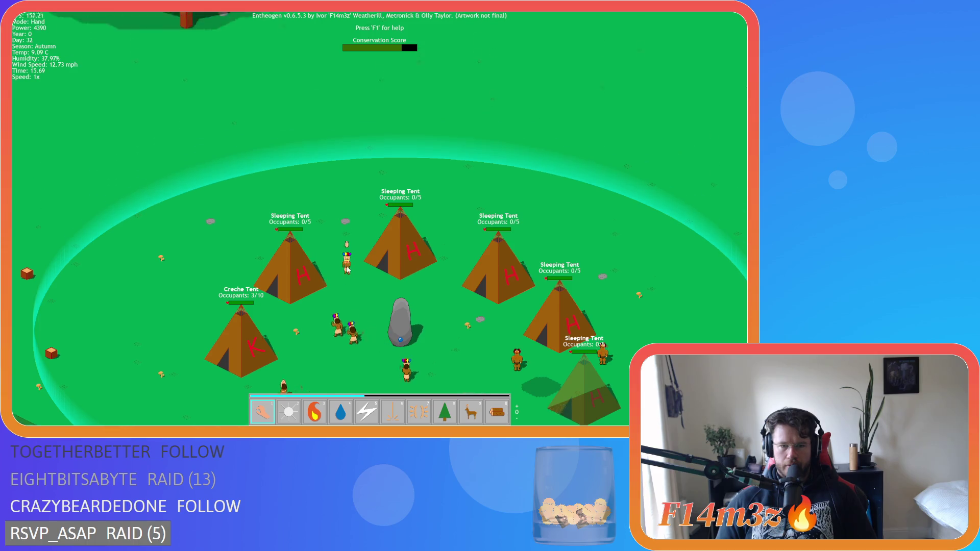
{"action": "scroll", "coordinate": [347, 269], "scroll_direction": "down", "scroll_amount": 8}
{"action": "scroll", "coordinate": [343, 297], "scroll_direction": "up", "scroll_amount": 3}
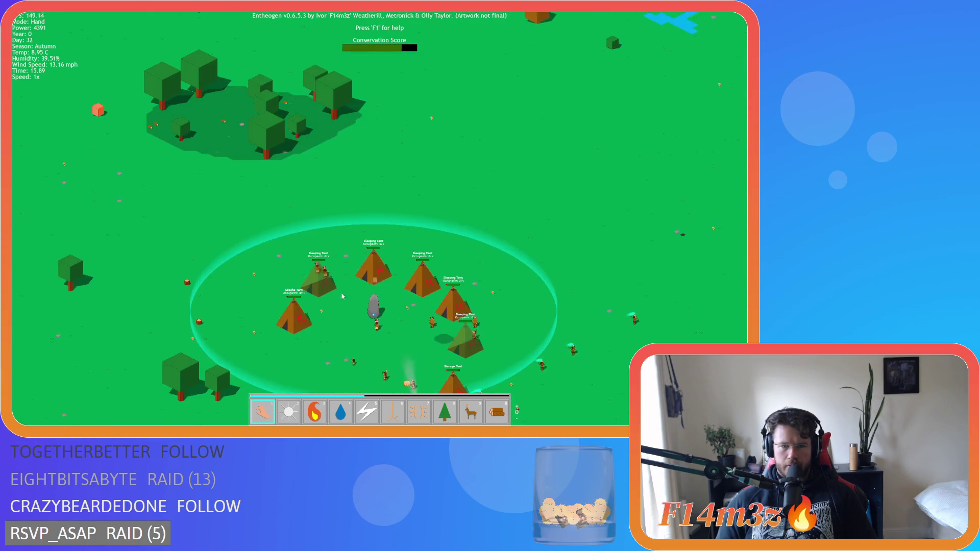
{"action": "scroll", "coordinate": [306, 264], "scroll_direction": "down", "scroll_amount": 5}
{"action": "scroll", "coordinate": [314, 264], "scroll_direction": "up", "scroll_amount": 5}
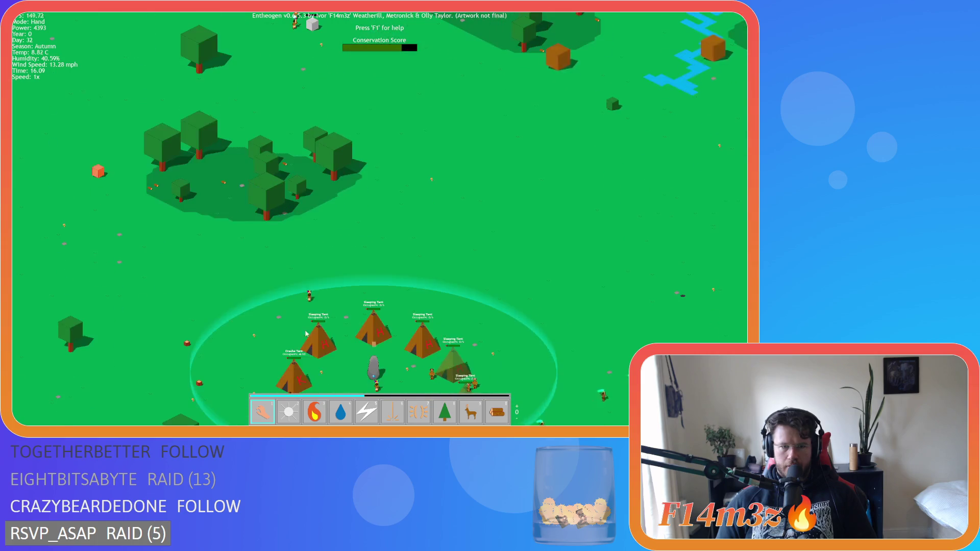
{"action": "scroll", "coordinate": [317, 263], "scroll_direction": "down", "scroll_amount": 5}
{"action": "scroll", "coordinate": [357, 264], "scroll_direction": "up", "scroll_amount": 5}
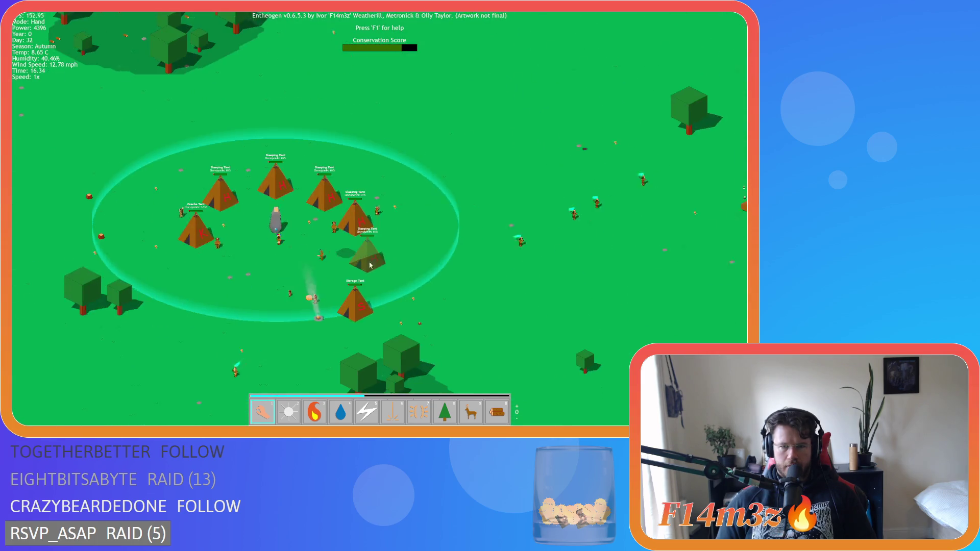
{"action": "scroll", "coordinate": [371, 265], "scroll_direction": "down", "scroll_amount": 3}
{"action": "scroll", "coordinate": [466, 299], "scroll_direction": "up", "scroll_amount": 3}
{"action": "scroll", "coordinate": [397, 310], "scroll_direction": "down", "scroll_amount": 3}
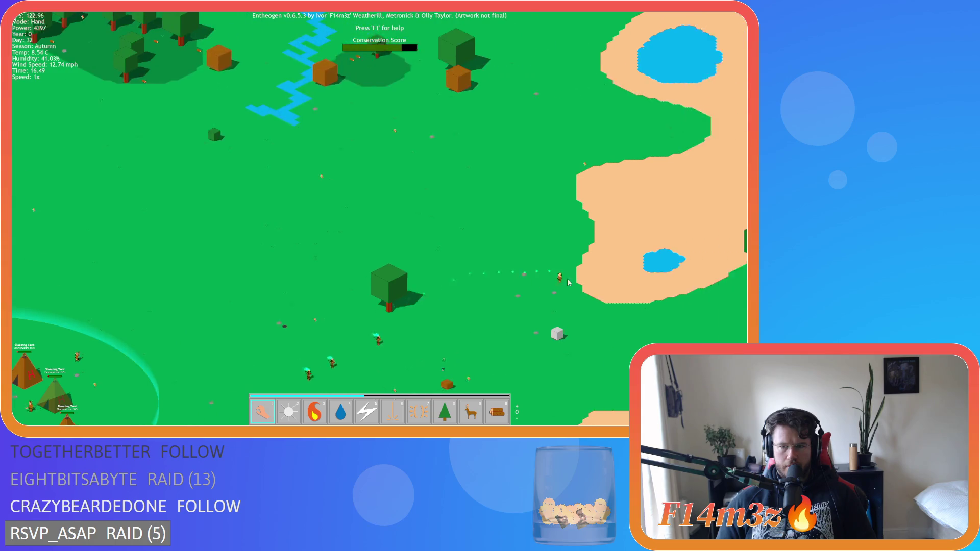
{"action": "scroll", "coordinate": [562, 272], "scroll_direction": "up", "scroll_amount": 3}
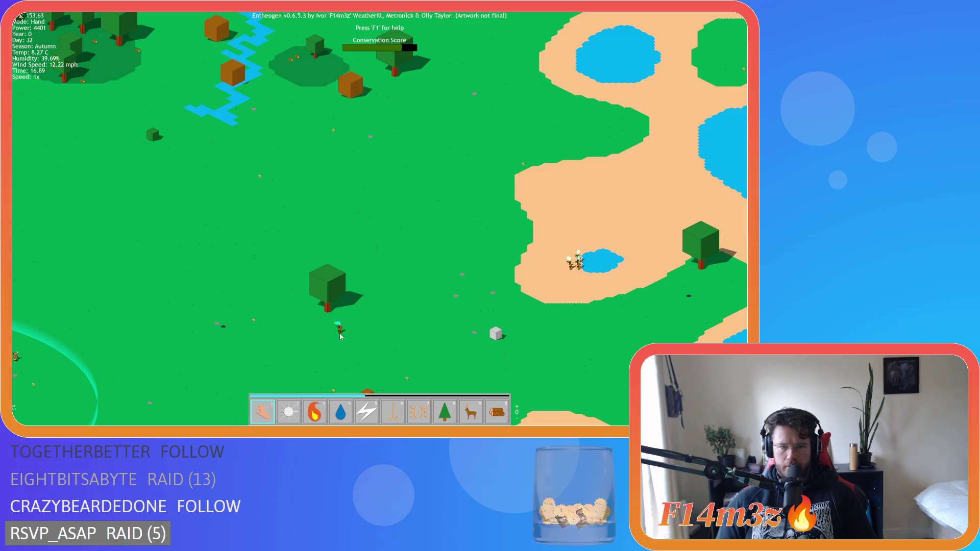
{"action": "scroll", "coordinate": [463, 283], "scroll_direction": "down", "scroll_amount": 3}
{"action": "scroll", "coordinate": [467, 268], "scroll_direction": "up", "scroll_amount": 3}
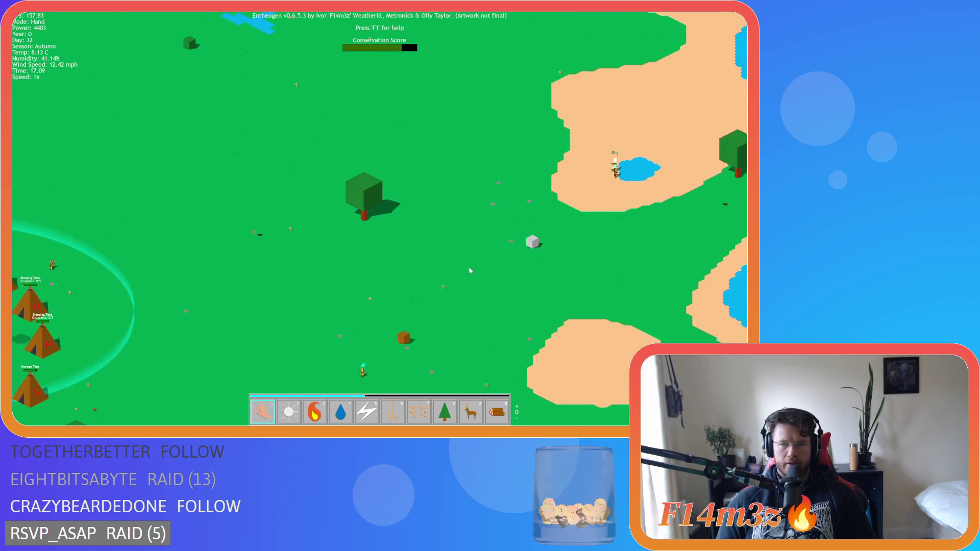
{"action": "scroll", "coordinate": [470, 270], "scroll_direction": "down", "scroll_amount": 3}
{"action": "scroll", "coordinate": [435, 182], "scroll_direction": "up", "scroll_amount": 3}
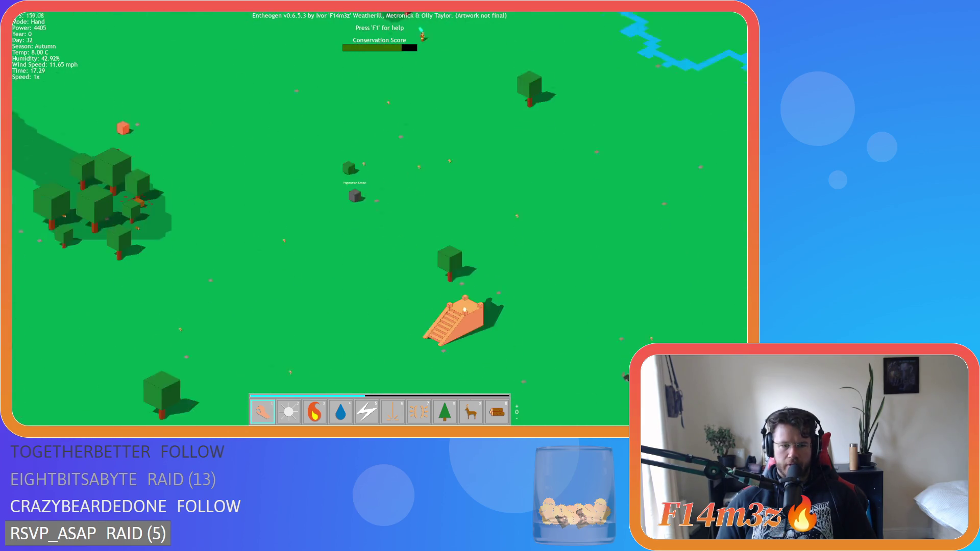
{"action": "scroll", "coordinate": [434, 182], "scroll_direction": "down", "scroll_amount": 3}
{"action": "scroll", "coordinate": [454, 248], "scroll_direction": "up", "scroll_amount": 3}
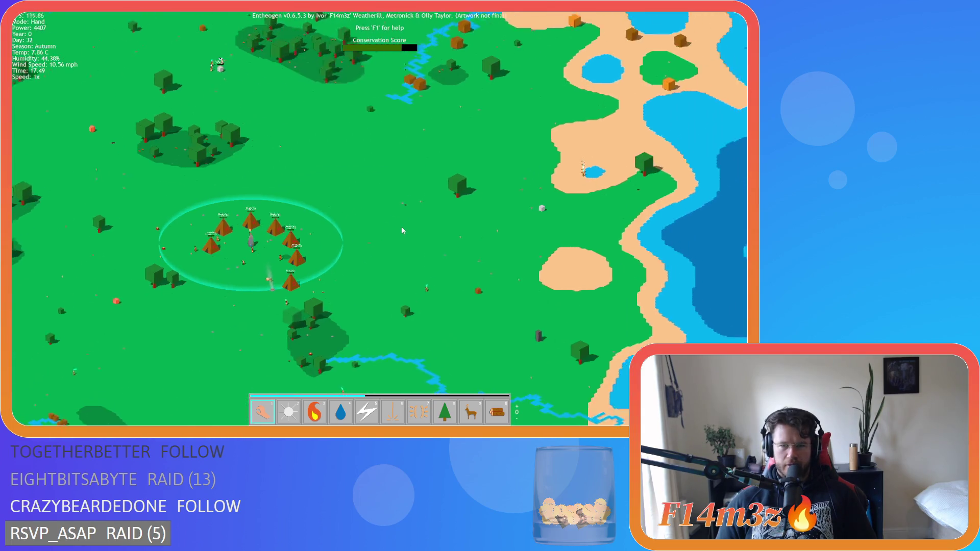
{"action": "scroll", "coordinate": [462, 243], "scroll_direction": "up", "scroll_amount": 3}
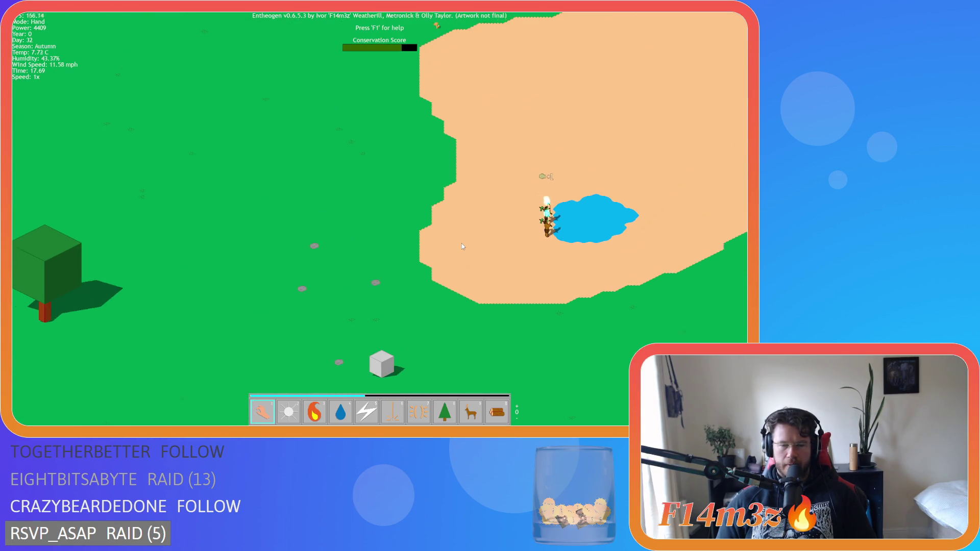
{"action": "scroll", "coordinate": [462, 246], "scroll_direction": "down", "scroll_amount": 3}
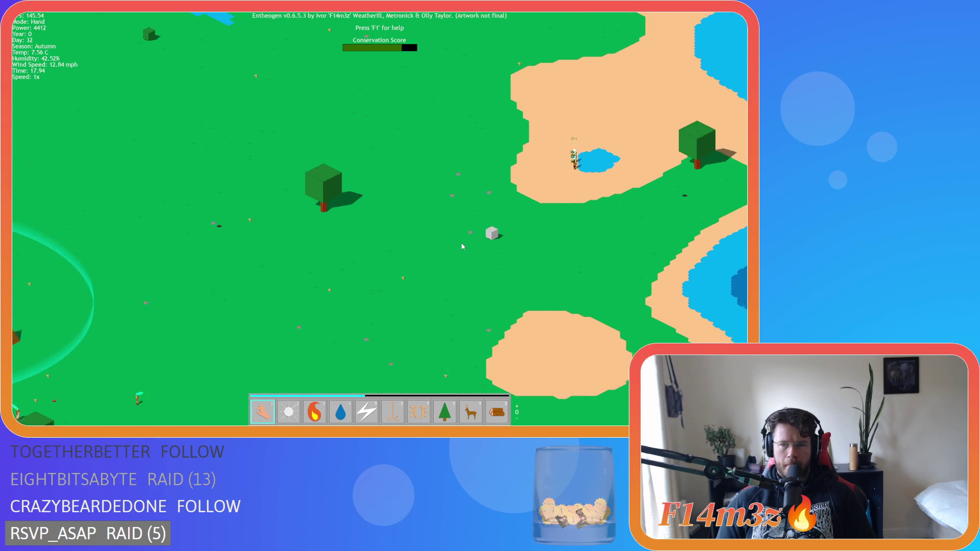
{"action": "key", "text": "a"}
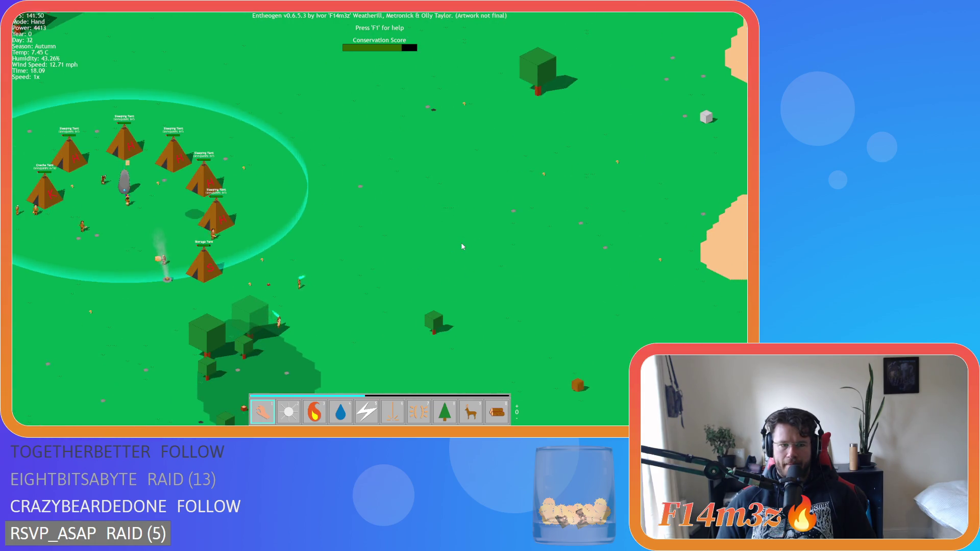
{"action": "key", "text": "a"}
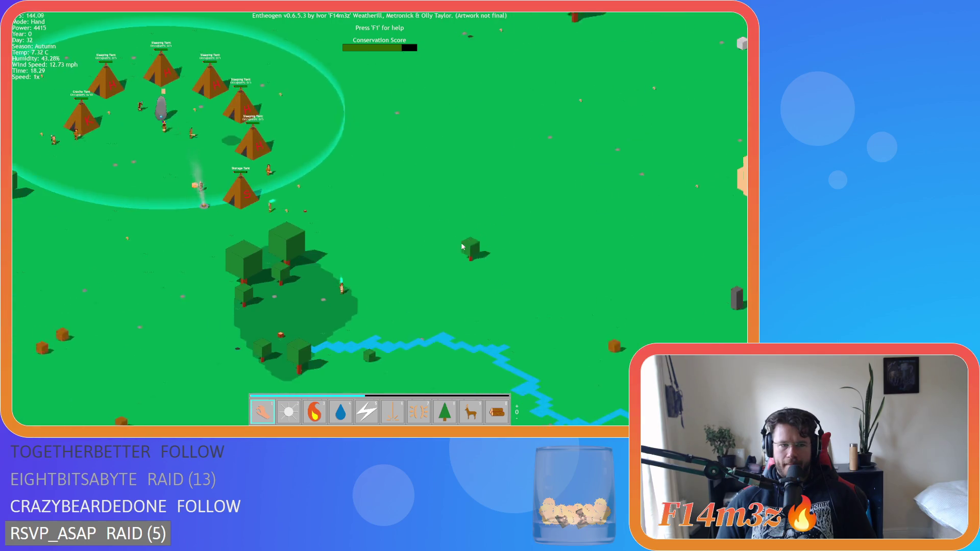
{"action": "scroll", "coordinate": [462, 247], "scroll_direction": "down", "scroll_amount": 5}
{"action": "key", "text": "w"}
{"action": "key", "text": "w"}
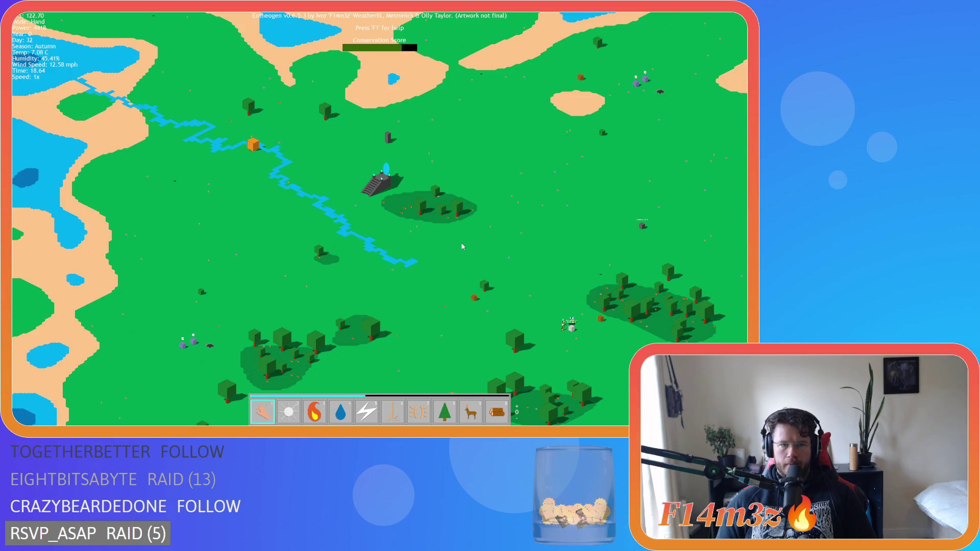
{"action": "key", "text": "s"}
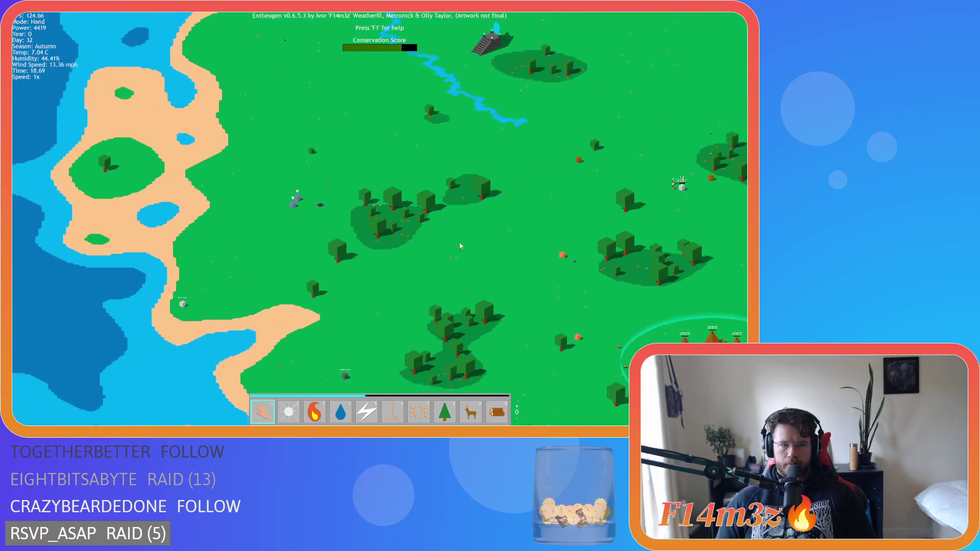
{"action": "key", "text": "w"}
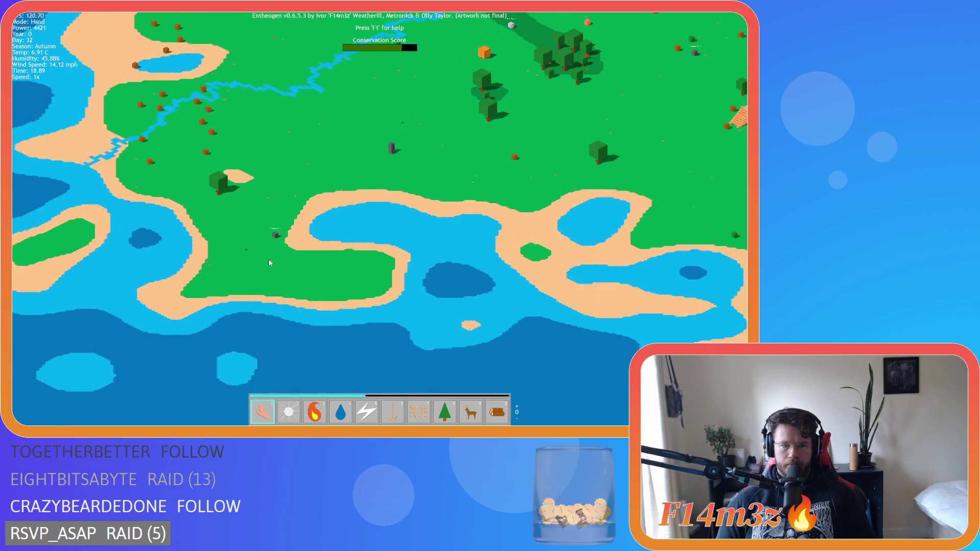
{"action": "key", "text": "w"}
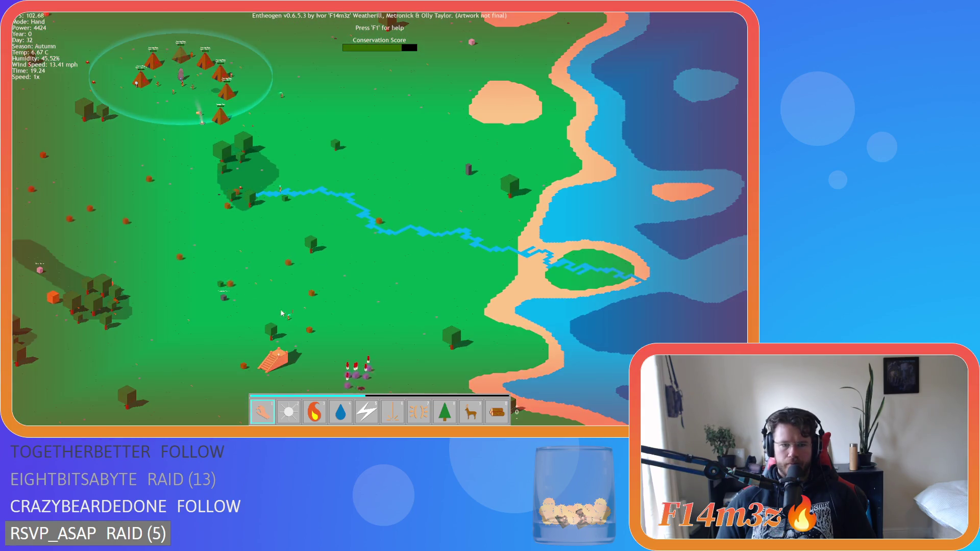
{"action": "scroll", "coordinate": [282, 313], "scroll_direction": "up", "scroll_amount": 3}
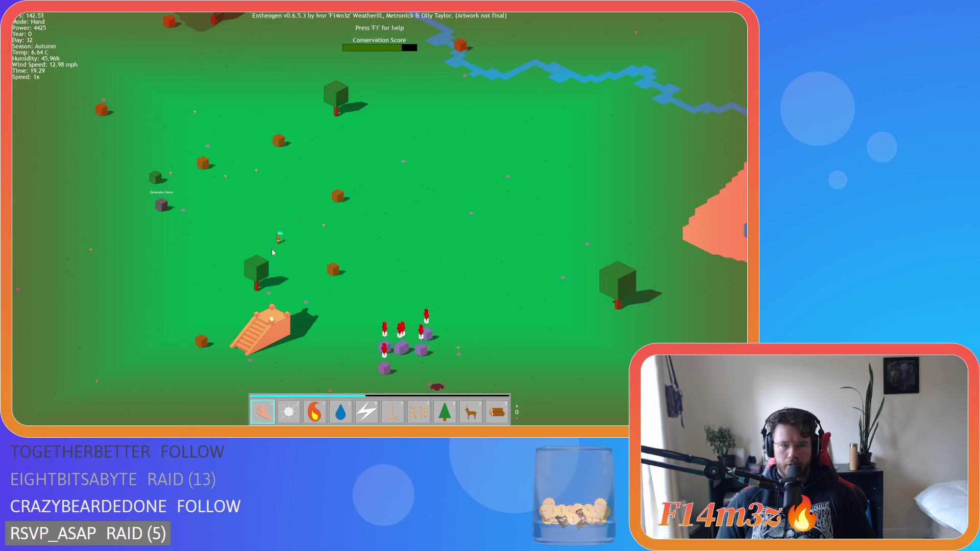
{"action": "key", "text": "w"}
{"action": "scroll", "coordinate": [274, 195], "scroll_direction": "up", "scroll_amount": 2}
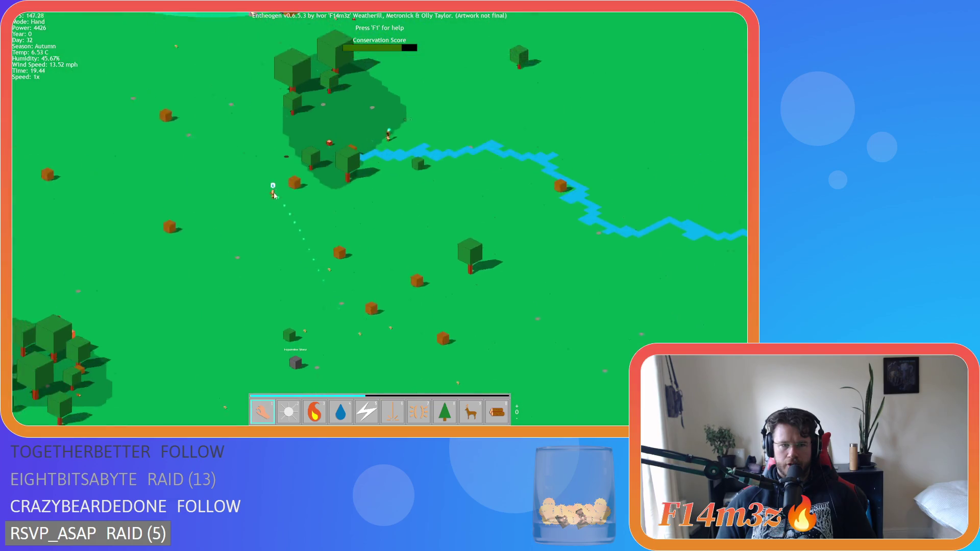
{"action": "key", "text": "w"}
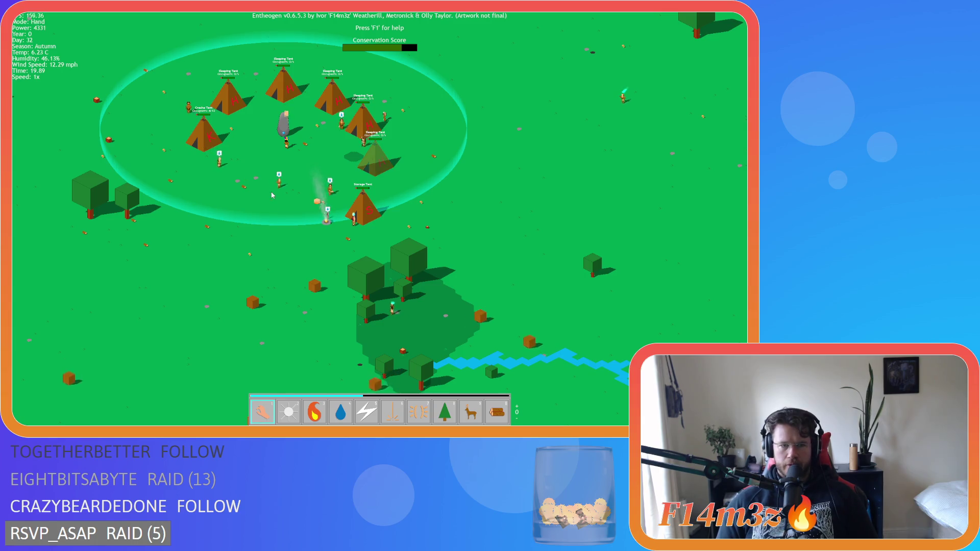
{"action": "scroll", "coordinate": [272, 195], "scroll_direction": "down", "scroll_amount": 5}
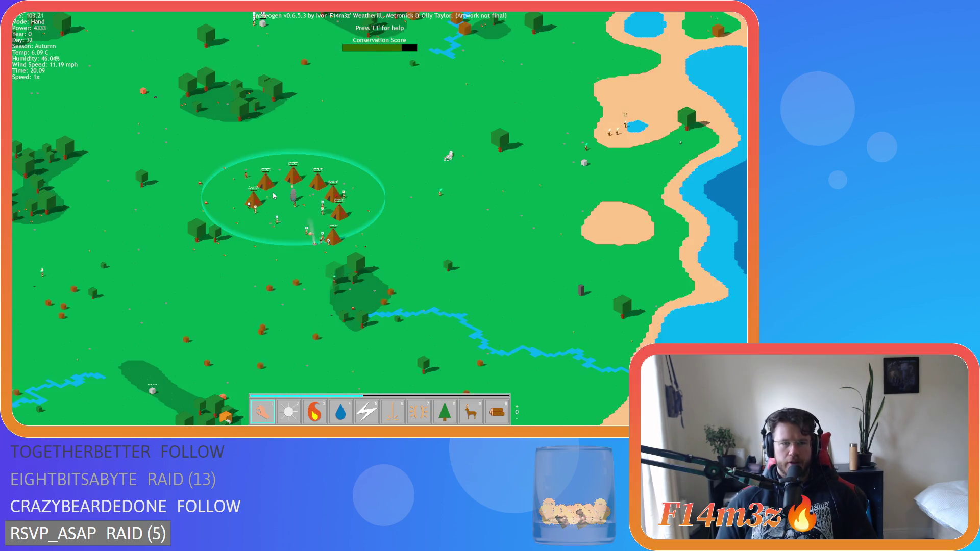
{"action": "key", "text": "w"}
{"action": "key", "text": "a"}
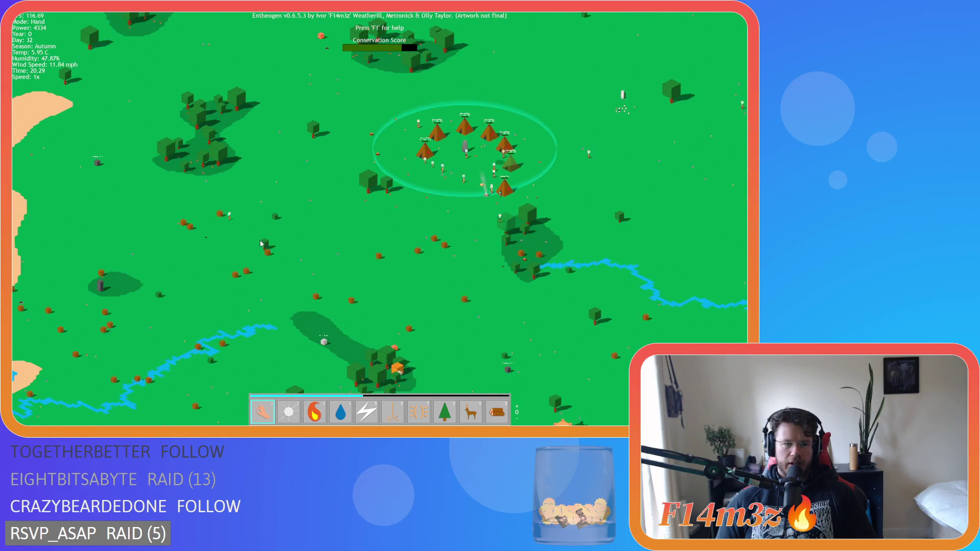
{"action": "scroll", "coordinate": [261, 244], "scroll_direction": "up", "scroll_amount": 3}
{"action": "key", "text": "d"}
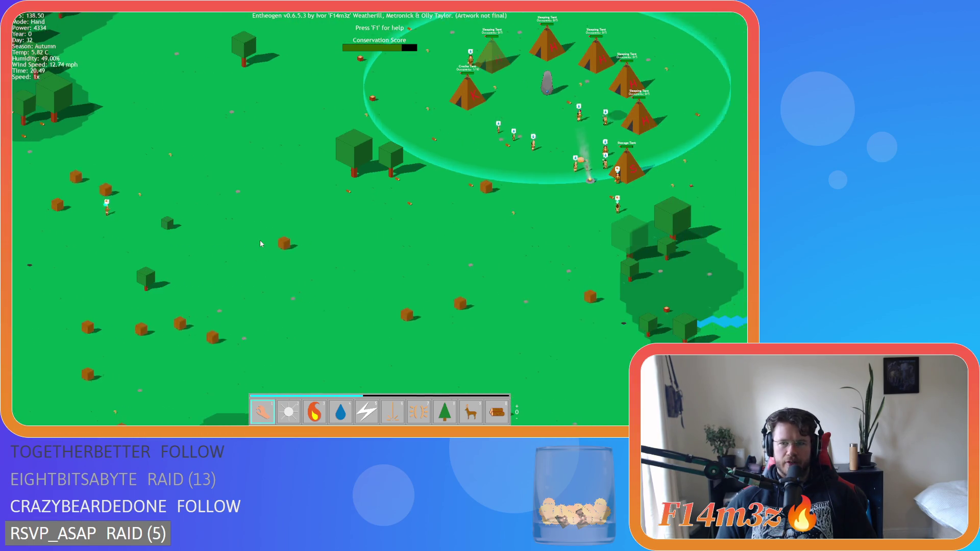
{"action": "key", "text": "w"}
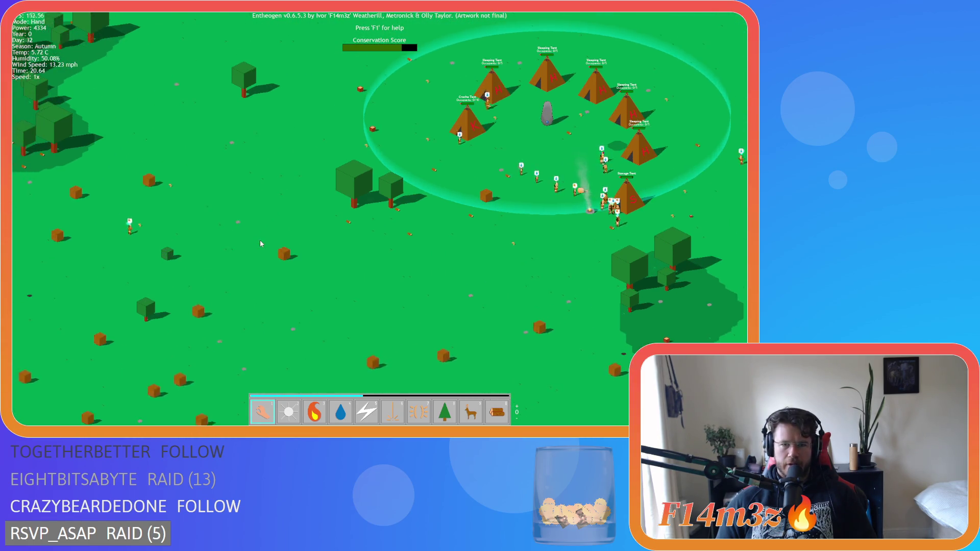
{"action": "scroll", "coordinate": [259, 240], "scroll_direction": "down", "scroll_amount": 5}
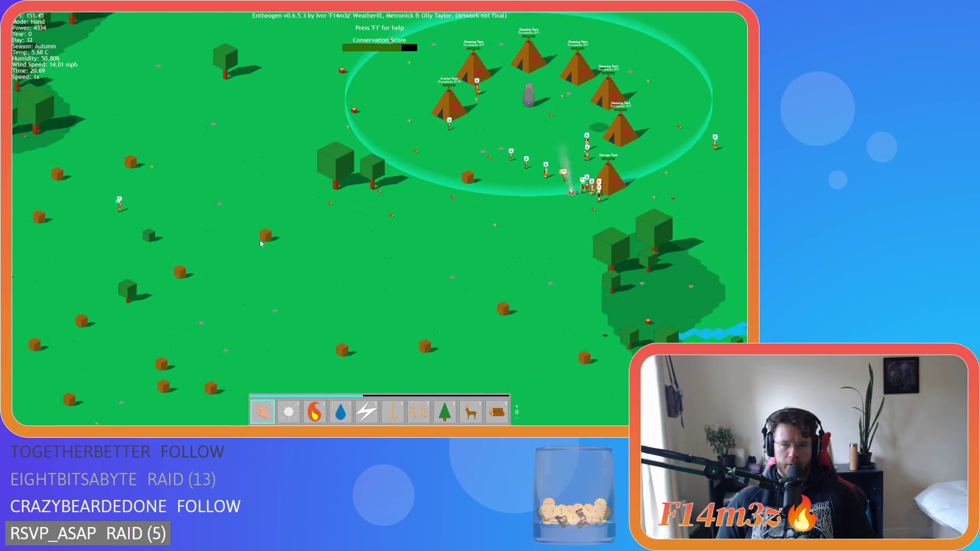
{"action": "scroll", "coordinate": [301, 240], "scroll_direction": "up", "scroll_amount": 5}
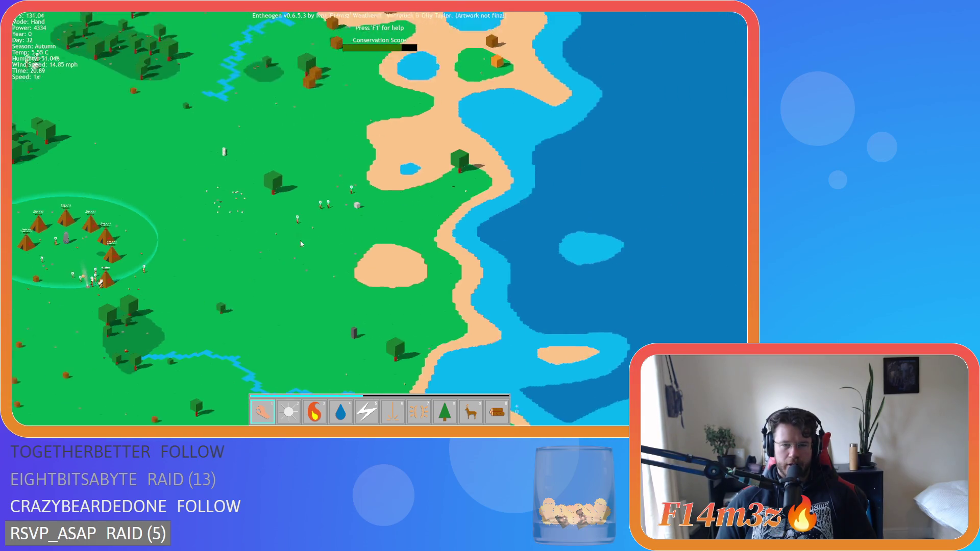
{"action": "key", "text": "a"}
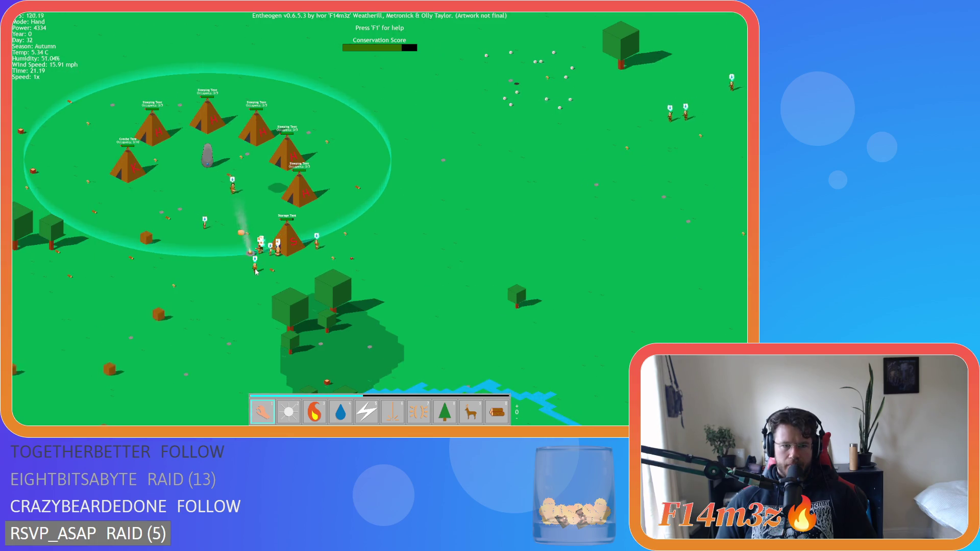
{"action": "scroll", "coordinate": [256, 271], "scroll_direction": "down", "scroll_amount": 5}
{"action": "scroll", "coordinate": [312, 303], "scroll_direction": "up", "scroll_amount": 6}
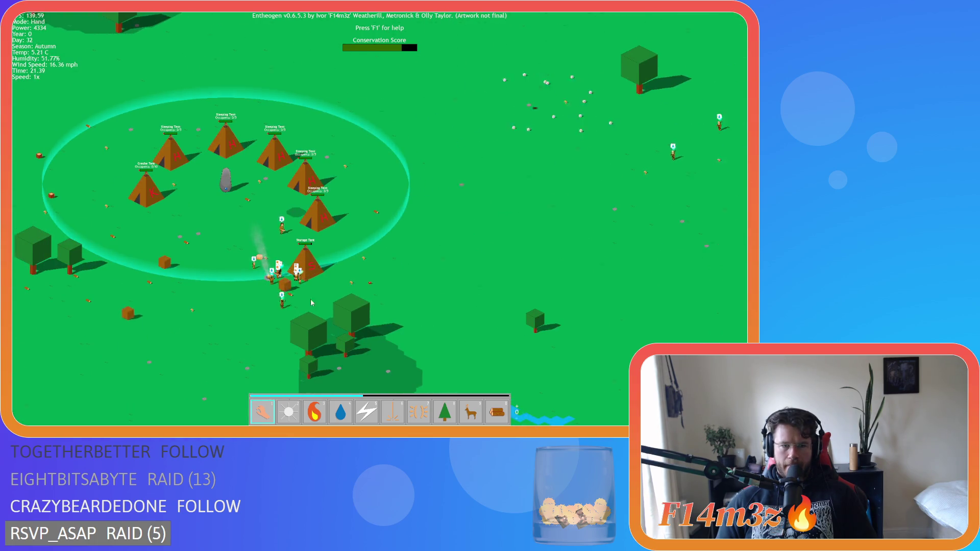
{"action": "scroll", "coordinate": [312, 303], "scroll_direction": "down", "scroll_amount": 3}
{"action": "scroll", "coordinate": [509, 232], "scroll_direction": "up", "scroll_amount": 4}
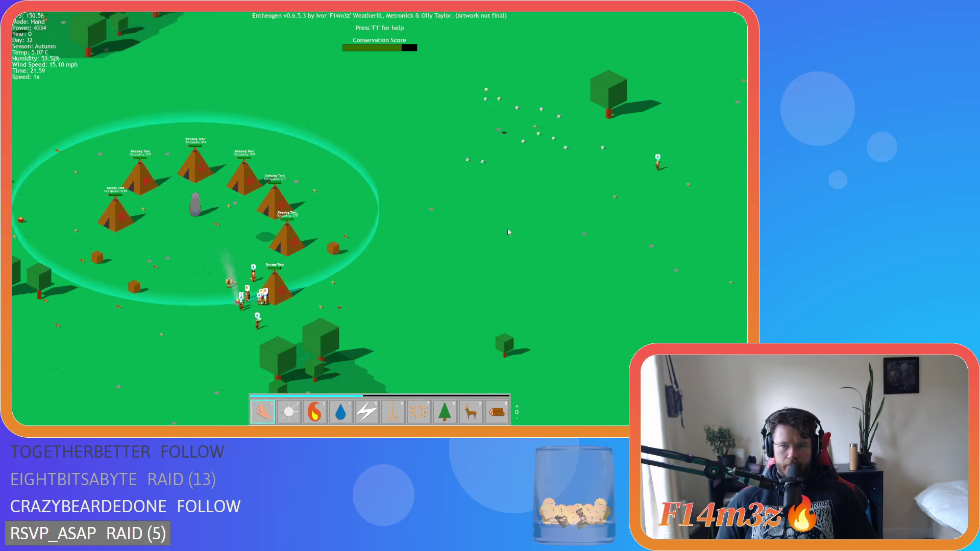
{"action": "scroll", "coordinate": [508, 232], "scroll_direction": "down", "scroll_amount": 3}
{"action": "scroll", "coordinate": [320, 338], "scroll_direction": "up", "scroll_amount": 3}
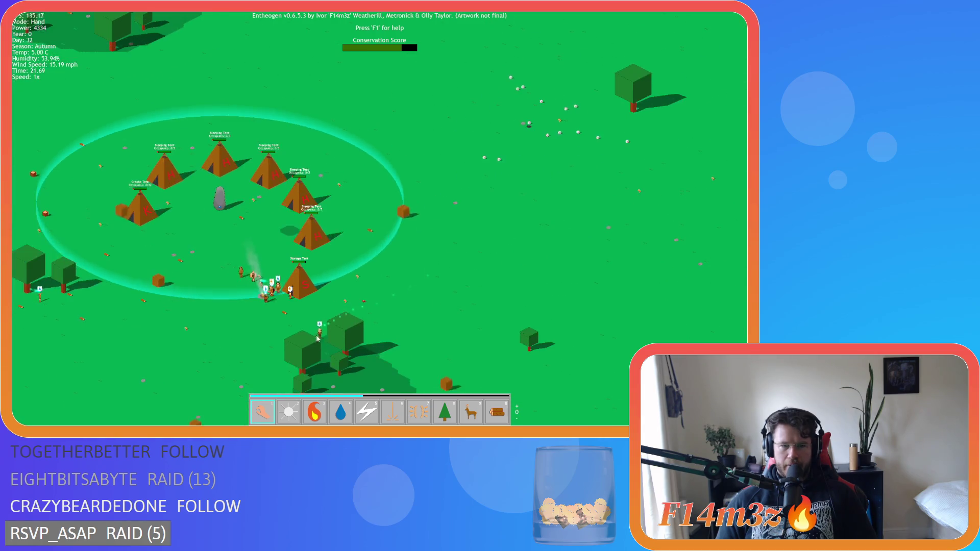
{"action": "scroll", "coordinate": [358, 301], "scroll_direction": "down", "scroll_amount": 3}
{"action": "scroll", "coordinate": [458, 268], "scroll_direction": "up", "scroll_amount": 4}
{"action": "scroll", "coordinate": [459, 269], "scroll_direction": "up", "scroll_amount": 1}
{"action": "scroll", "coordinate": [454, 266], "scroll_direction": "down", "scroll_amount": 1}
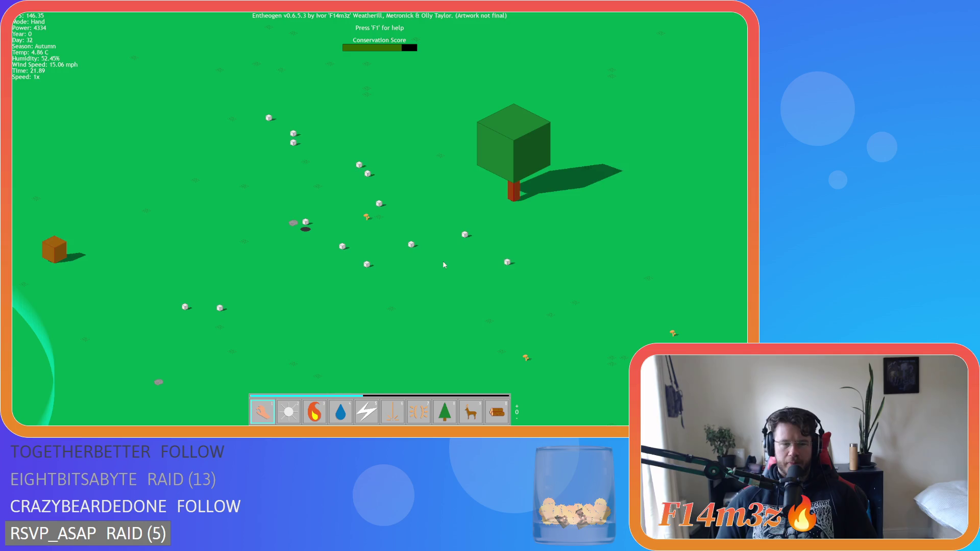
{"action": "key", "text": "s"}
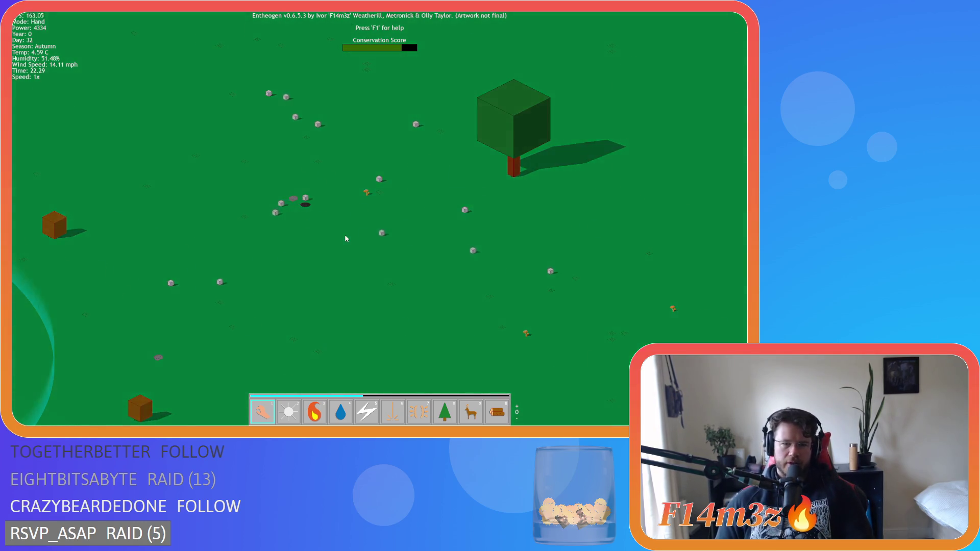
{"action": "scroll", "coordinate": [346, 236], "scroll_direction": "down", "scroll_amount": 5}
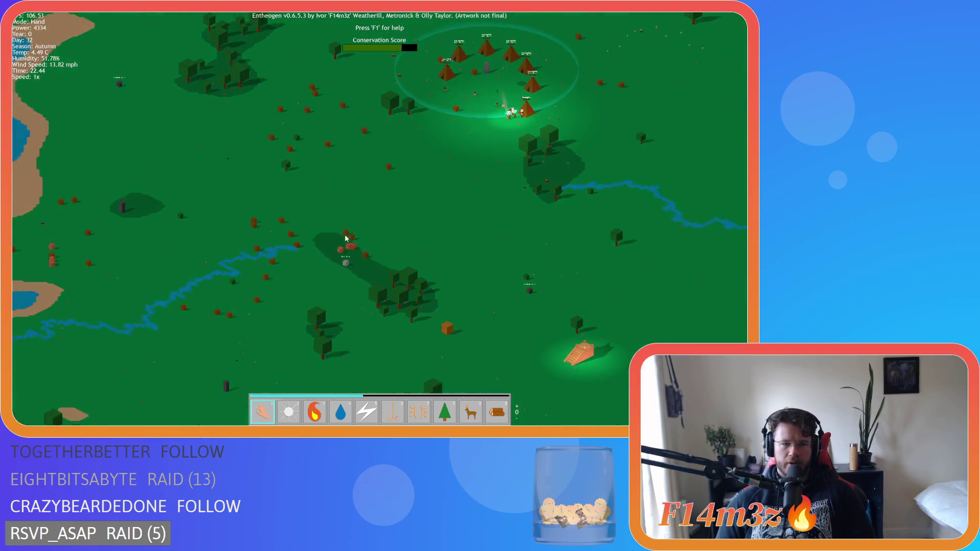
{"action": "key", "text": "d"}
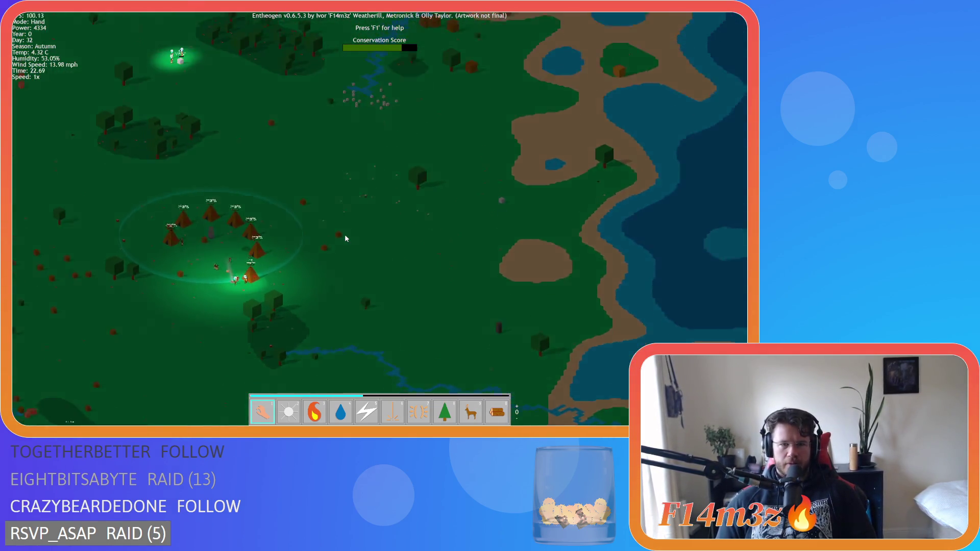
{"action": "scroll", "coordinate": [345, 239], "scroll_direction": "up", "scroll_amount": 5}
{"action": "scroll", "coordinate": [345, 239], "scroll_direction": "down", "scroll_amount": 3}
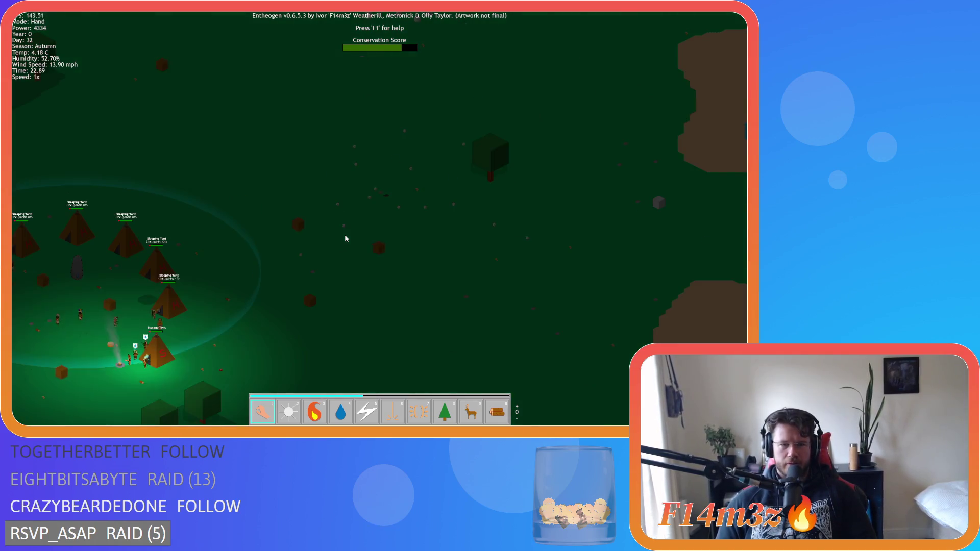
{"action": "key", "text": "a"}
{"action": "scroll", "coordinate": [345, 239], "scroll_direction": "up", "scroll_amount": 3}
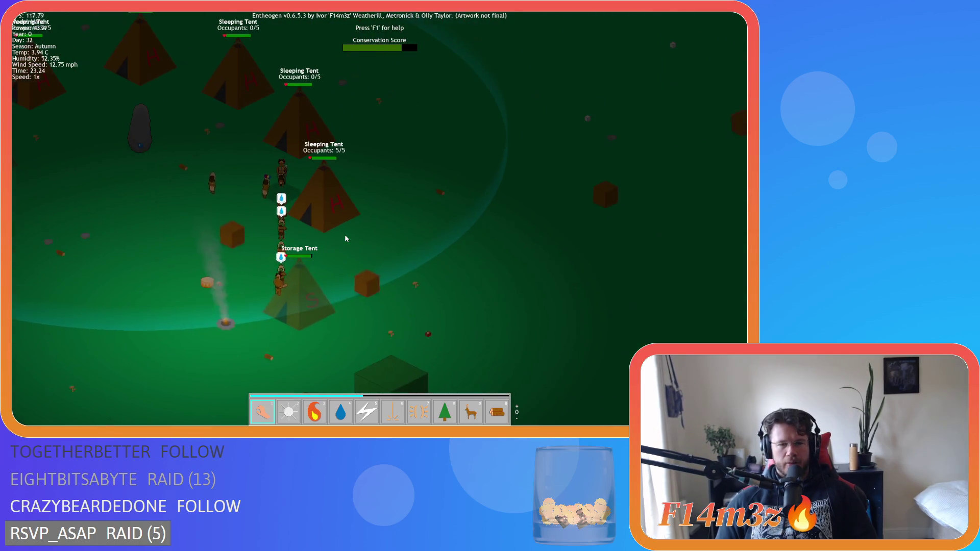
{"action": "key", "text": "d"}
{"action": "key", "text": "w"}
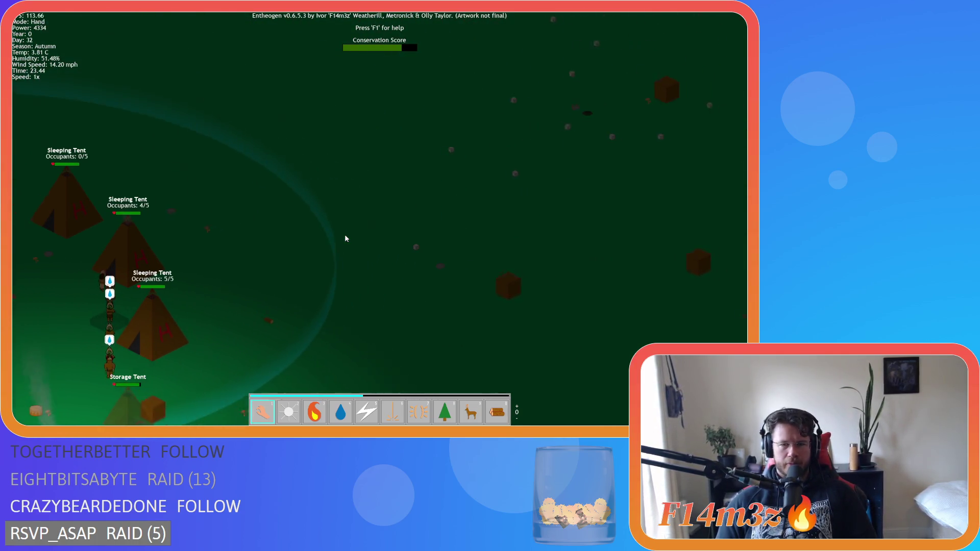
{"action": "key", "text": "d"}
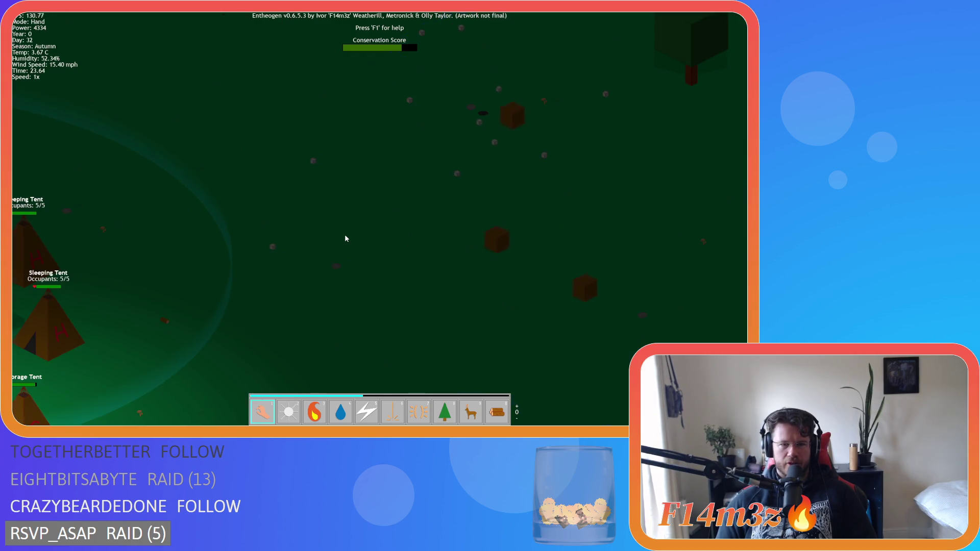
{"action": "scroll", "coordinate": [345, 238], "scroll_direction": "up", "scroll_amount": 5}
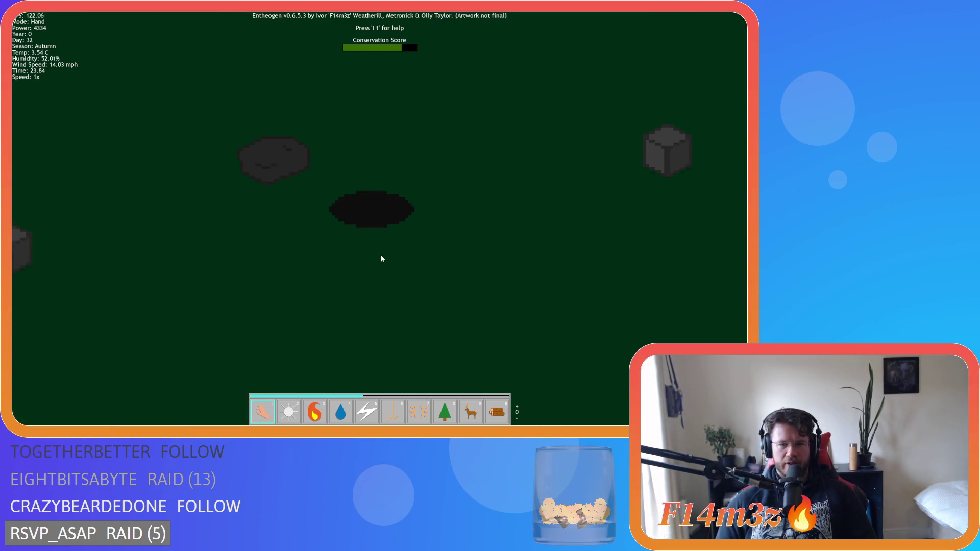
{"action": "key", "text": "w"}
{"action": "scroll", "coordinate": [381, 259], "scroll_direction": "down", "scroll_amount": 5}
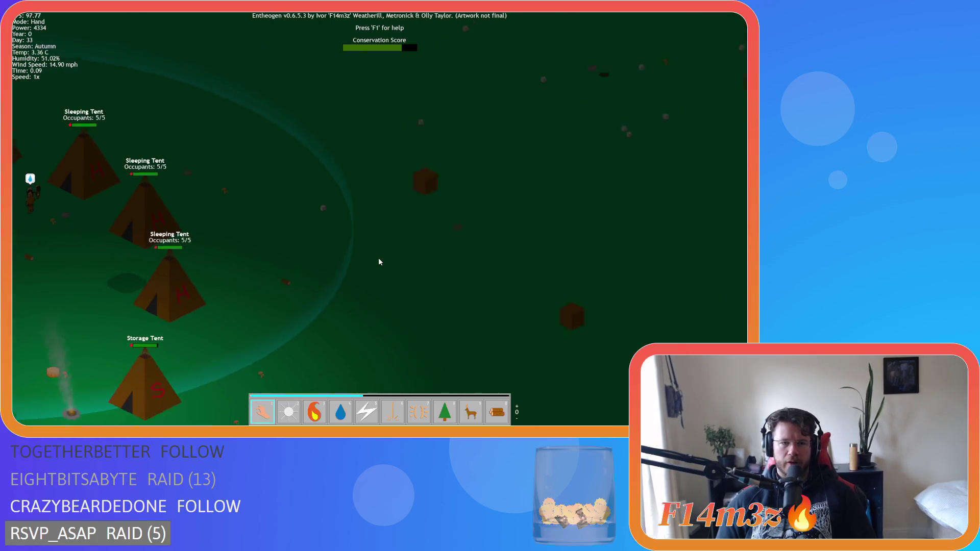
{"action": "key", "text": "w"}
{"action": "key", "text": "s"}
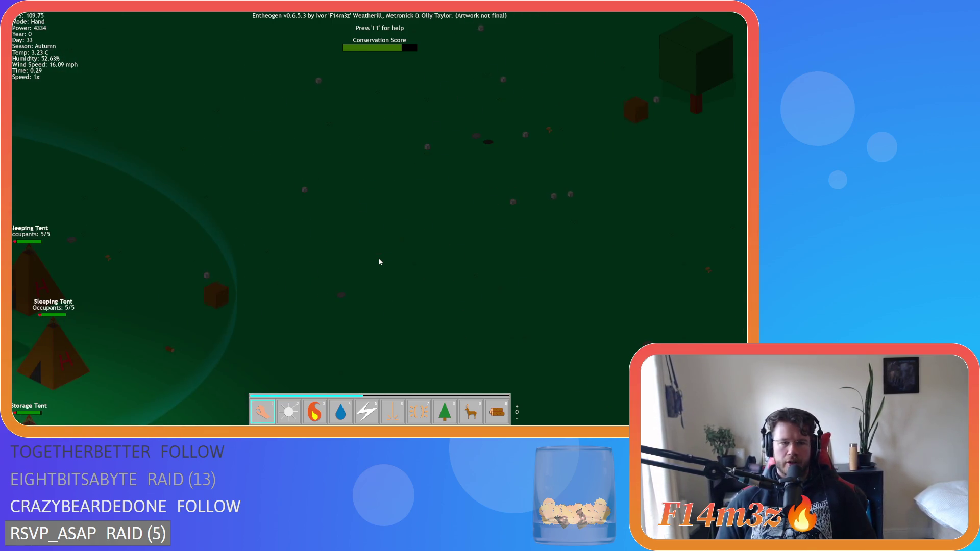
{"action": "scroll", "coordinate": [379, 261], "scroll_direction": "up", "scroll_amount": 5}
{"action": "scroll", "coordinate": [379, 261], "scroll_direction": "down", "scroll_amount": 5}
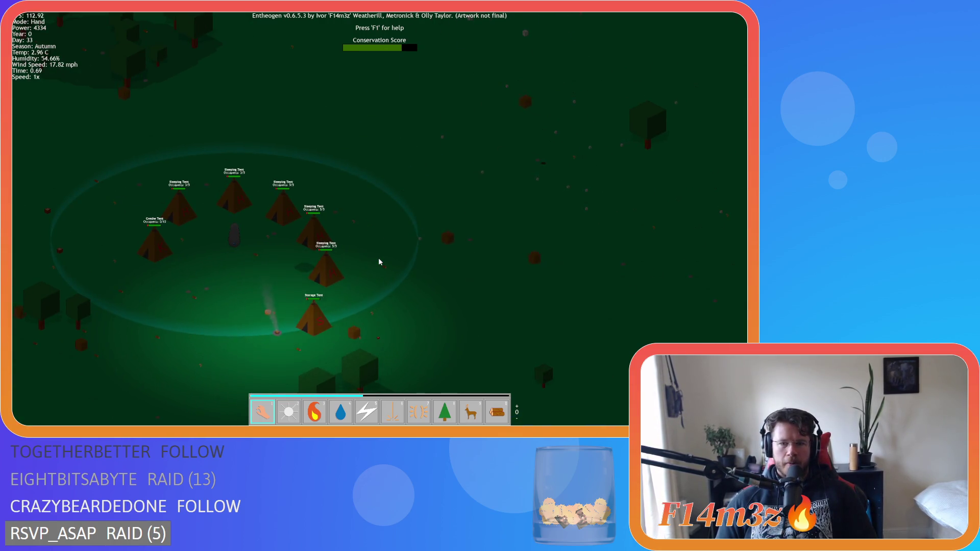
{"action": "key", "text": "w"}
{"action": "key", "text": "d"}
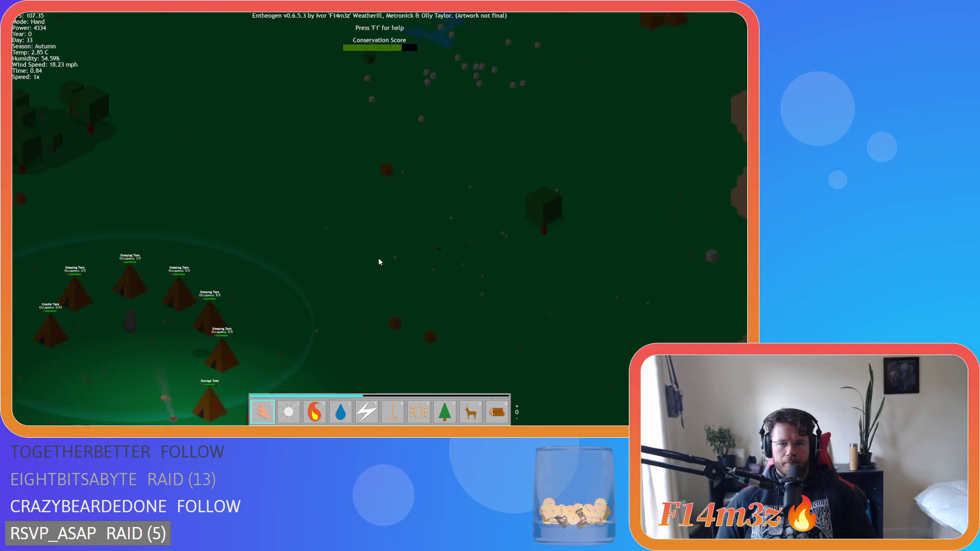
{"action": "scroll", "coordinate": [379, 258], "scroll_direction": "up", "scroll_amount": 4}
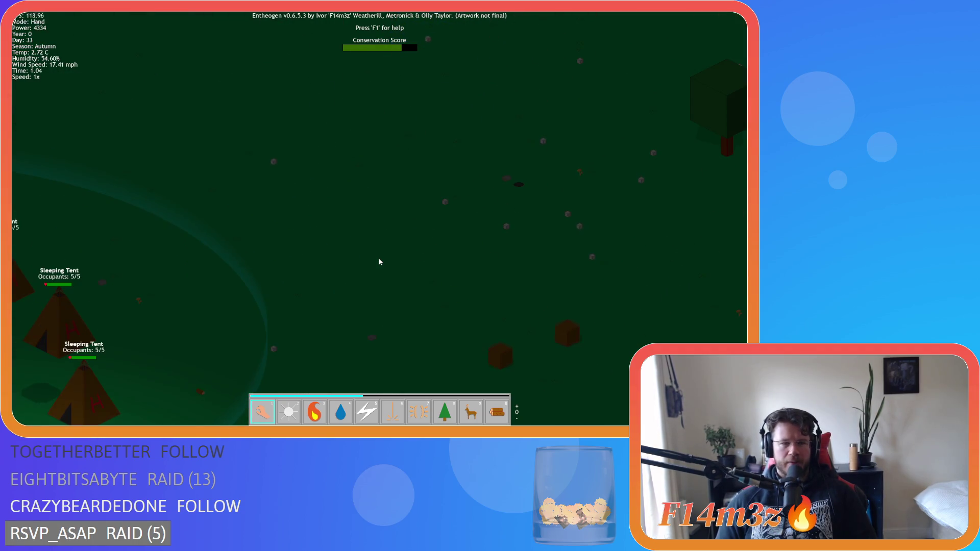
{"action": "scroll", "coordinate": [379, 262], "scroll_direction": "down", "scroll_amount": 4}
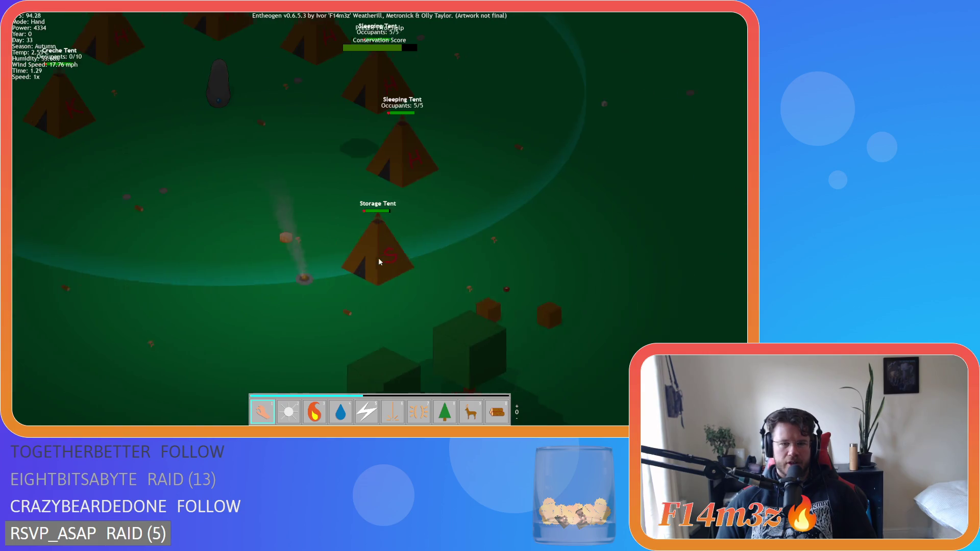
{"action": "scroll", "coordinate": [378, 261], "scroll_direction": "up", "scroll_amount": 5}
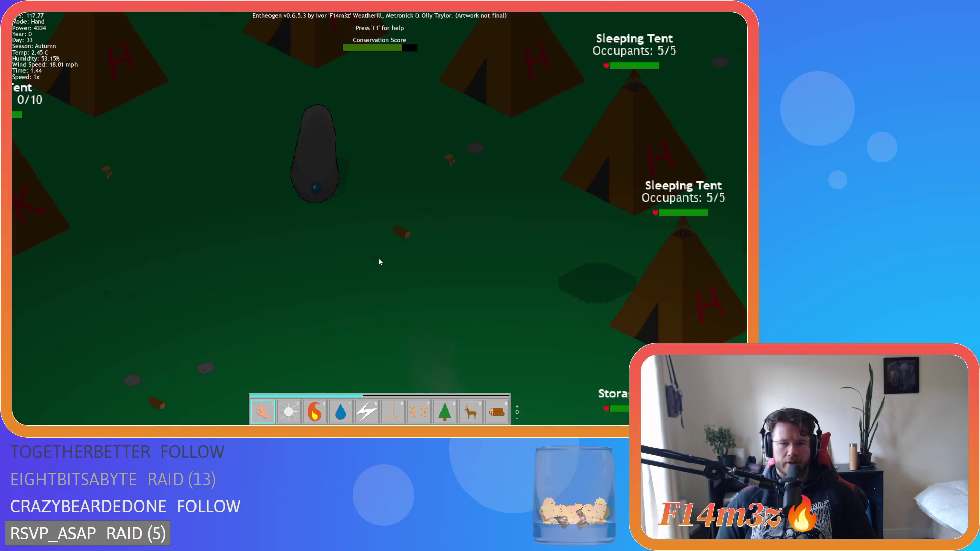
{"action": "scroll", "coordinate": [378, 262], "scroll_direction": "down", "scroll_amount": 5}
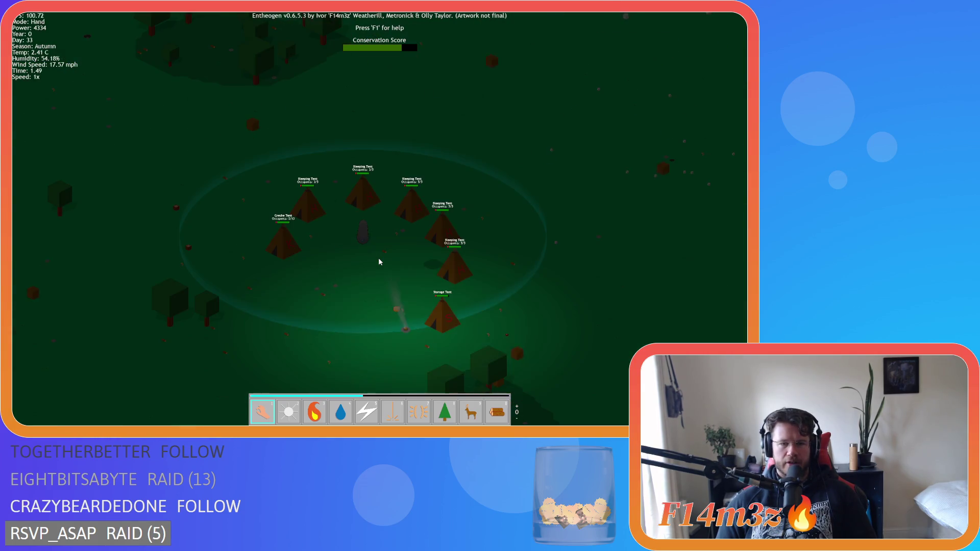
{"action": "scroll", "coordinate": [378, 261], "scroll_direction": "up", "scroll_amount": 3}
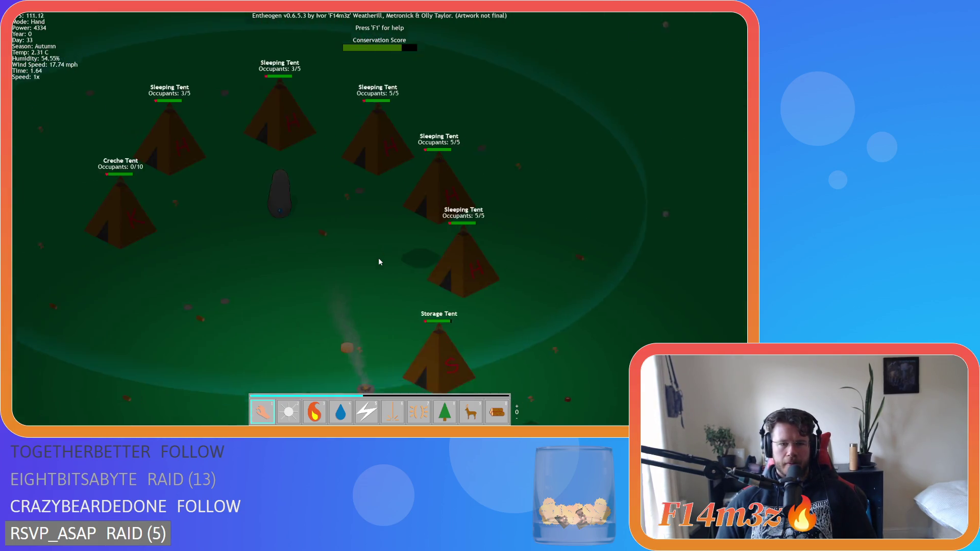
{"action": "scroll", "coordinate": [378, 262], "scroll_direction": "down", "scroll_amount": 4}
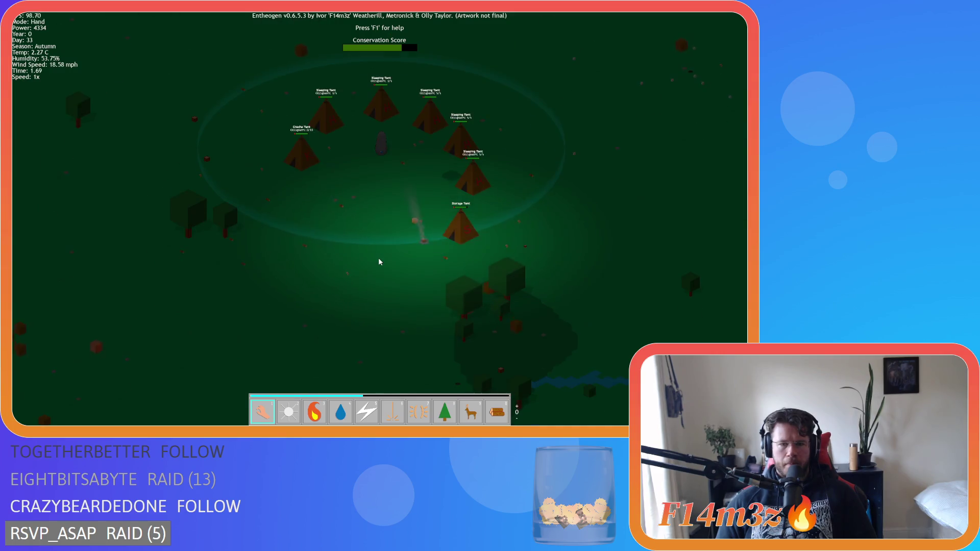
{"action": "scroll", "coordinate": [379, 262], "scroll_direction": "up", "scroll_amount": 4}
Quicksave the world with F5 and zoom in and out over the camp.
{"action": "key", "text": "a"}
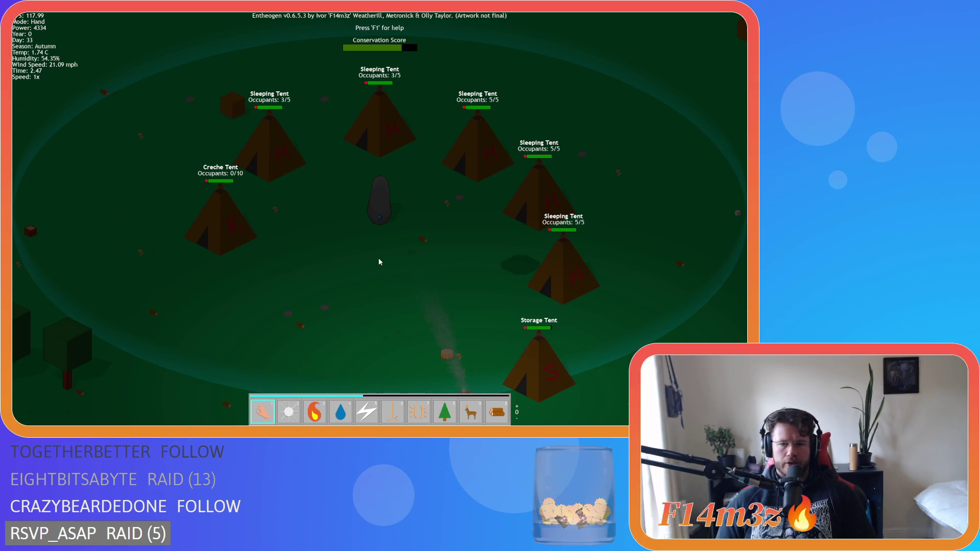
{"action": "key", "text": "F5"}
{"action": "scroll", "coordinate": [379, 259], "scroll_direction": "down", "scroll_amount": 5}
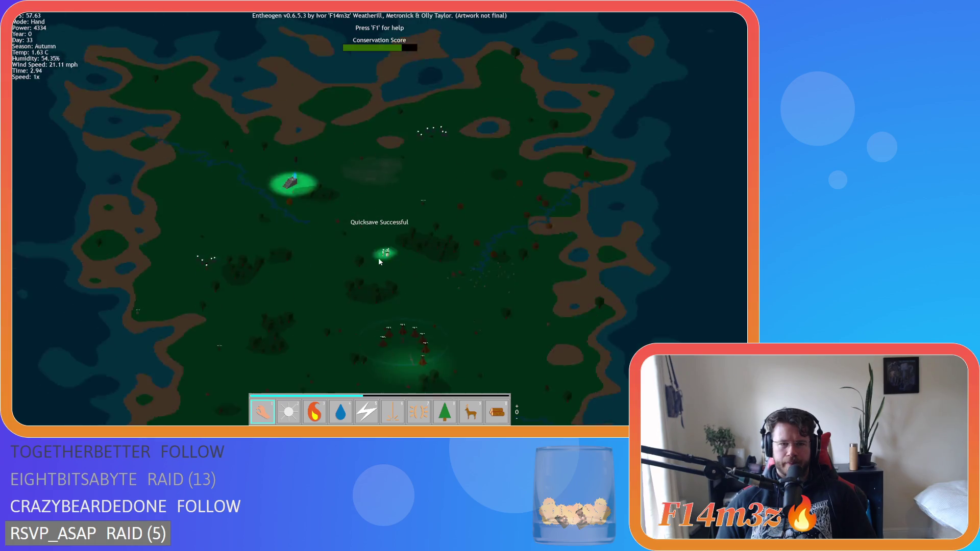
{"action": "scroll", "coordinate": [378, 259], "scroll_direction": "up", "scroll_amount": 5}
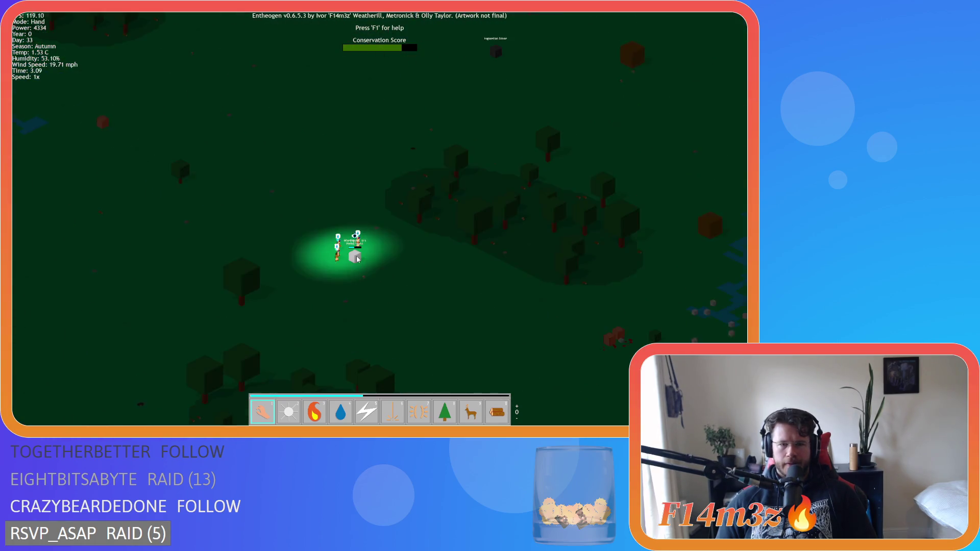
{"action": "scroll", "coordinate": [356, 256], "scroll_direction": "down", "scroll_amount": 5}
{"action": "scroll", "coordinate": [356, 256], "scroll_direction": "up", "scroll_amount": 3}
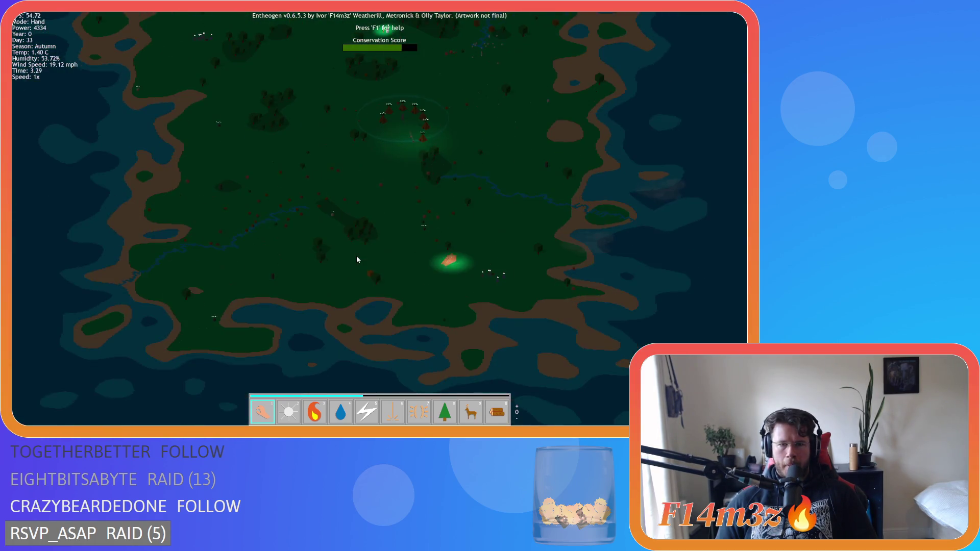
{"action": "scroll", "coordinate": [357, 259], "scroll_direction": "down", "scroll_amount": 4}
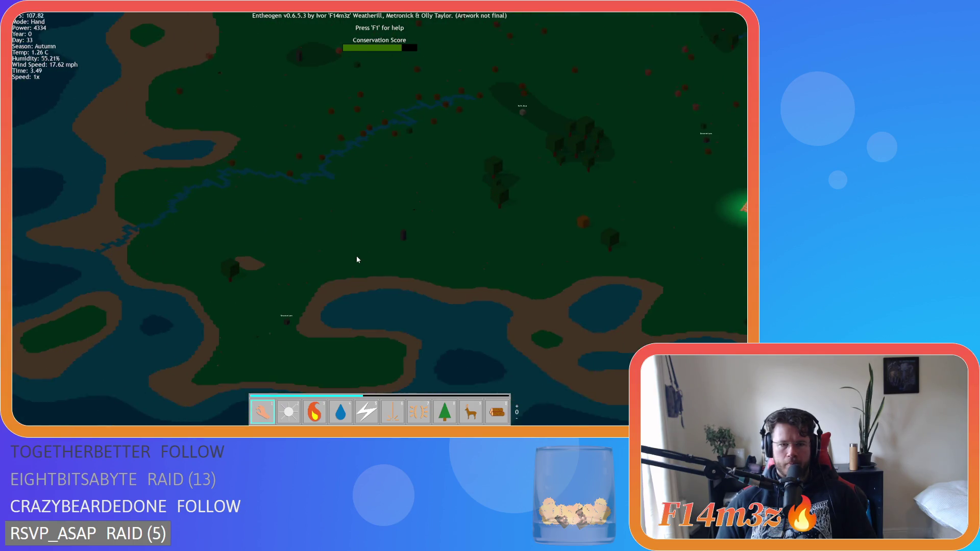
{"action": "scroll", "coordinate": [356, 259], "scroll_direction": "up", "scroll_amount": 4}
Pan across the island toward the river and stairs.
{"action": "key", "text": "w"}
{"action": "key", "text": "d"}
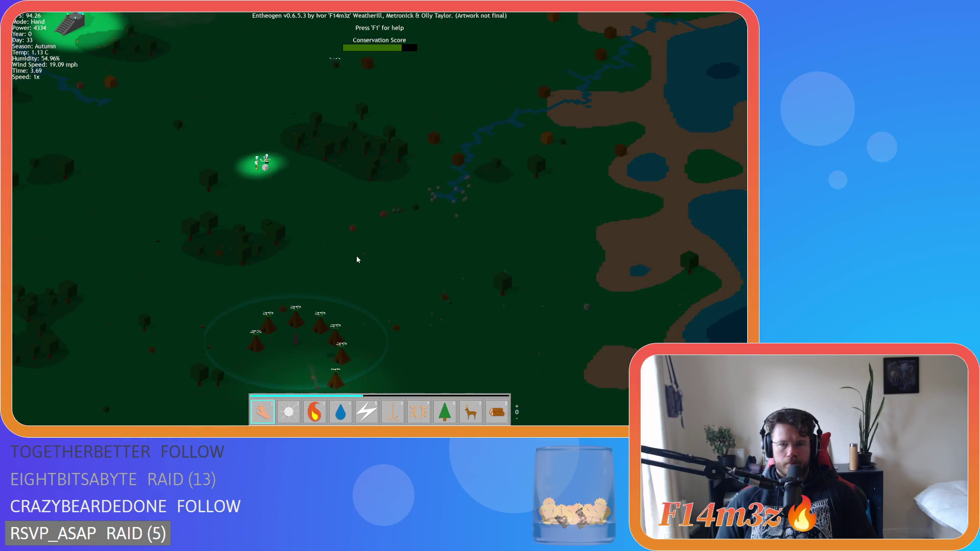
{"action": "key", "text": "w"}
{"action": "key", "text": "a"}
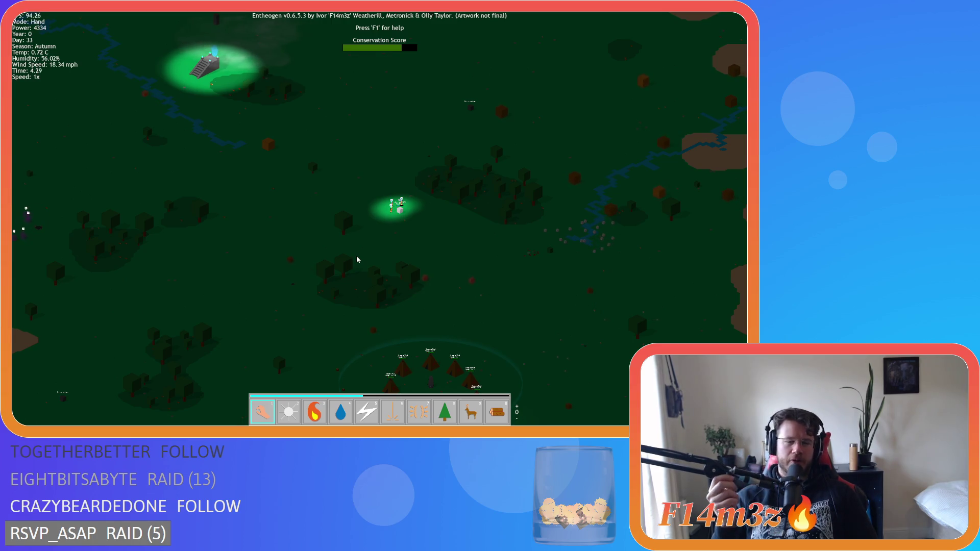
{"action": "key", "text": "w"}
{"action": "key", "text": "d"}
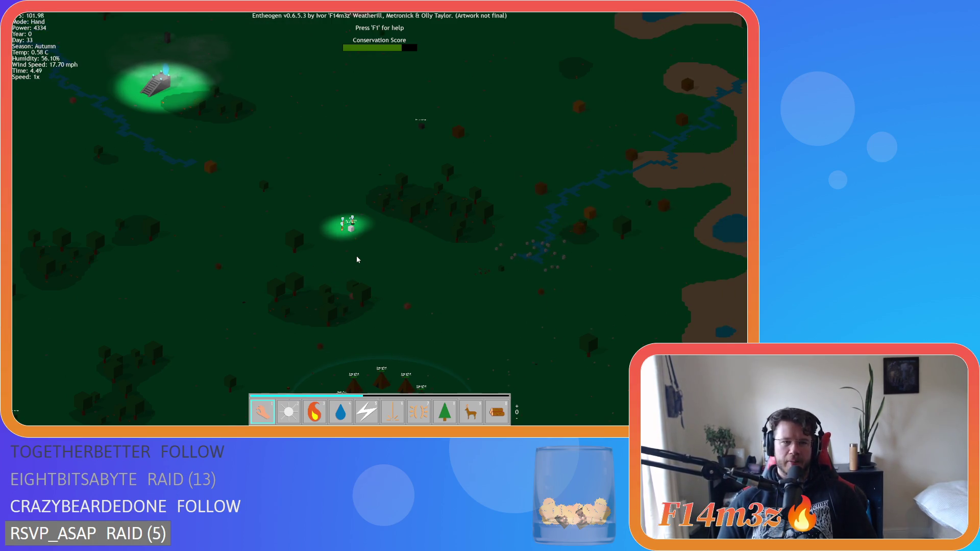
Zoom in and out to survey the river and stairs area.
{"action": "scroll", "coordinate": [318, 248], "scroll_direction": "up", "scroll_amount": 3}
{"action": "scroll", "coordinate": [318, 247], "scroll_direction": "down", "scroll_amount": 3}
{"action": "scroll", "coordinate": [318, 248], "scroll_direction": "up", "scroll_amount": 3}
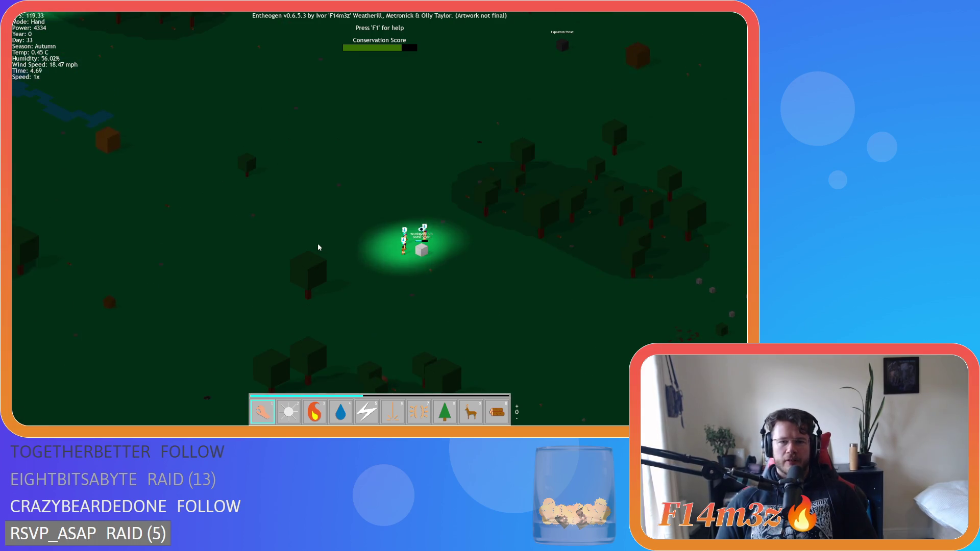
{"action": "scroll", "coordinate": [318, 248], "scroll_direction": "up", "scroll_amount": 3}
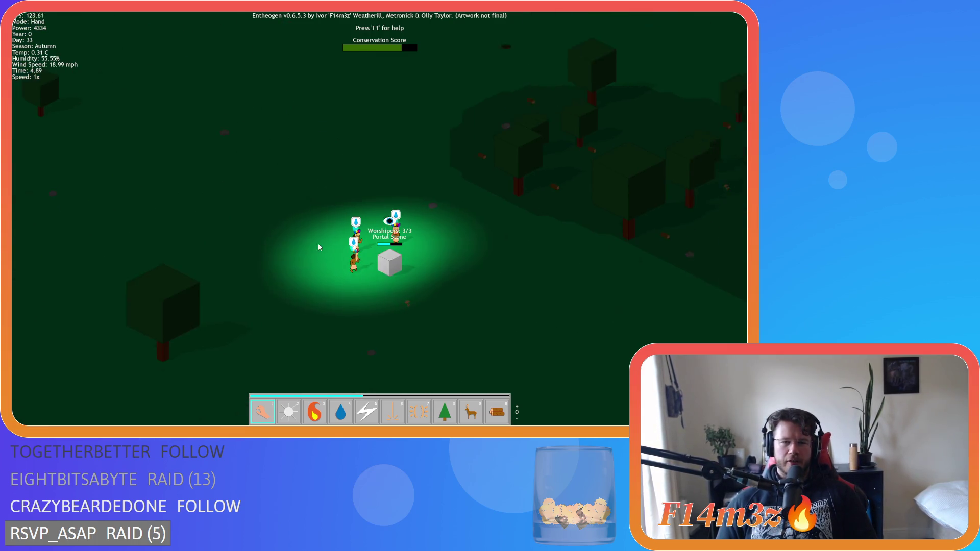
{"action": "scroll", "coordinate": [318, 246], "scroll_direction": "down", "scroll_amount": 5}
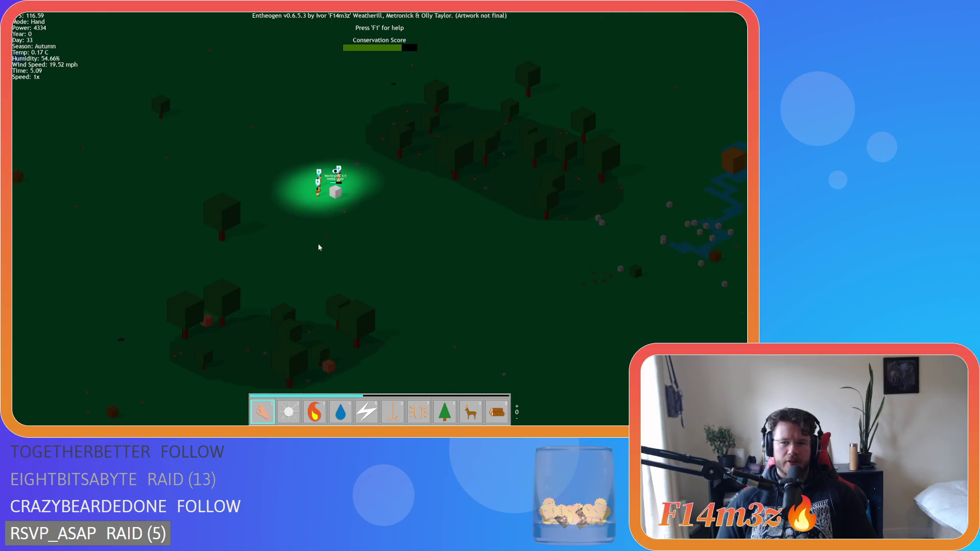
{"action": "scroll", "coordinate": [318, 246], "scroll_direction": "down", "scroll_amount": 3}
{"action": "scroll", "coordinate": [319, 247], "scroll_direction": "up", "scroll_amount": 3}
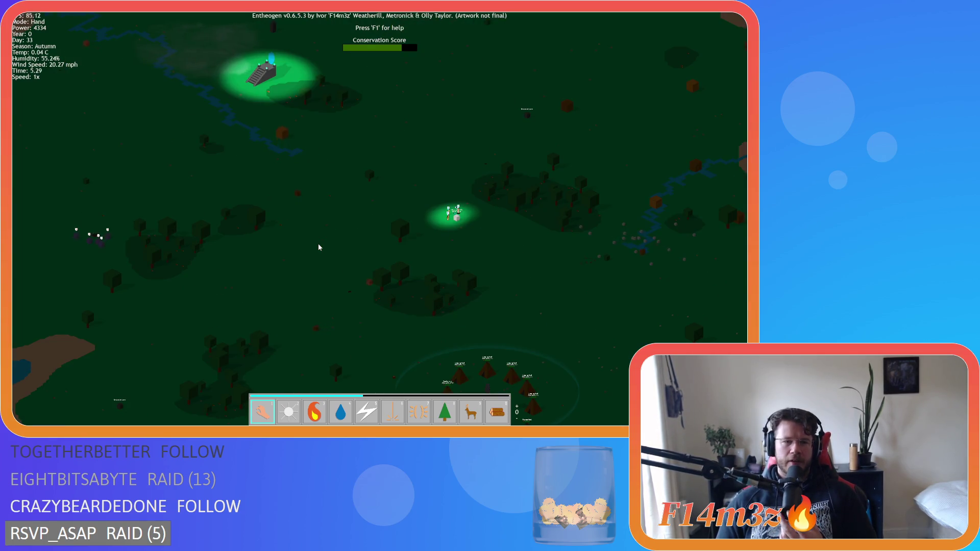
{"action": "scroll", "coordinate": [319, 247], "scroll_direction": "up", "scroll_amount": 4}
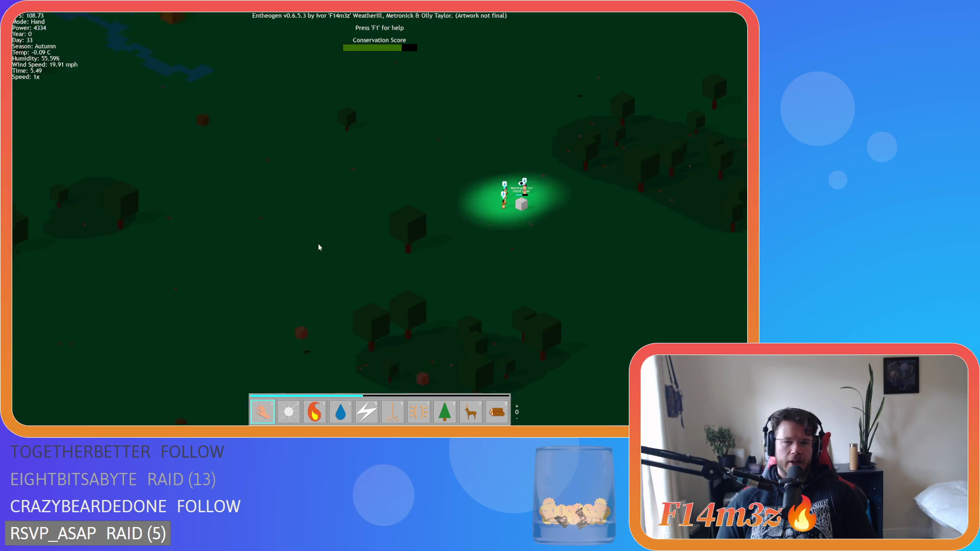
{"action": "scroll", "coordinate": [318, 248], "scroll_direction": "down", "scroll_amount": 5}
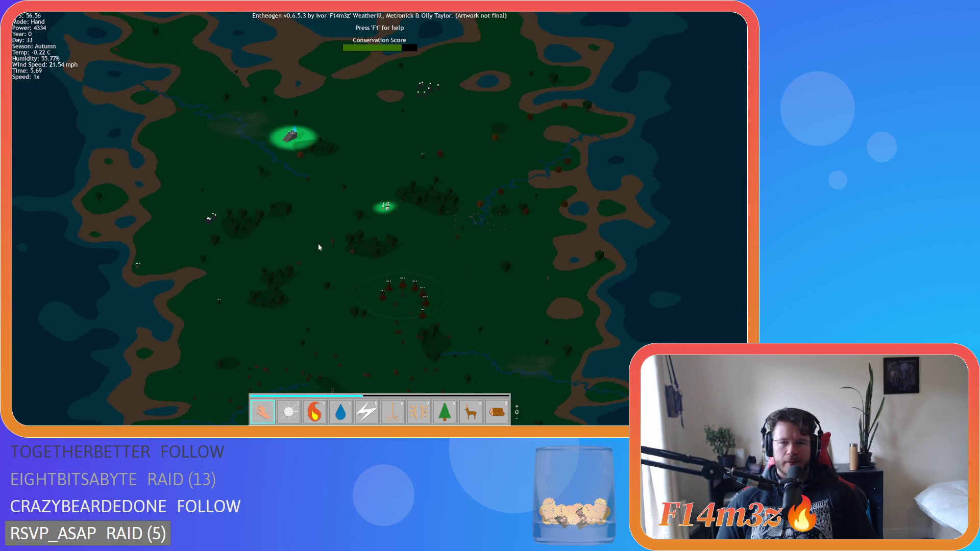
{"action": "scroll", "coordinate": [318, 248], "scroll_direction": "up", "scroll_amount": 2}
Pan right and zoom in on the Portal Stone with its three worshippers.
{"action": "key", "text": "d"}
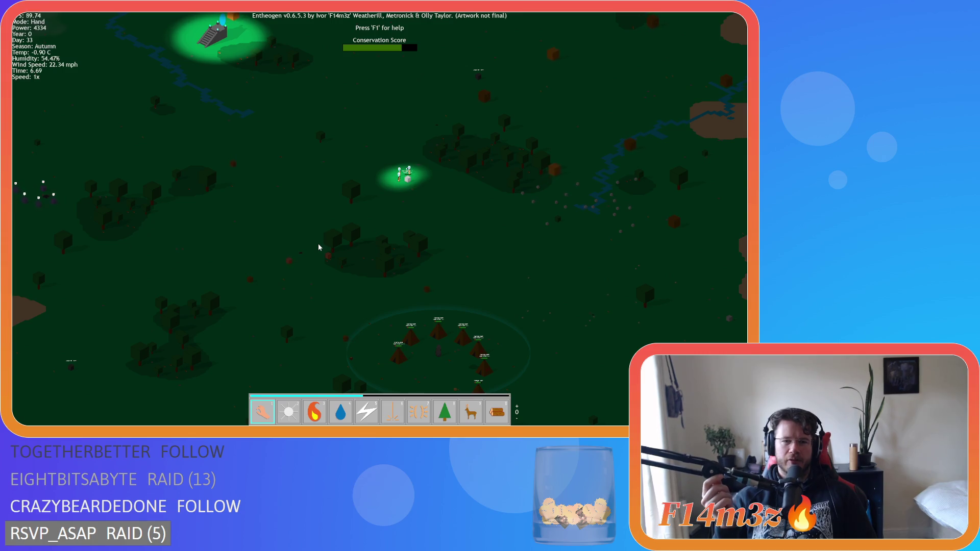
{"action": "scroll", "coordinate": [319, 247], "scroll_direction": "up", "scroll_amount": 5}
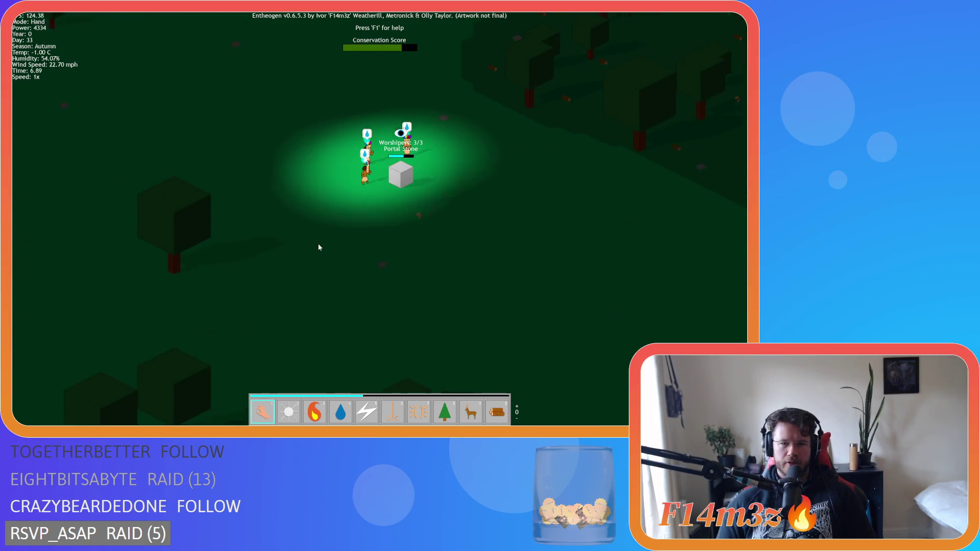
{"action": "scroll", "coordinate": [318, 247], "scroll_direction": "down", "scroll_amount": 2}
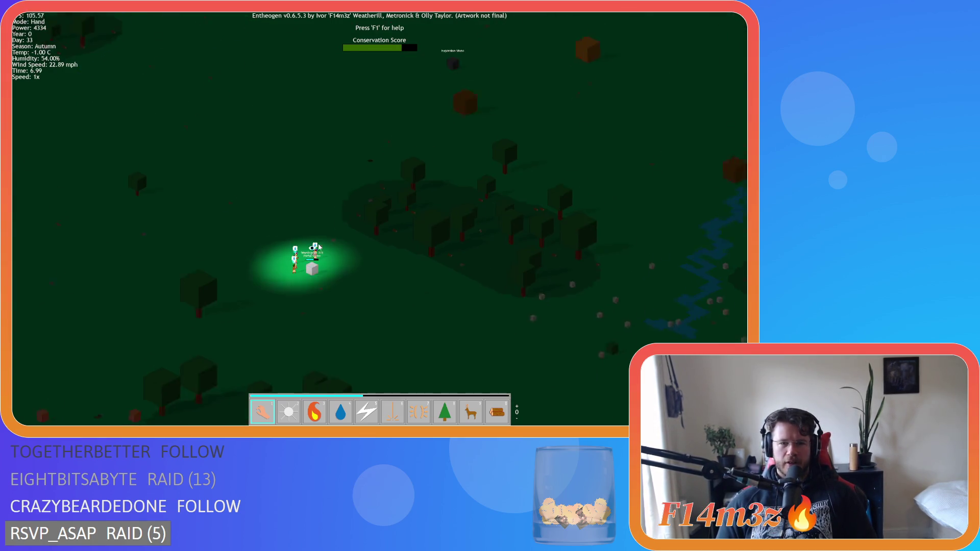
{"action": "scroll", "coordinate": [318, 247], "scroll_direction": "down", "scroll_amount": 2}
{"action": "scroll", "coordinate": [319, 247], "scroll_direction": "up", "scroll_amount": 4}
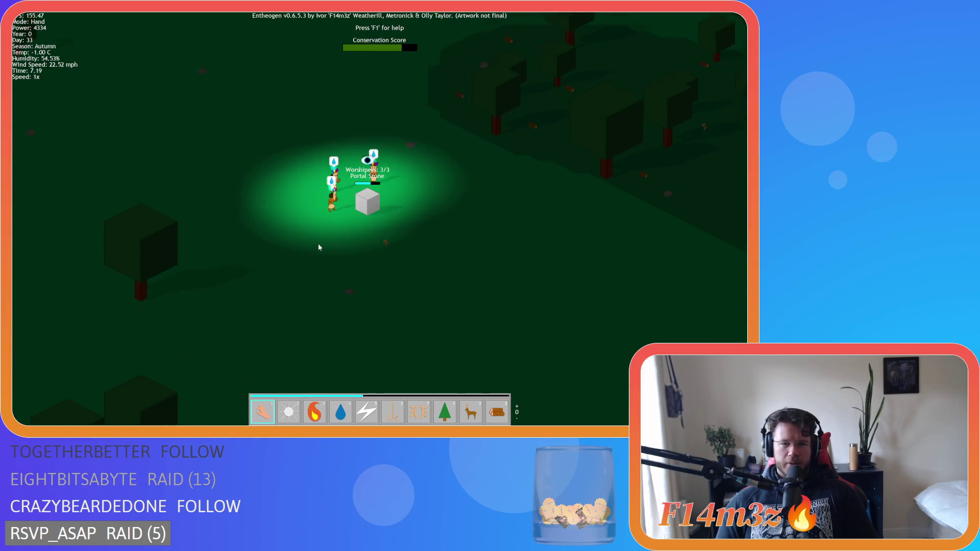
{"action": "scroll", "coordinate": [319, 248], "scroll_direction": "down", "scroll_amount": 5}
{"action": "scroll", "coordinate": [319, 248], "scroll_direction": "up", "scroll_amount": 3}
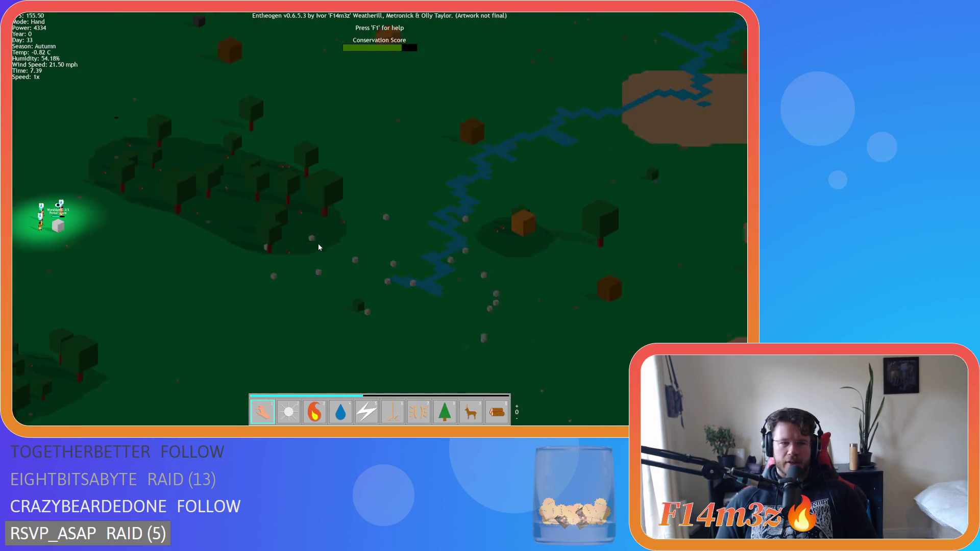
{"action": "scroll", "coordinate": [318, 247], "scroll_direction": "down", "scroll_amount": 2}
{"action": "scroll", "coordinate": [246, 234], "scroll_direction": "up", "scroll_amount": 3}
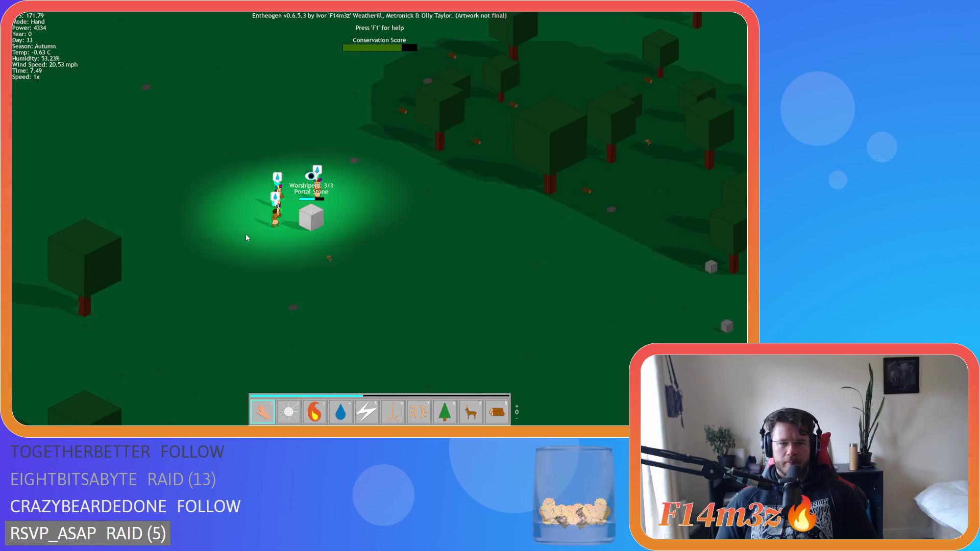
Zoom in and out over the tent village and its grey stone.
{"action": "scroll", "coordinate": [246, 234], "scroll_direction": "down", "scroll_amount": 3}
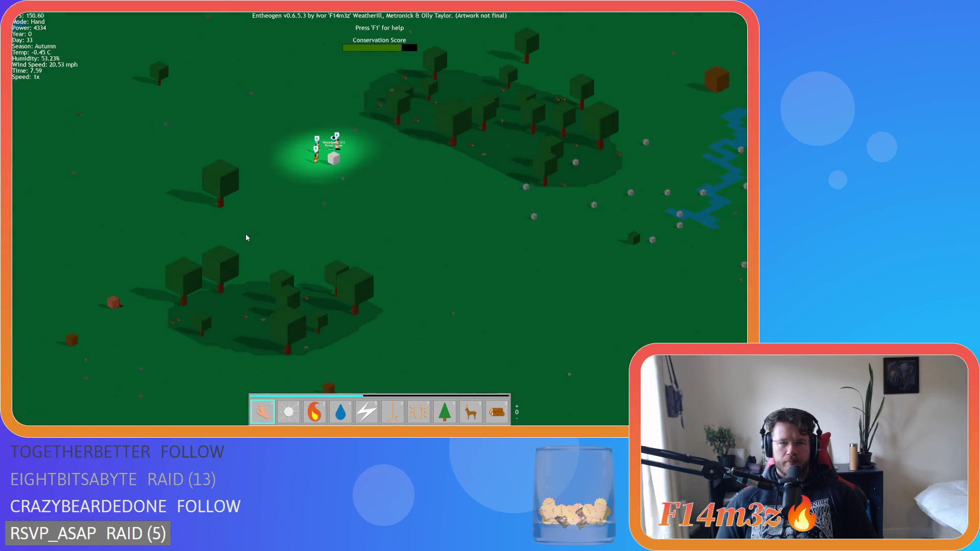
{"action": "scroll", "coordinate": [246, 234], "scroll_direction": "down", "scroll_amount": 5}
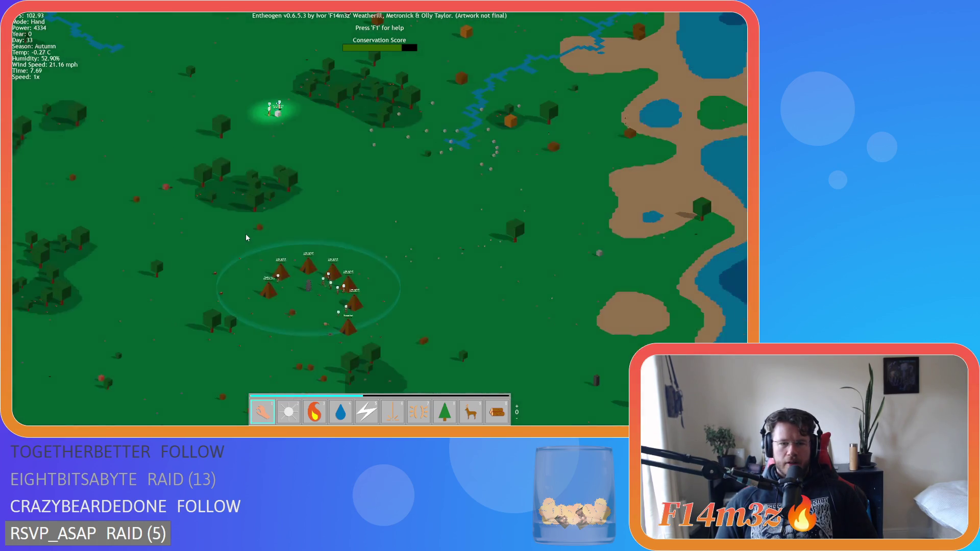
{"action": "scroll", "coordinate": [301, 230], "scroll_direction": "up", "scroll_amount": 3}
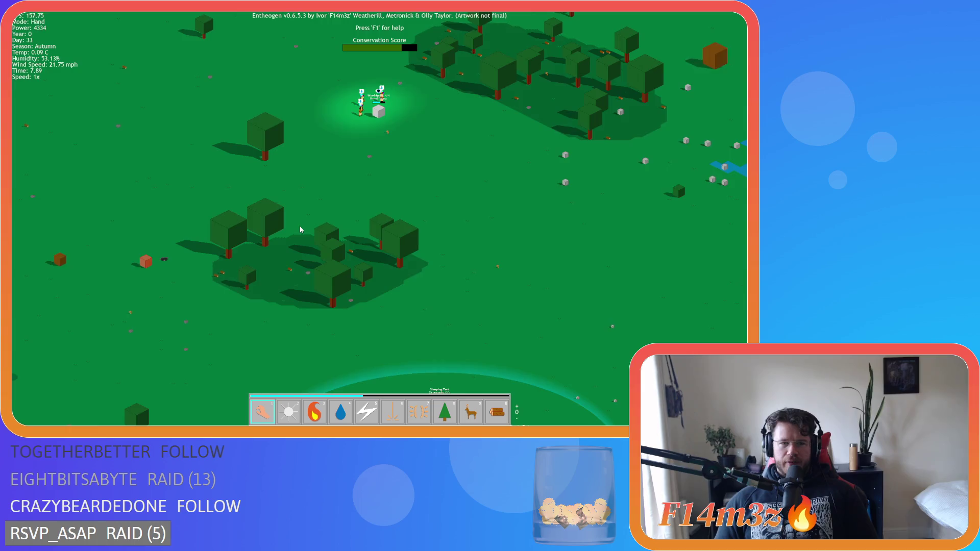
{"action": "scroll", "coordinate": [301, 230], "scroll_direction": "down", "scroll_amount": 3}
{"action": "scroll", "coordinate": [300, 230], "scroll_direction": "up", "scroll_amount": 4}
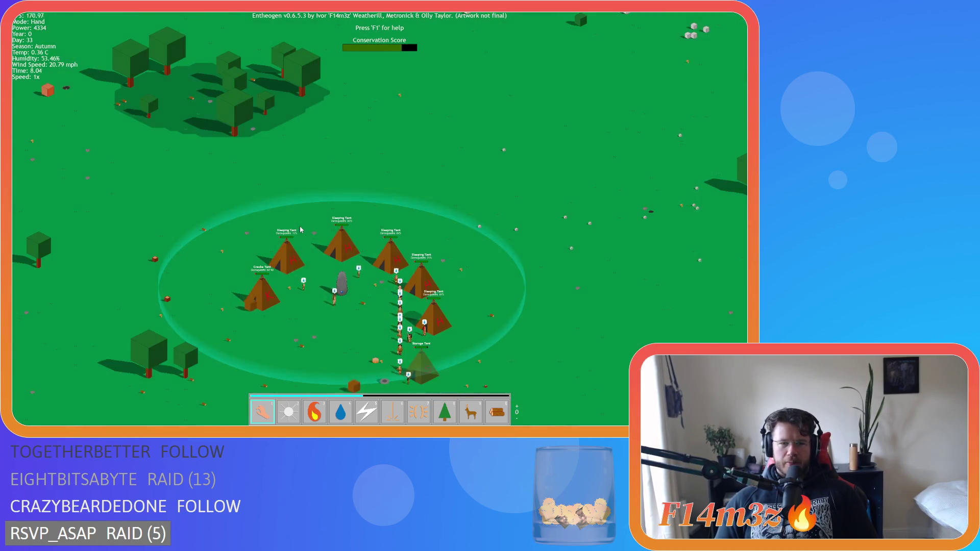
{"action": "scroll", "coordinate": [300, 230], "scroll_direction": "up", "scroll_amount": 2}
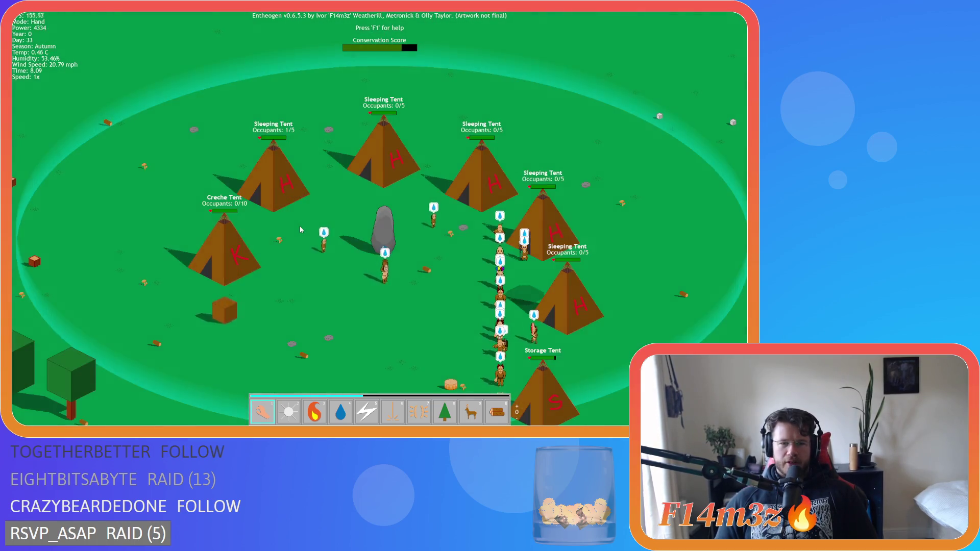
{"action": "scroll", "coordinate": [300, 230], "scroll_direction": "down", "scroll_amount": 2}
{"action": "scroll", "coordinate": [300, 230], "scroll_direction": "down", "scroll_amount": 3}
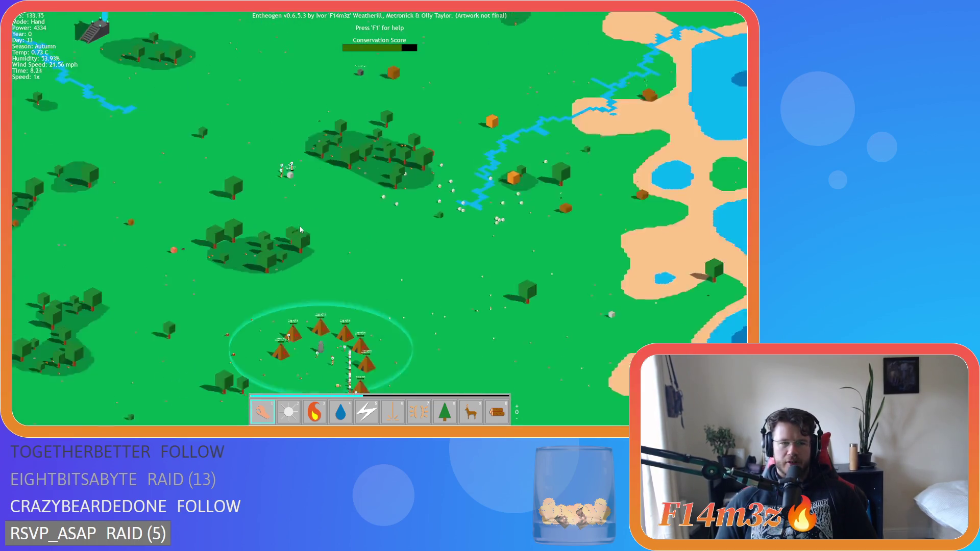
Shift the camp further right and open the Camp overview listing campfire, drum, tents and creche.
{"action": "scroll", "coordinate": [301, 230], "scroll_direction": "up", "scroll_amount": 5}
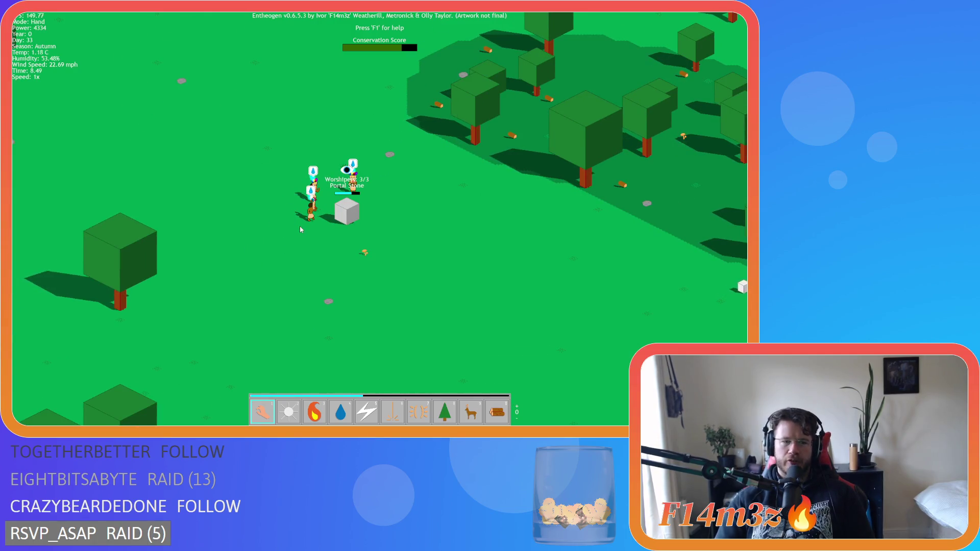
{"action": "scroll", "coordinate": [300, 230], "scroll_direction": "down", "scroll_amount": 3}
{"action": "scroll", "coordinate": [300, 230], "scroll_direction": "up", "scroll_amount": 3}
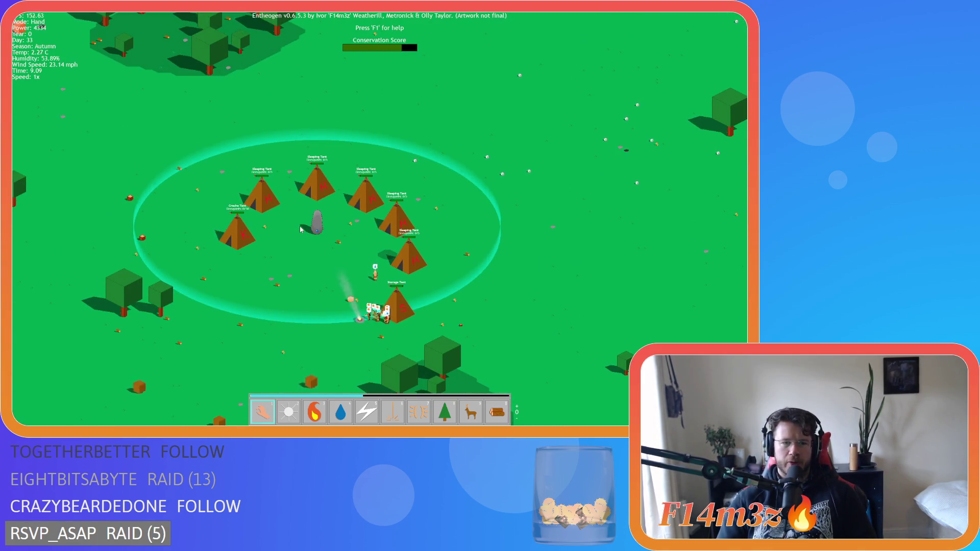
{"action": "key", "text": "a"}
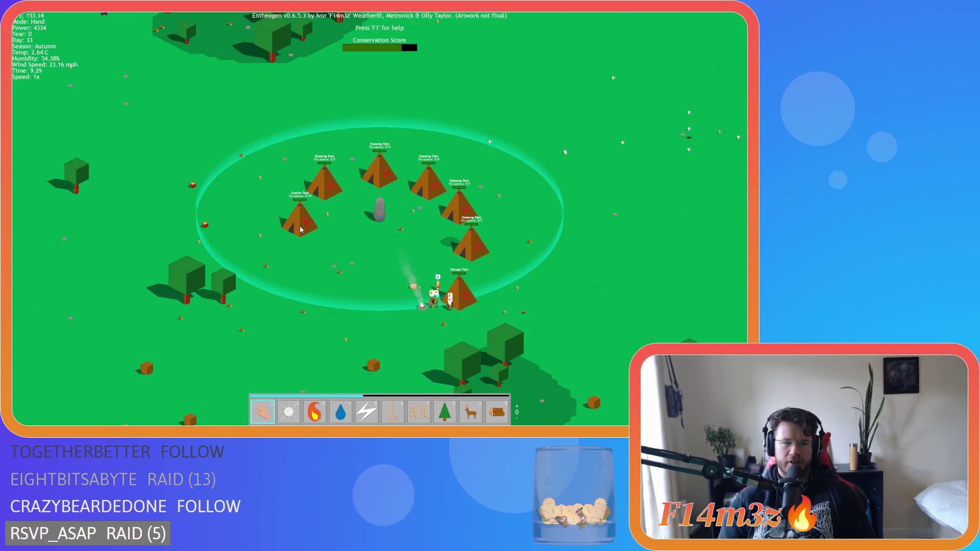
{"action": "left_click", "coordinate": [300, 229]}
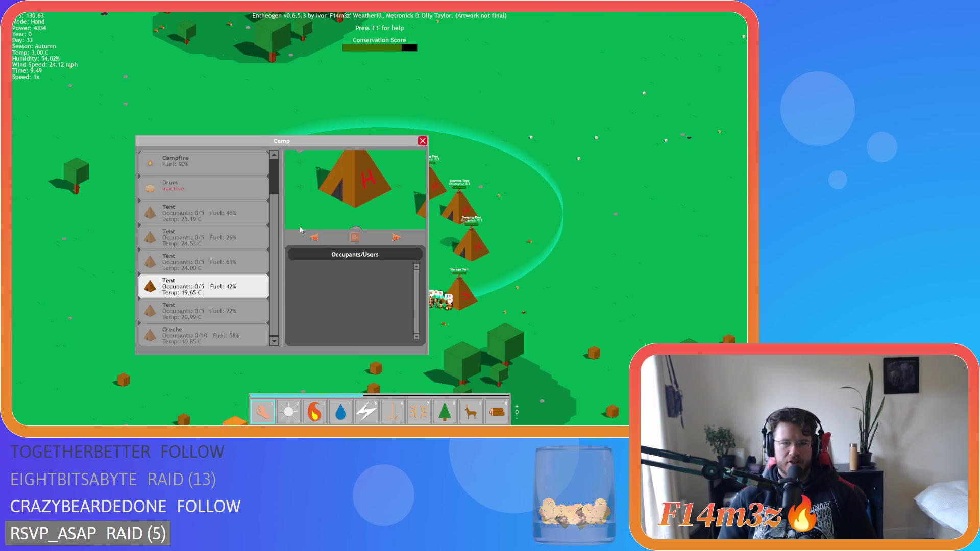
Close the Camp overview and move the view north-east over the forest and river.
{"action": "key", "text": "Escape"}
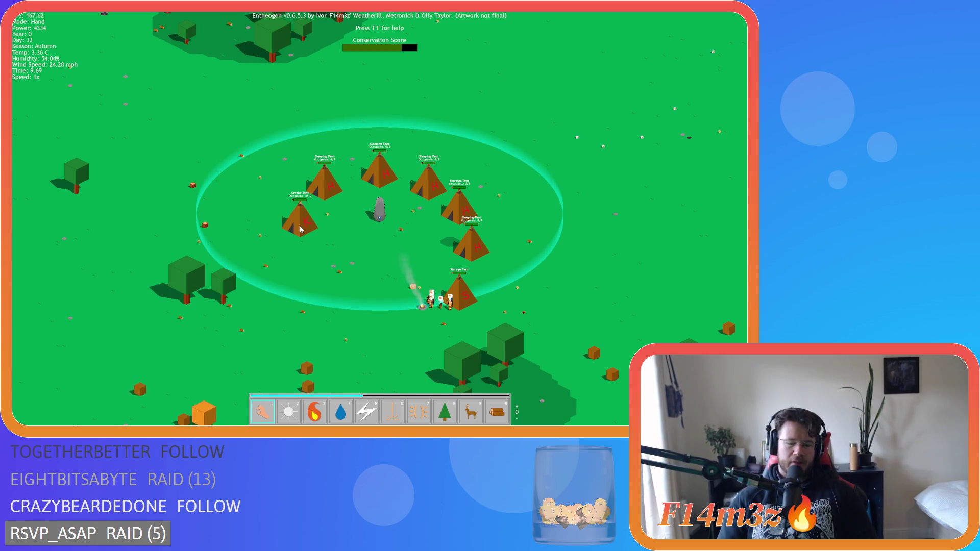
{"action": "scroll", "coordinate": [300, 230], "scroll_direction": "up", "scroll_amount": 3}
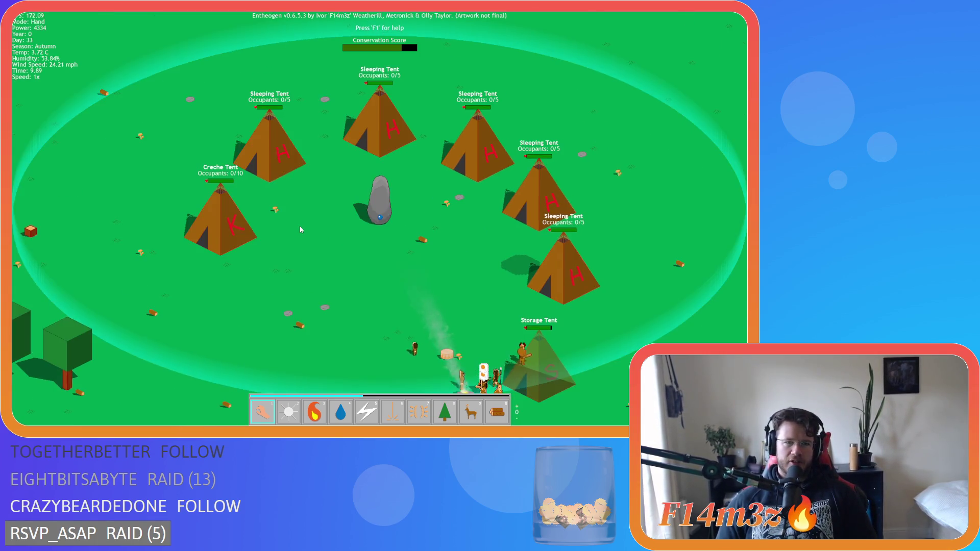
{"action": "scroll", "coordinate": [301, 230], "scroll_direction": "down", "scroll_amount": 3}
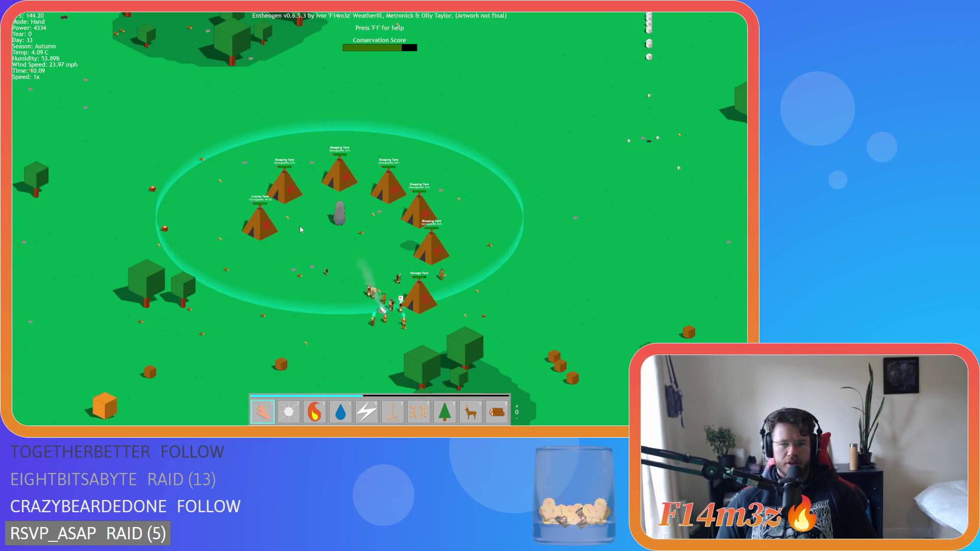
{"action": "key", "text": "w"}
{"action": "scroll", "coordinate": [300, 230], "scroll_direction": "up", "scroll_amount": 2}
{"action": "key", "text": "a"}
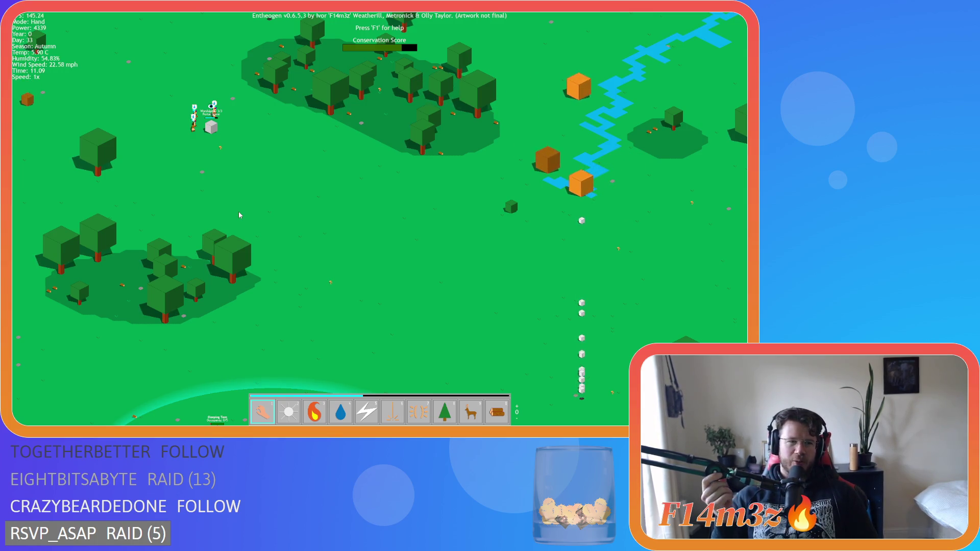
Recentre on the tent village, then pan toward the worshippers at the Portal Stone and back.
{"action": "key", "text": "space"}
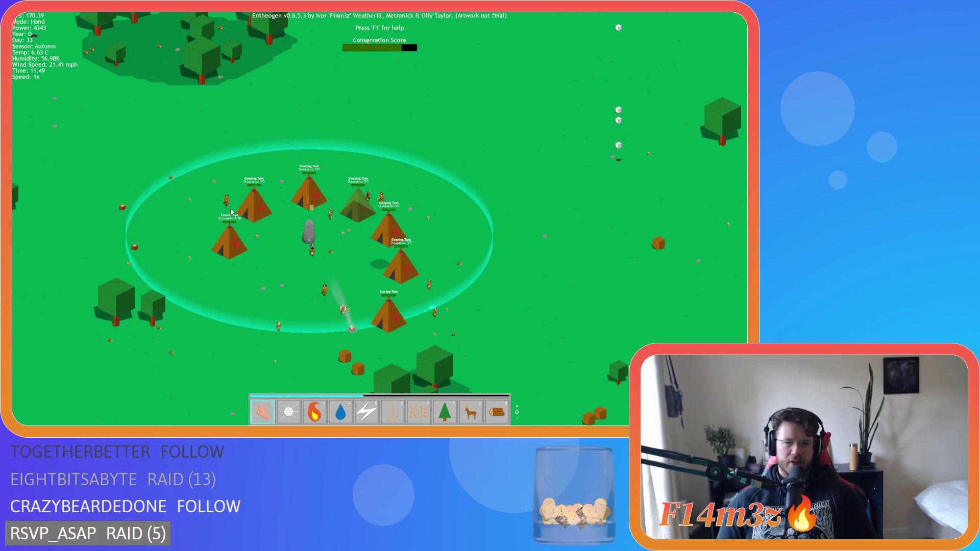
{"action": "key", "text": "w"}
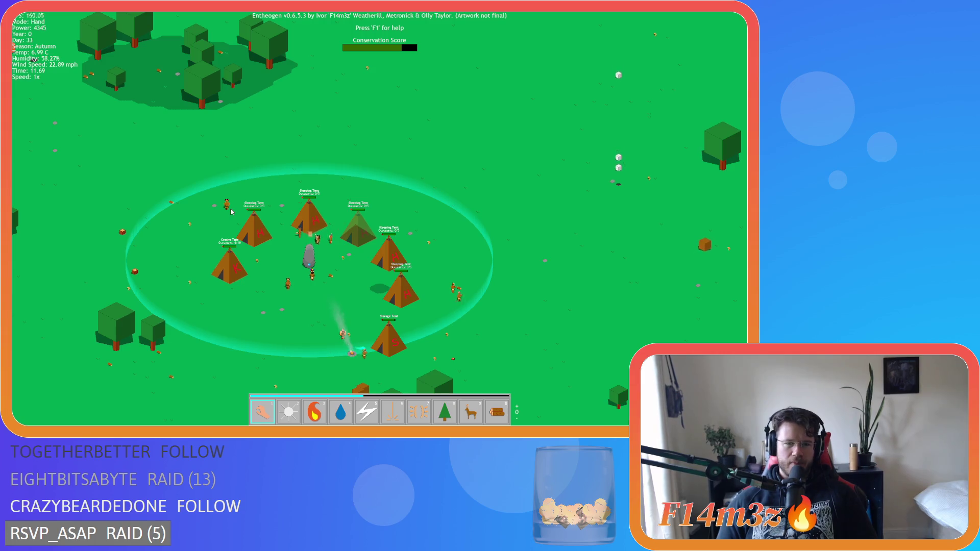
{"action": "key", "text": "s"}
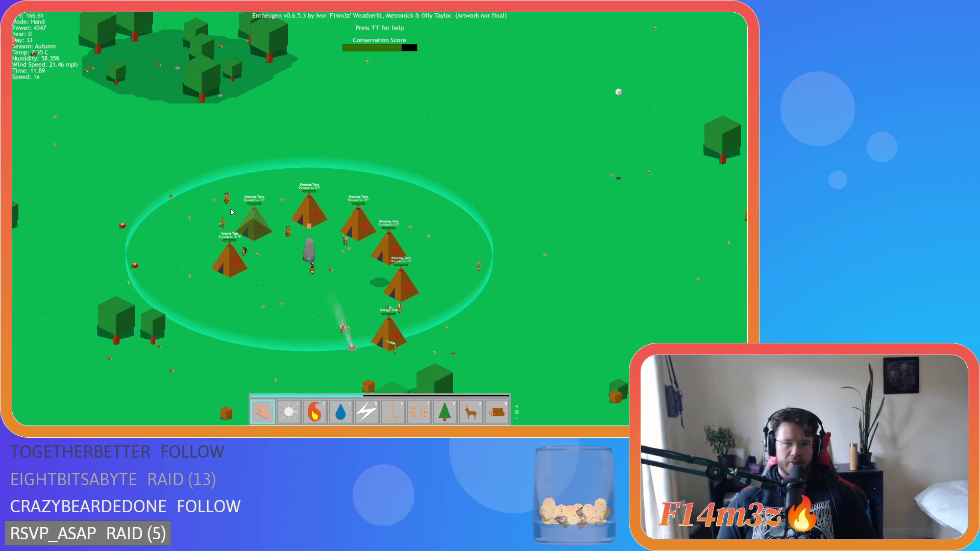
{"action": "key", "text": "a"}
{"action": "key", "text": "d"}
{"action": "key", "text": "w"}
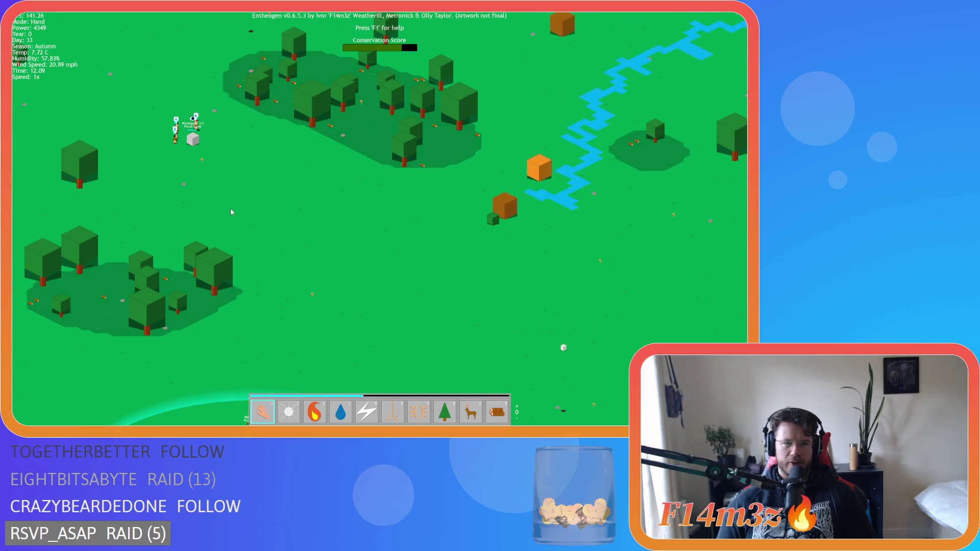
{"action": "key", "text": "s"}
{"action": "key", "text": "a"}
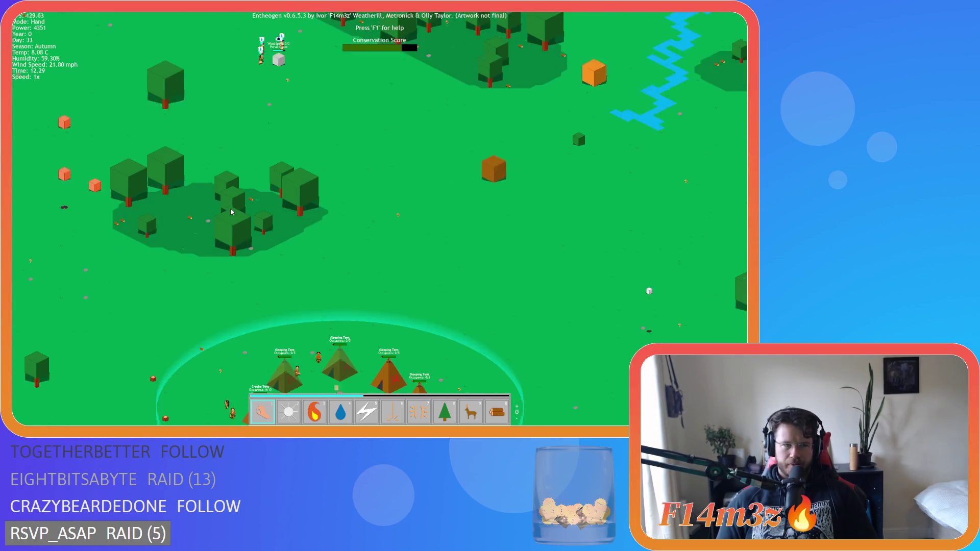
Pan out toward the Portal Stone and northern forest, then return to the camp at nightfall.
{"action": "key", "text": "d"}
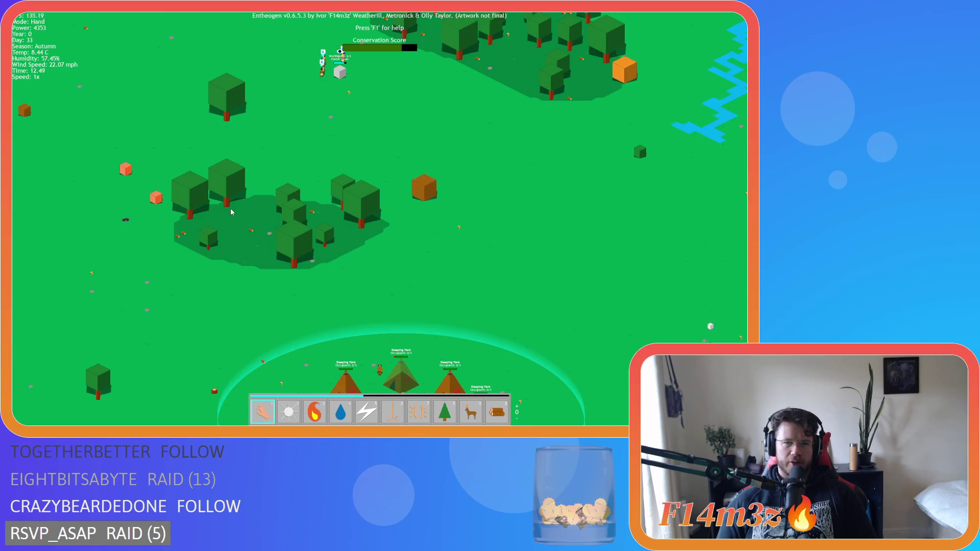
{"action": "key", "text": "w"}
{"action": "key", "text": "s"}
{"action": "key", "text": "a"}
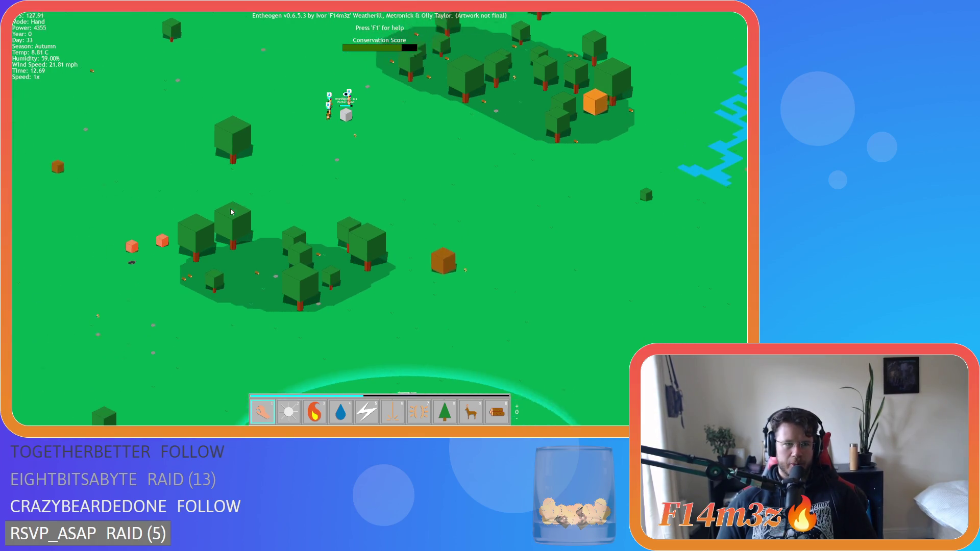
{"action": "key", "text": "d"}
{"action": "key", "text": "w"}
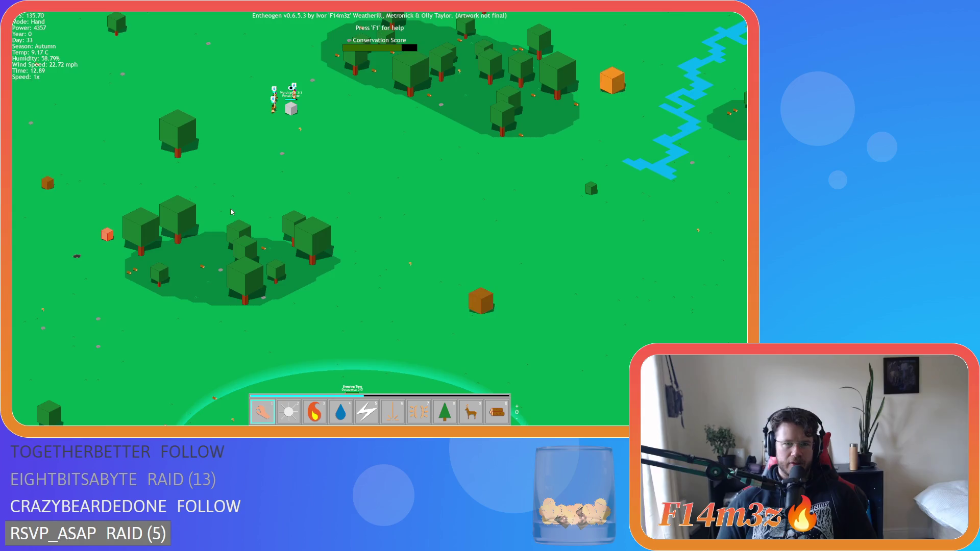
{"action": "key", "text": "w"}
{"action": "key", "text": "d"}
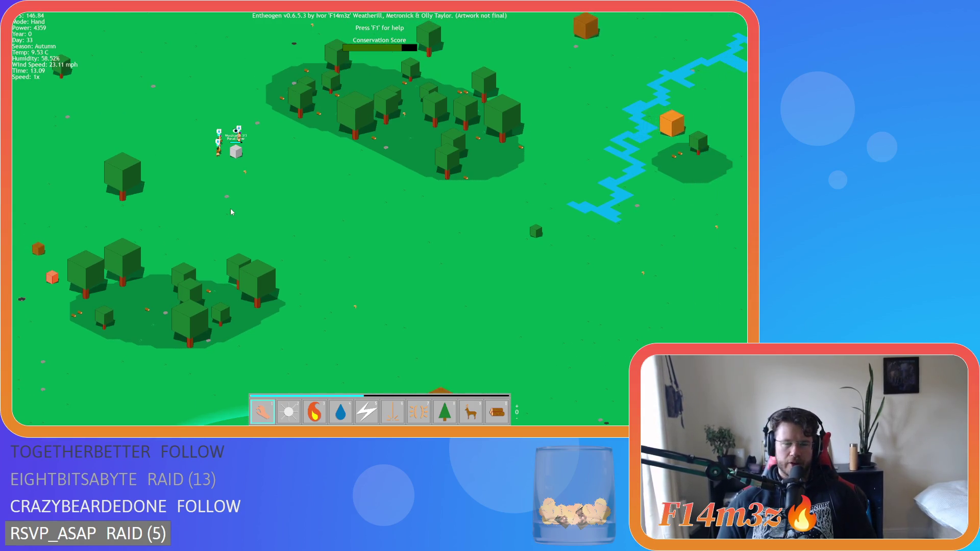
{"action": "key", "text": "s"}
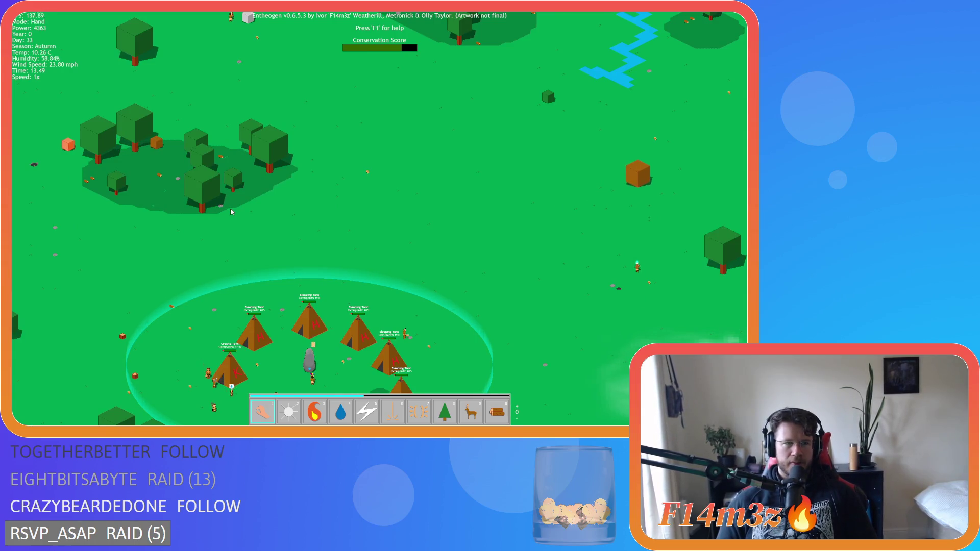
Pan south past the night camp, recentre on it, and zoom out.
{"action": "key", "text": "s"}
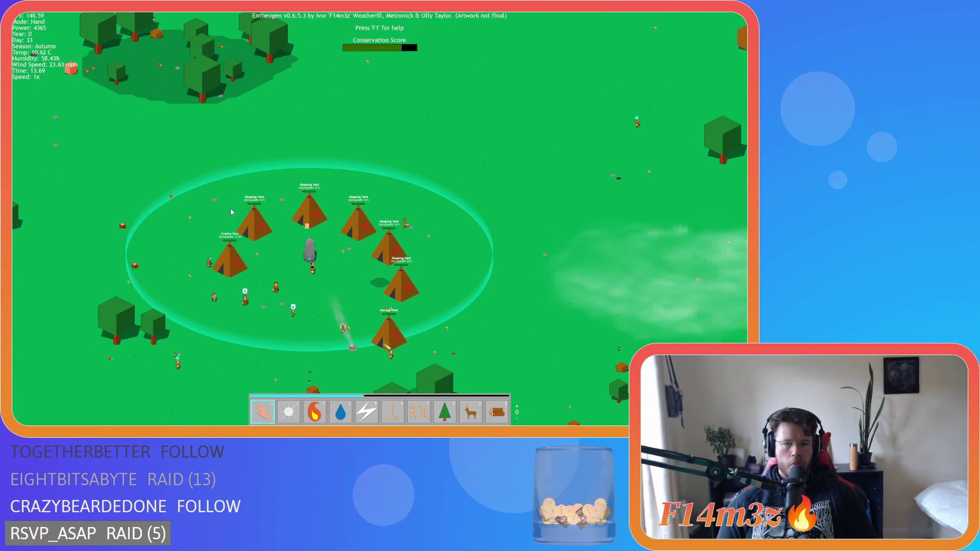
{"action": "key", "text": "s"}
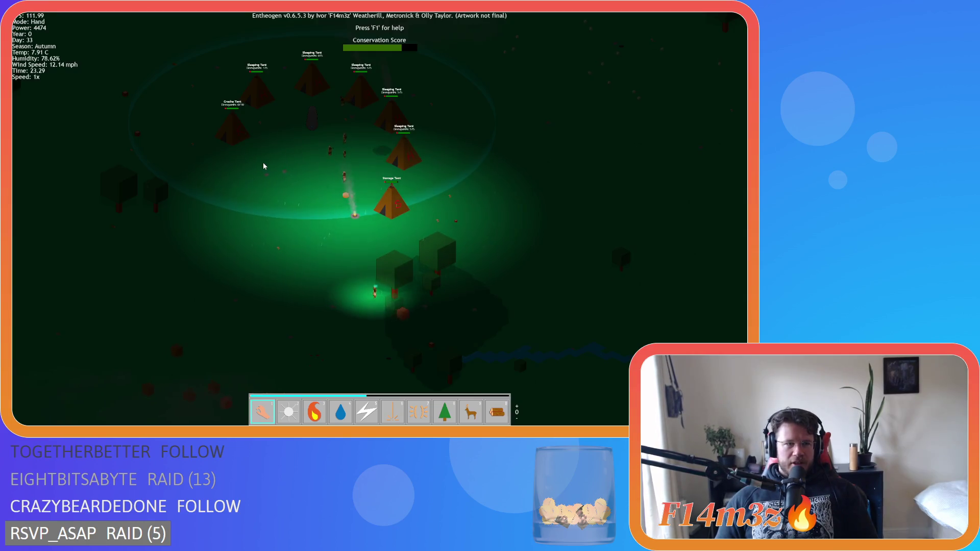
{"action": "key", "text": "a"}
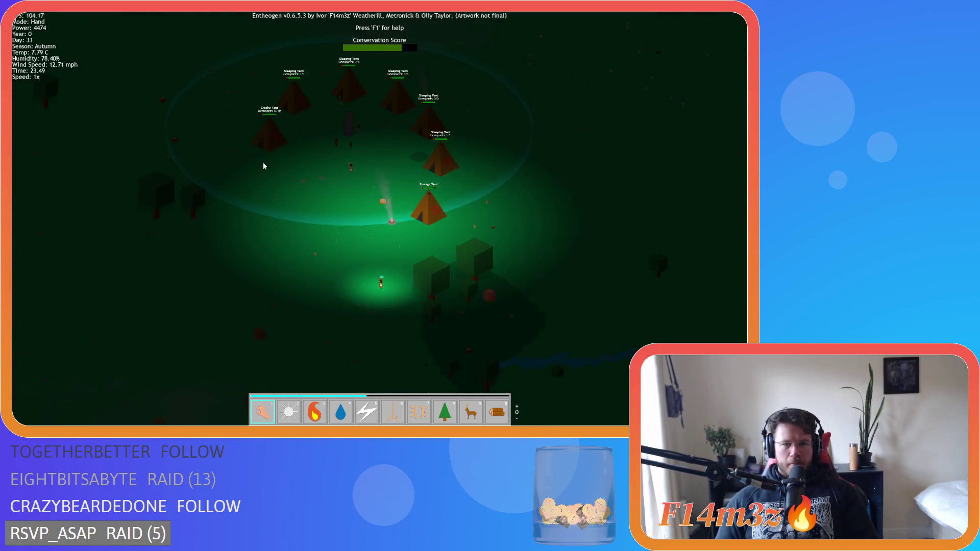
{"action": "key", "text": "w"}
{"action": "key", "text": "d"}
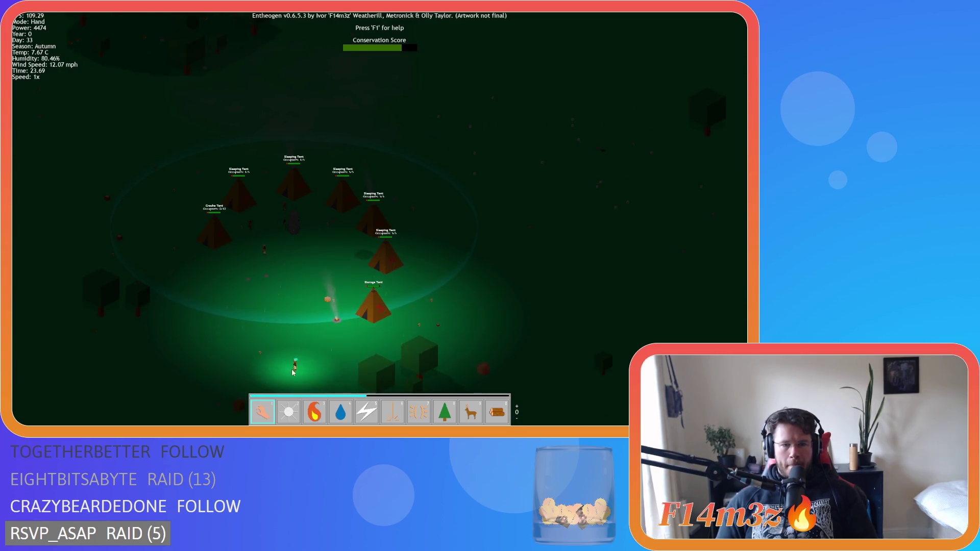
{"action": "key", "text": "w"}
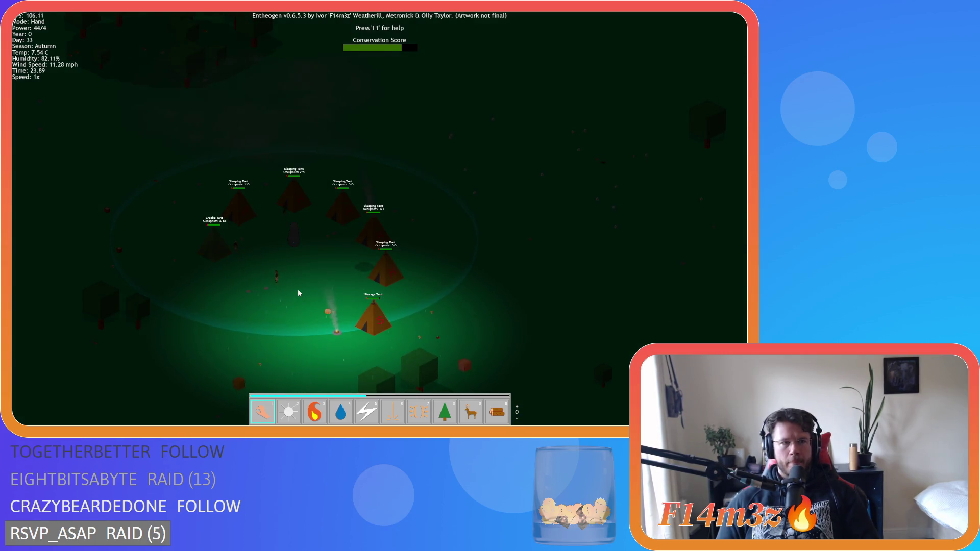
{"action": "scroll", "coordinate": [296, 287], "scroll_direction": "down", "scroll_amount": 3}
Pan over to the glowing shrine and then bring the tent village back to centre.
{"action": "key", "text": "w"}
{"action": "key", "text": "a"}
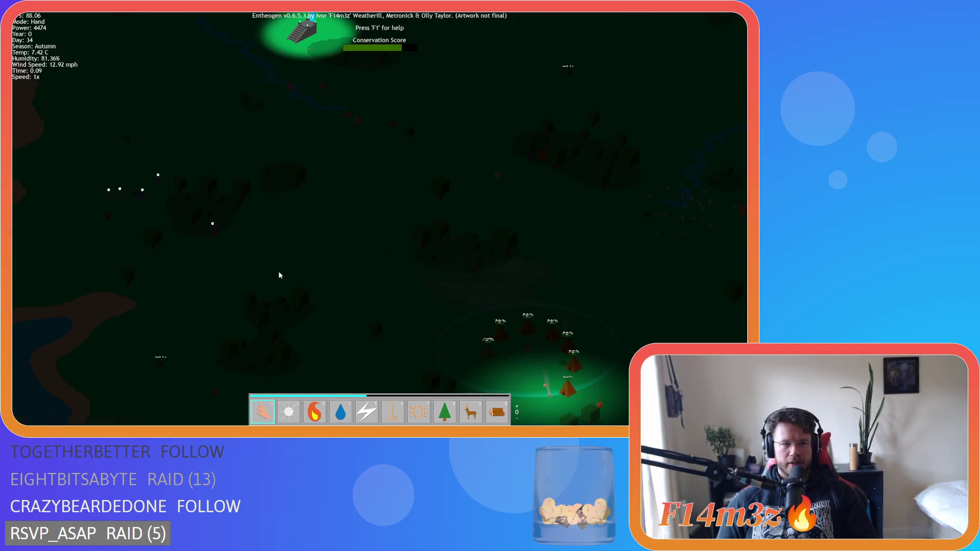
{"action": "key", "text": "d"}
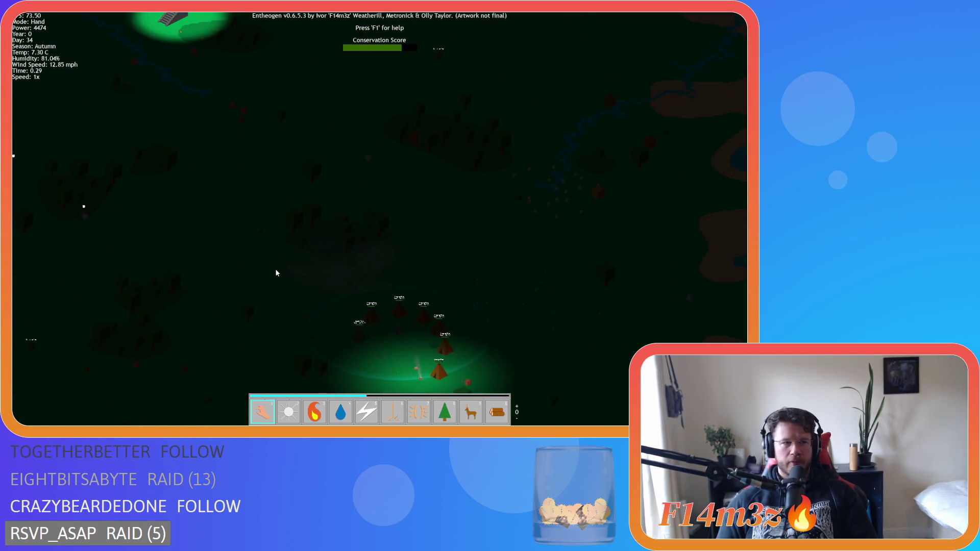
{"action": "key", "text": "w"}
{"action": "key", "text": "d"}
{"action": "key", "text": "a"}
{"action": "key", "text": "s"}
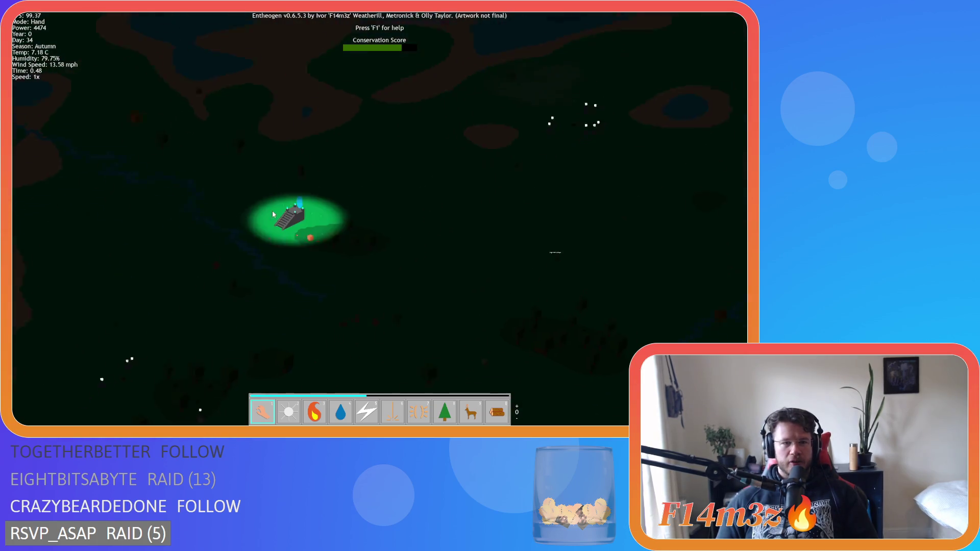
{"action": "key", "text": "s"}
{"action": "key", "text": "a"}
{"action": "key", "text": "d"}
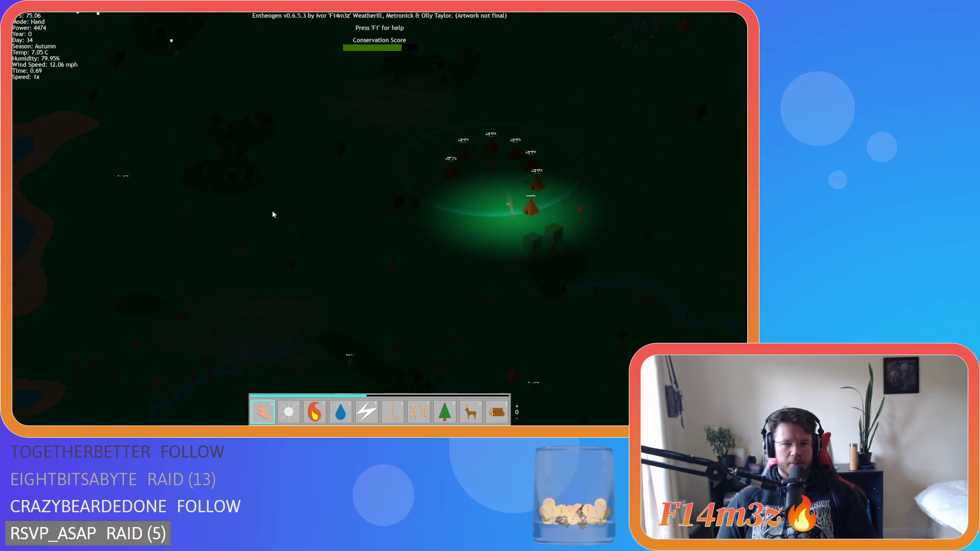
{"action": "key", "text": "a"}
{"action": "key", "text": "s"}
{"action": "key", "text": "w"}
Adjust the zoom and pan around the camp, ending with the map panned east past the village.
{"action": "scroll", "coordinate": [272, 215], "scroll_direction": "up", "scroll_amount": 2}
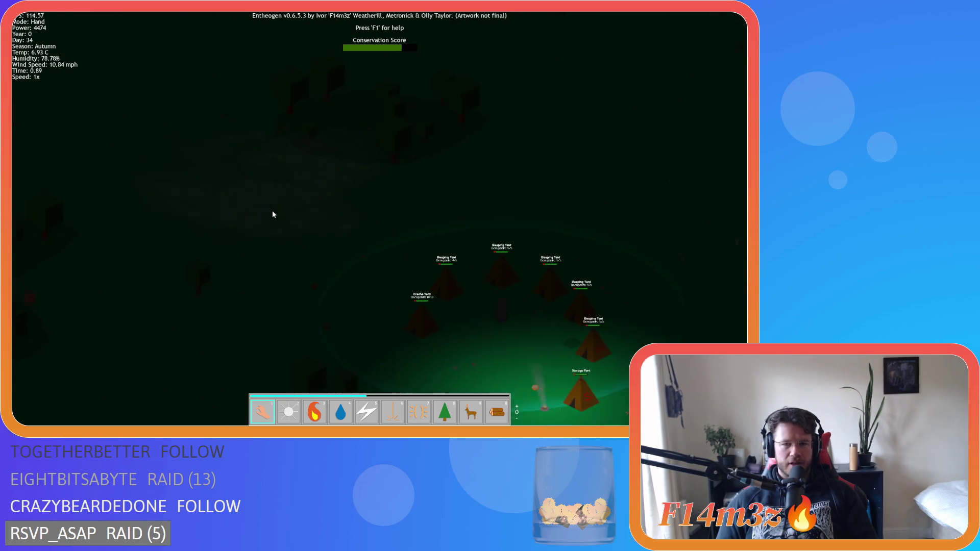
{"action": "key", "text": "s"}
{"action": "key", "text": "d"}
{"action": "key", "text": "w"}
{"action": "key", "text": "a"}
{"action": "key", "text": "s"}
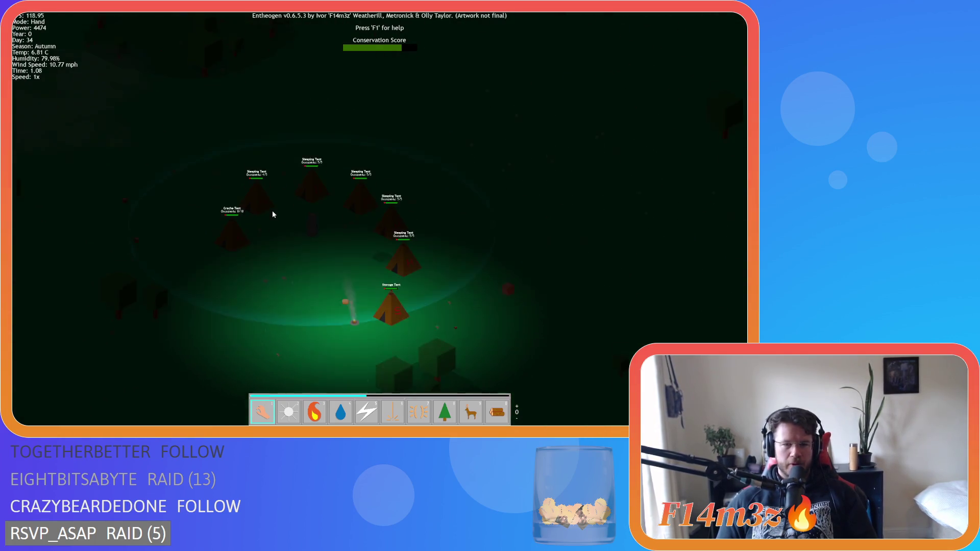
{"action": "key", "text": "w"}
{"action": "scroll", "coordinate": [273, 214], "scroll_direction": "down", "scroll_amount": 3}
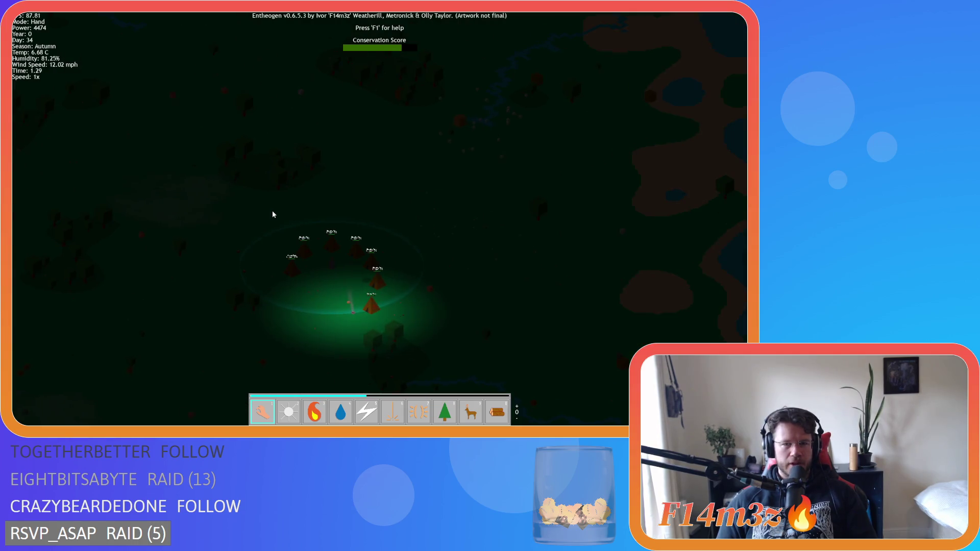
{"action": "key", "text": "s"}
{"action": "key", "text": "a"}
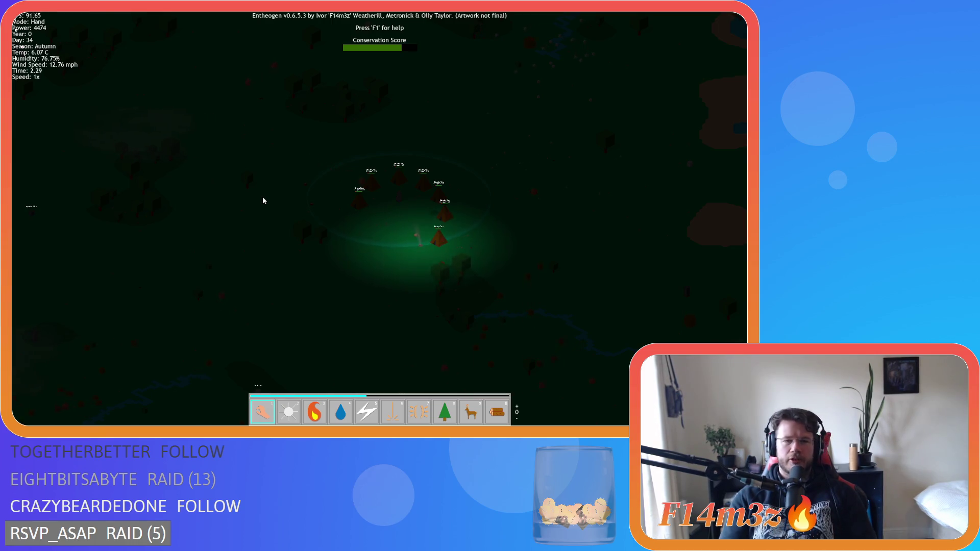
{"action": "key", "text": "d"}
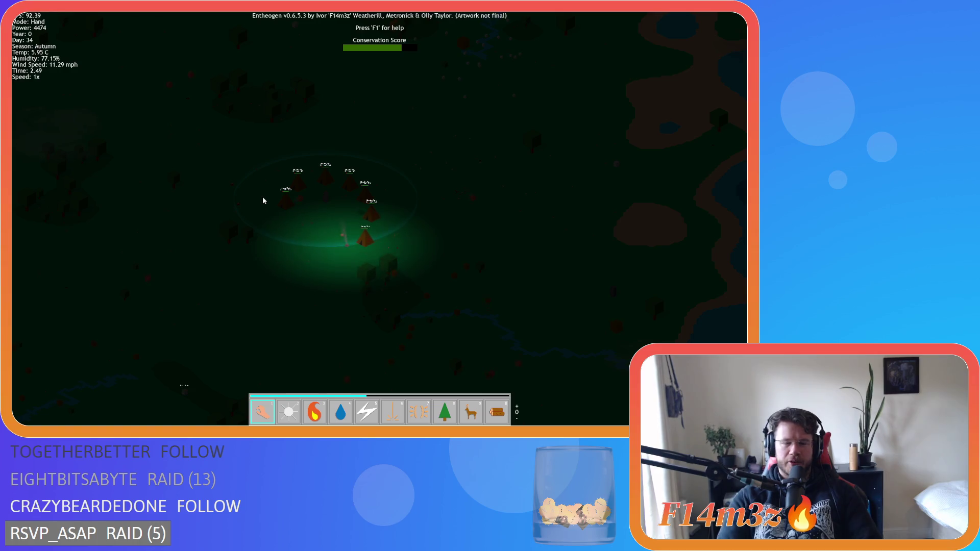
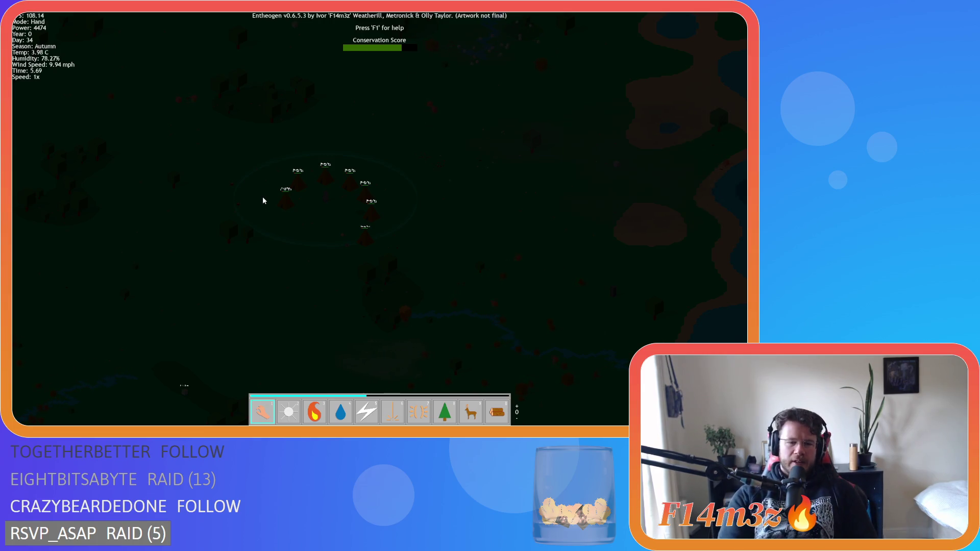
Zoom in on the tent camp and pan across it to read the tent labels and occupant counts.
{"action": "scroll", "coordinate": [263, 201], "scroll_direction": "up", "scroll_amount": 5}
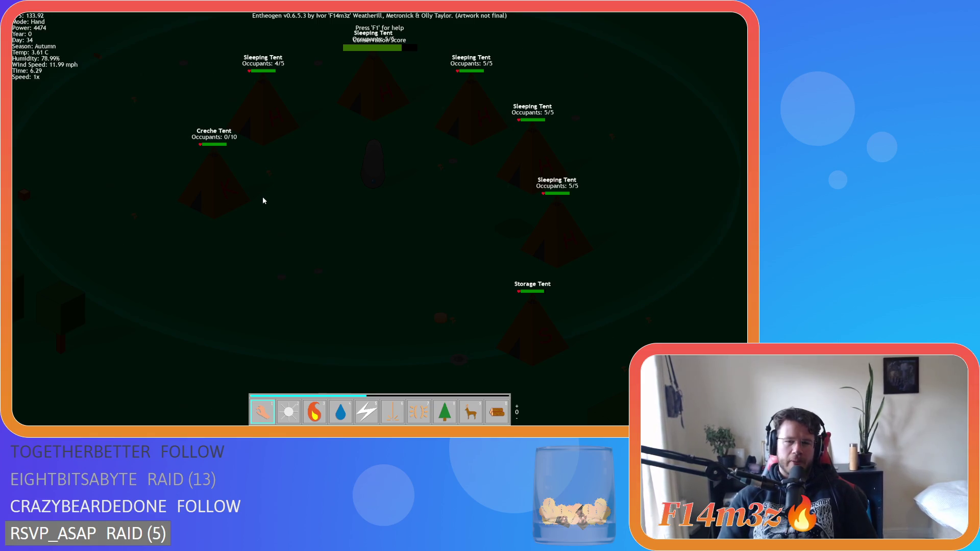
{"action": "key", "text": "d"}
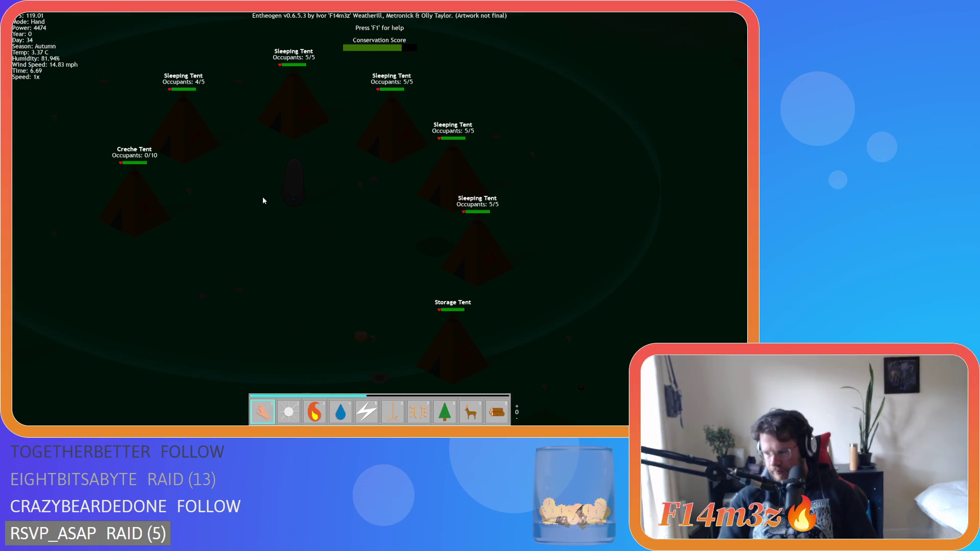
{"action": "key", "text": "a"}
{"action": "key", "text": "w"}
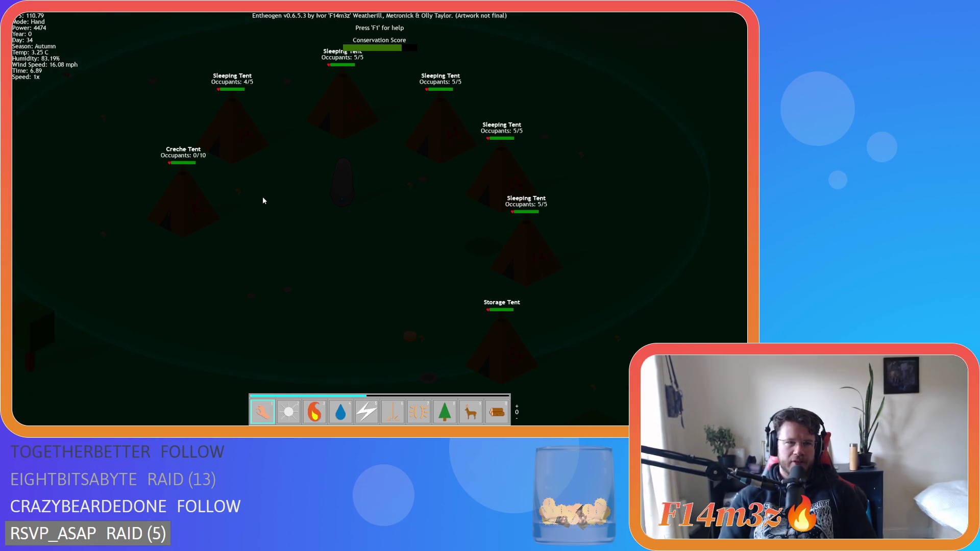
{"action": "key", "text": "a"}
{"action": "key", "text": "w"}
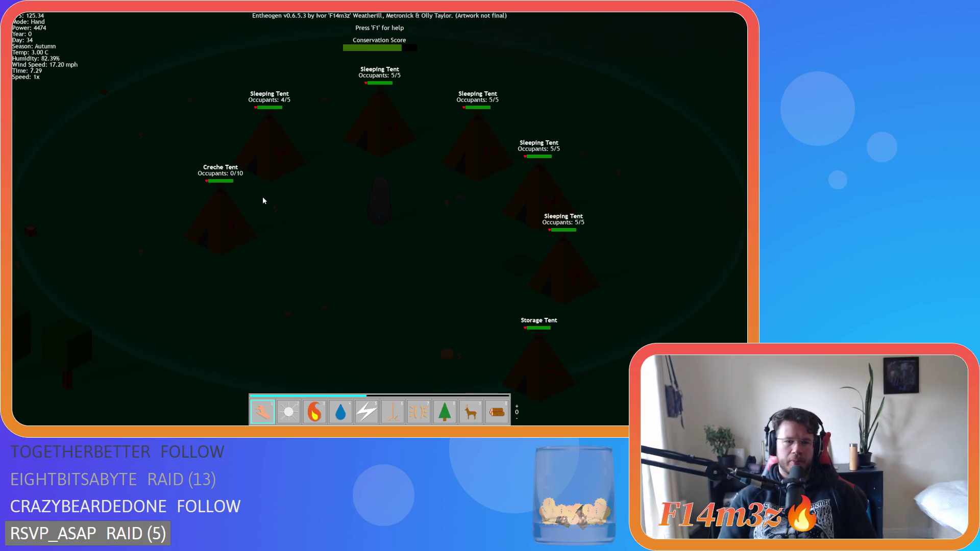
{"action": "key", "text": "d"}
{"action": "key", "text": "s"}
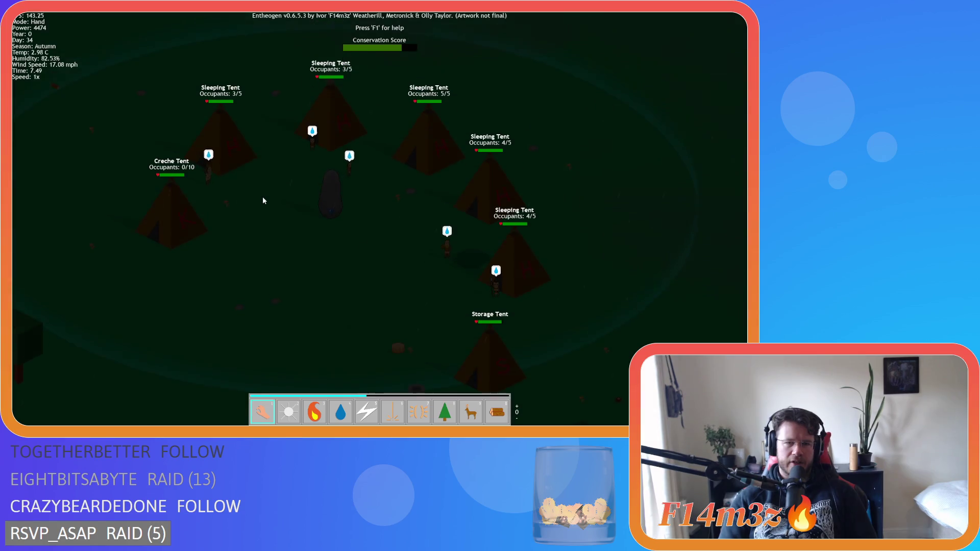
Follow the villagers at daybreak as they gather at the storage tent beside the new campfire.
{"action": "key", "text": "a"}
{"action": "key", "text": "w"}
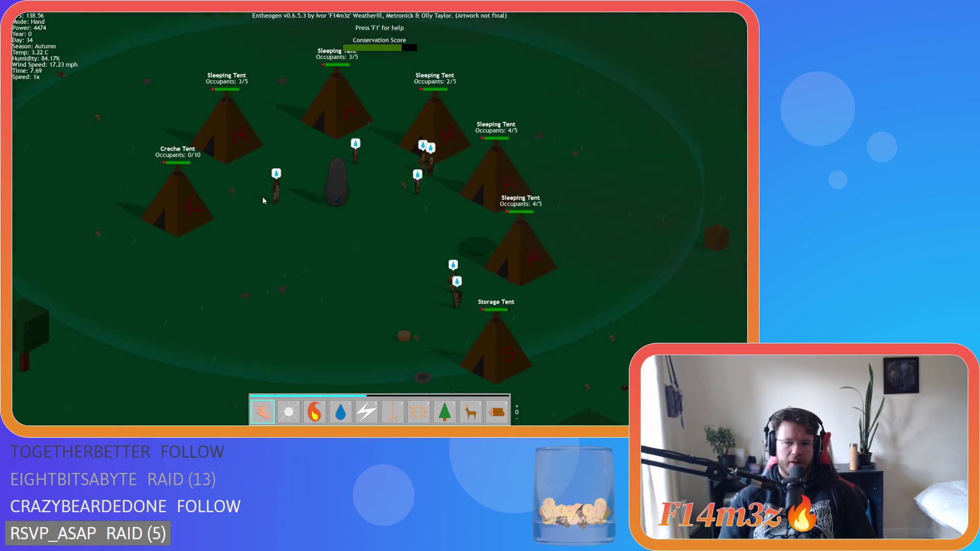
{"action": "key", "text": "s"}
{"action": "key", "text": "d"}
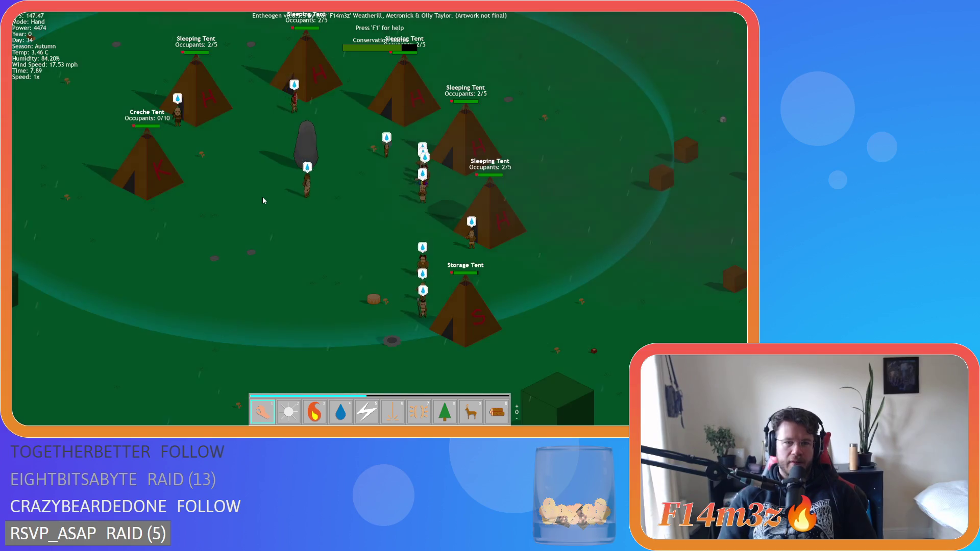
{"action": "key", "text": "d"}
{"action": "key", "text": "w"}
{"action": "key", "text": "d"}
{"action": "key", "text": "s"}
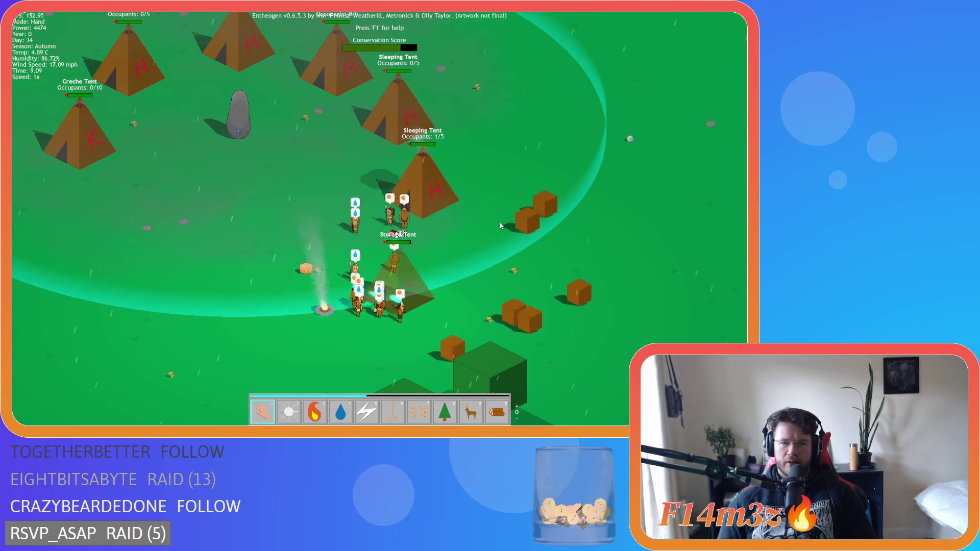
Check the tribe's inventory (storage meat at 47), close it, and zoom out over the surrounding trees.
{"action": "key", "text": "a"}
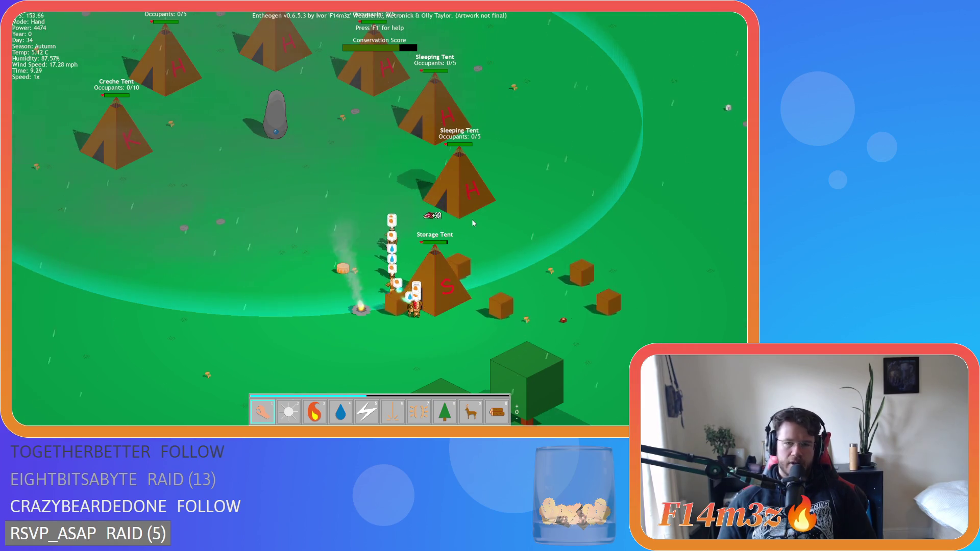
{"action": "key", "text": "i"}
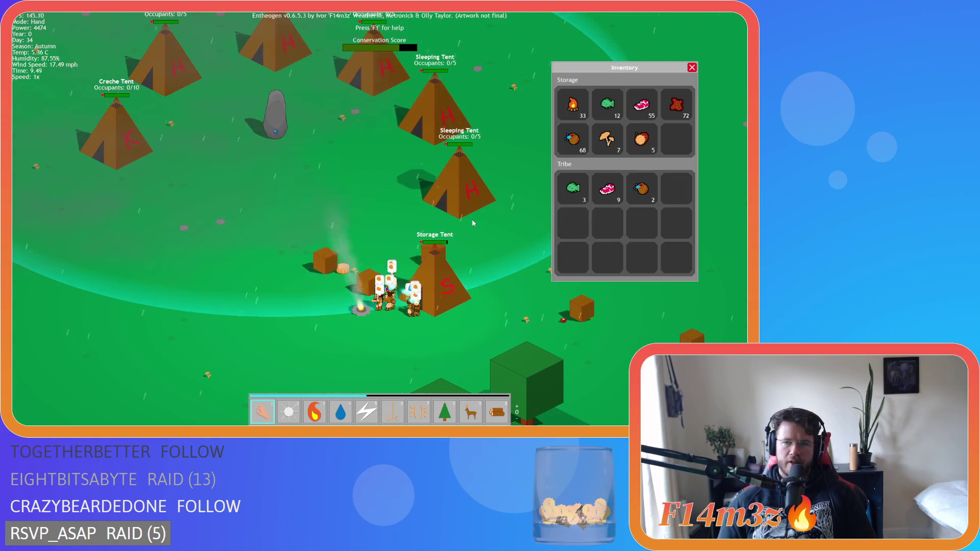
{"action": "key", "text": "w"}
{"action": "key", "text": "a"}
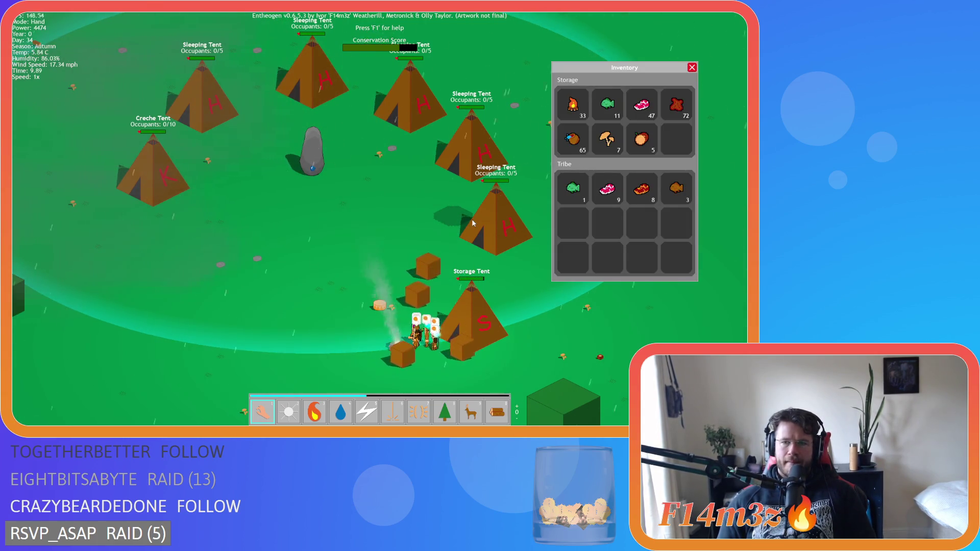
{"action": "key", "text": "i"}
{"action": "scroll", "coordinate": [471, 223], "scroll_direction": "down", "scroll_amount": 8}
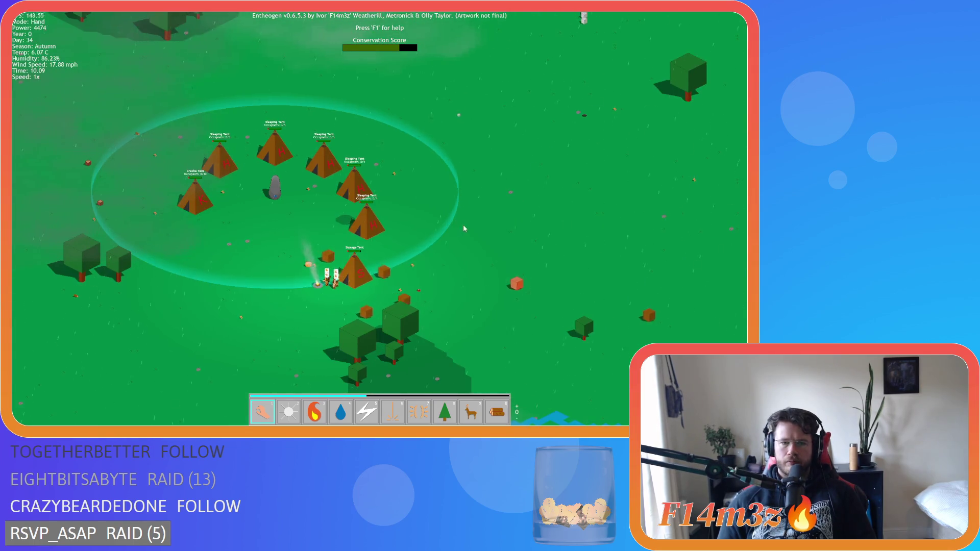
Zoom in and out, then pan south to the lake and beach and back north to the forest.
{"action": "scroll", "coordinate": [450, 226], "scroll_direction": "up", "scroll_amount": 5}
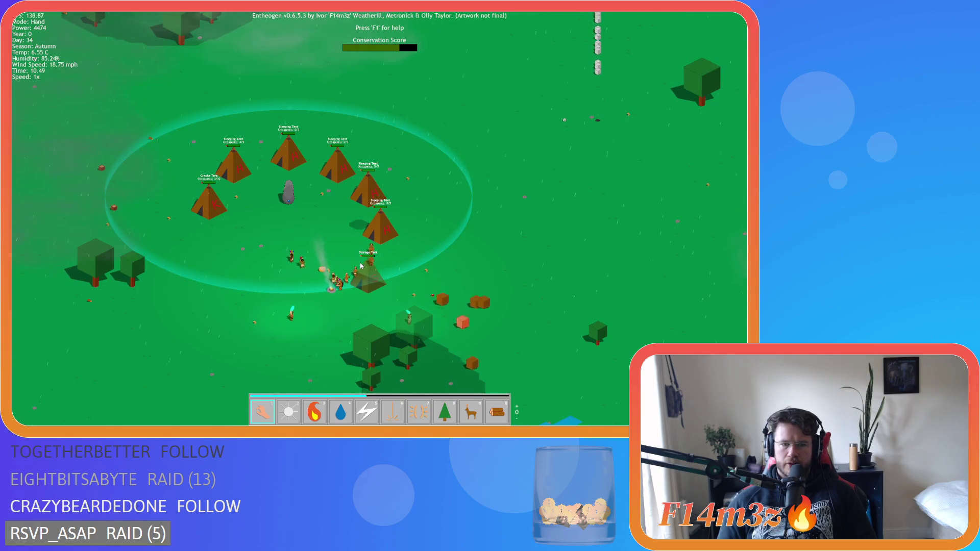
{"action": "scroll", "coordinate": [361, 265], "scroll_direction": "down", "scroll_amount": 10}
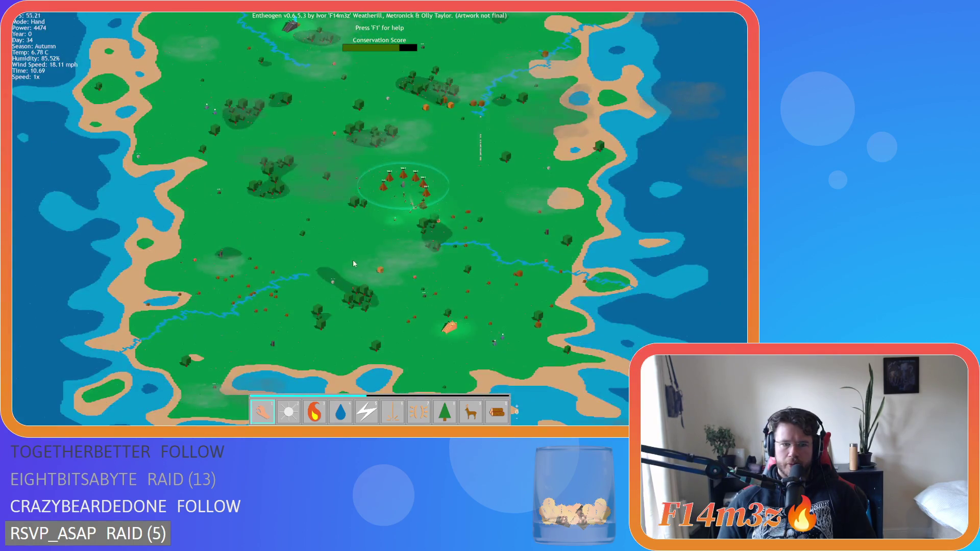
{"action": "scroll", "coordinate": [353, 261], "scroll_direction": "up", "scroll_amount": 10}
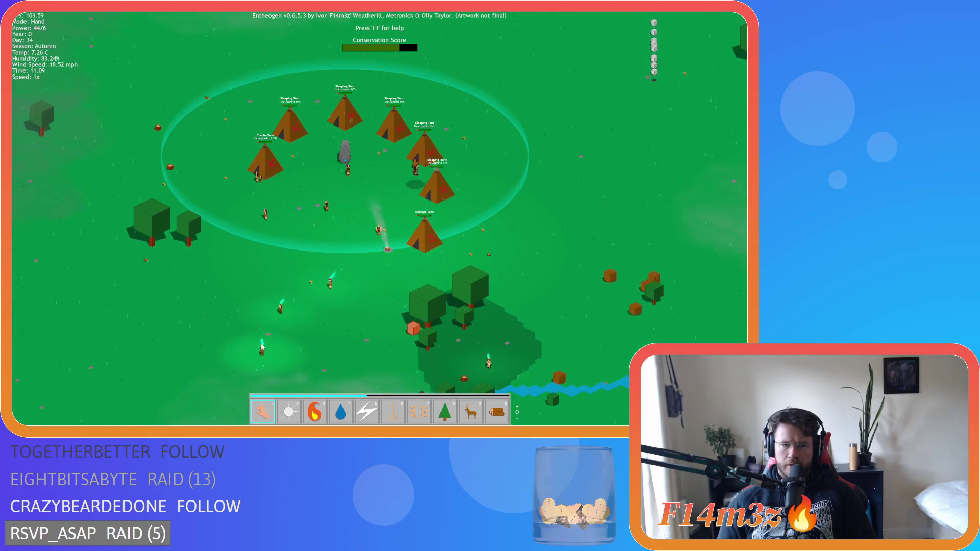
{"action": "scroll", "coordinate": [360, 337], "scroll_direction": "down", "scroll_amount": 8}
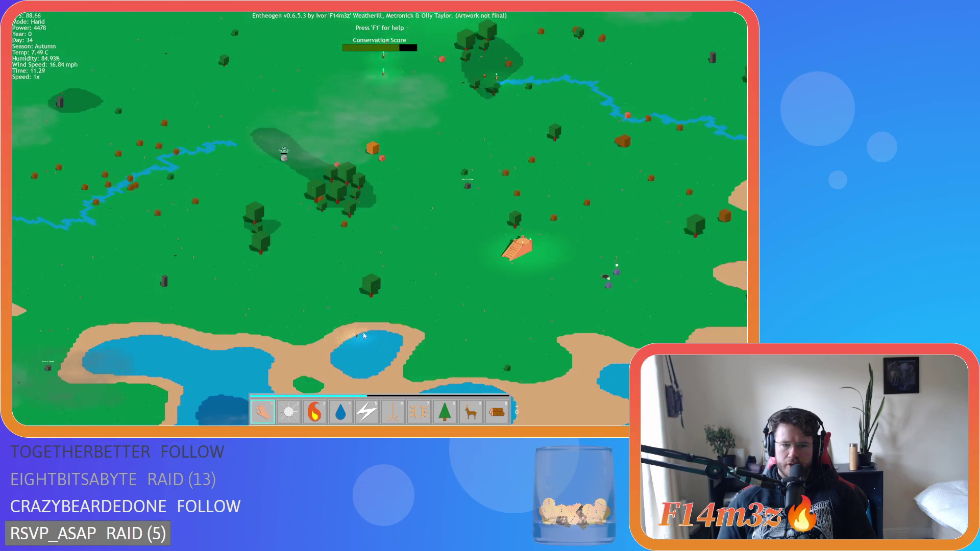
{"action": "scroll", "coordinate": [381, 320], "scroll_direction": "up", "scroll_amount": 5}
{"action": "scroll", "coordinate": [392, 370], "scroll_direction": "up", "scroll_amount": 5}
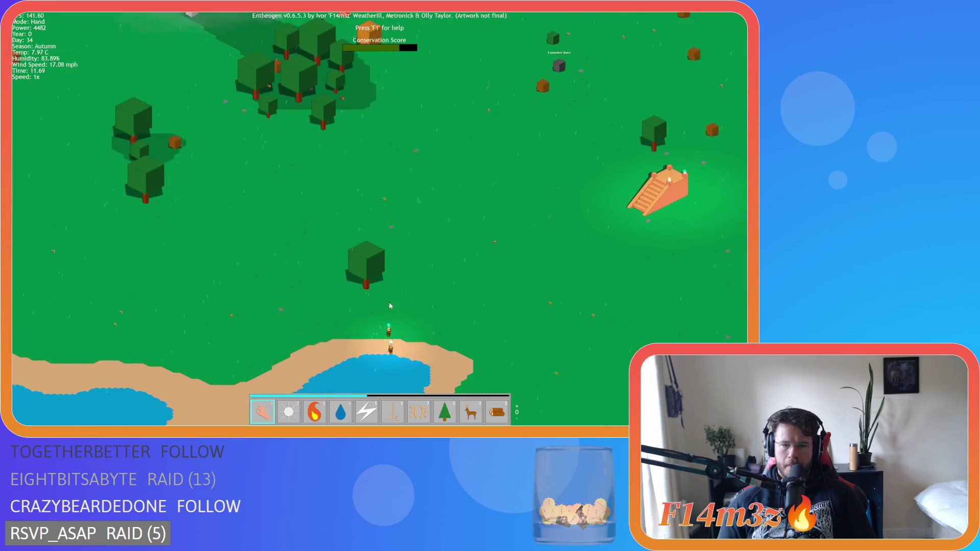
{"action": "key", "text": "s"}
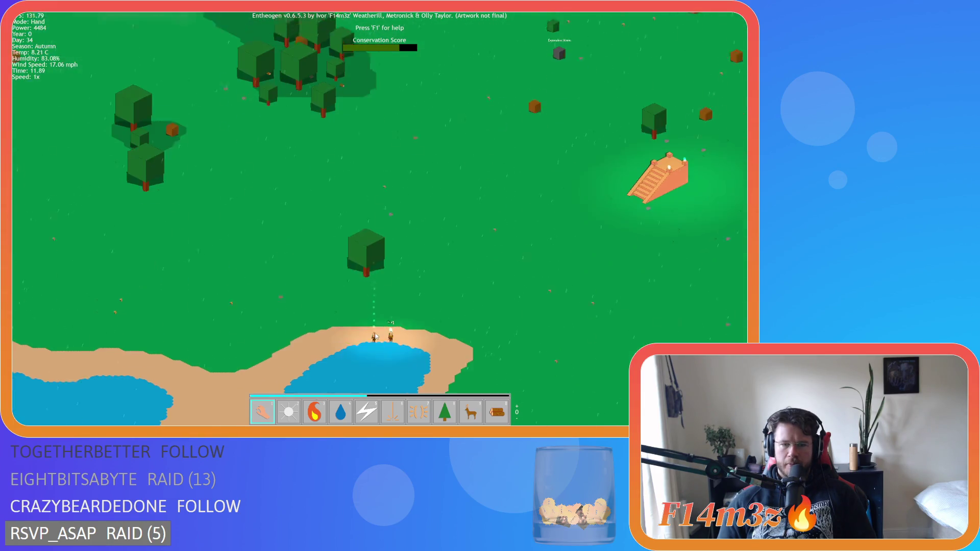
{"action": "key", "text": "w"}
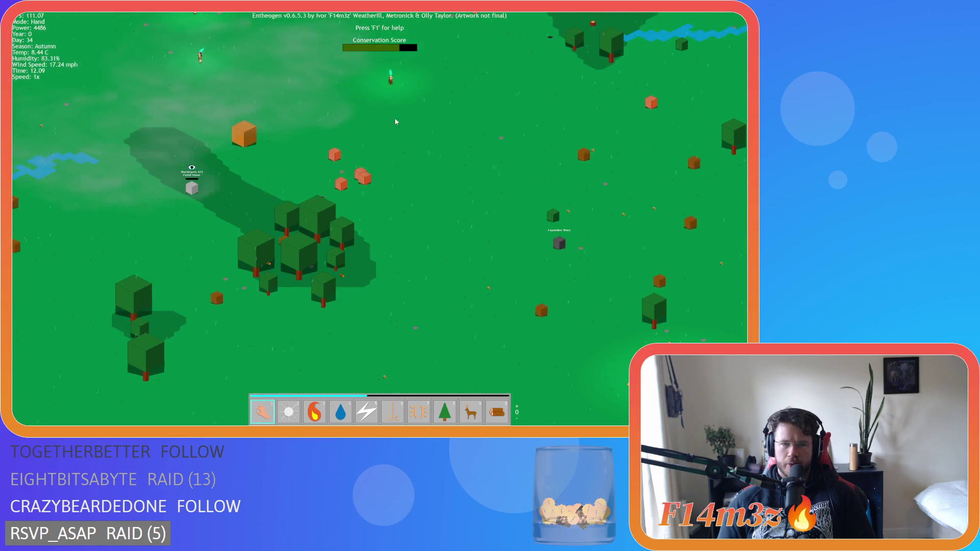
{"action": "key", "text": "s"}
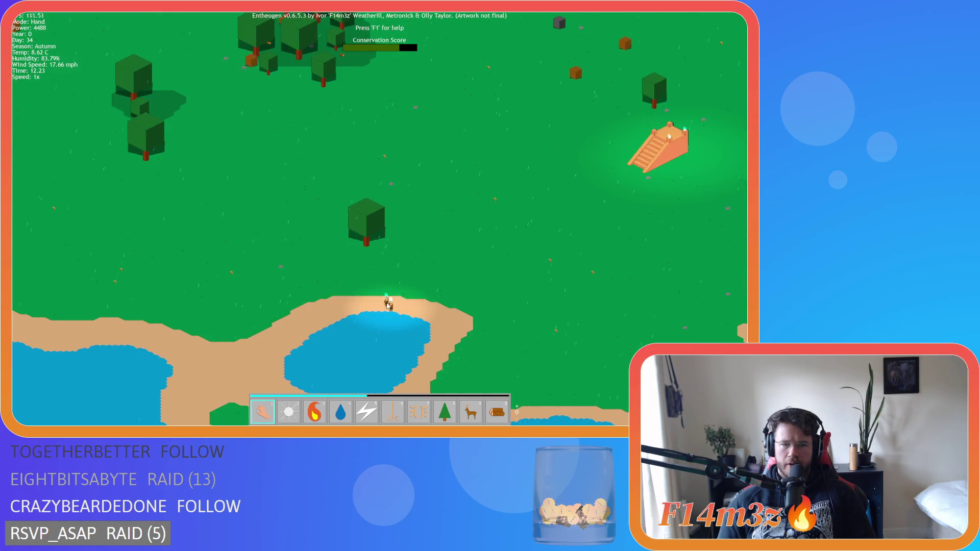
Move a villager to stand beside the grey stone.
{"action": "key", "text": "w"}
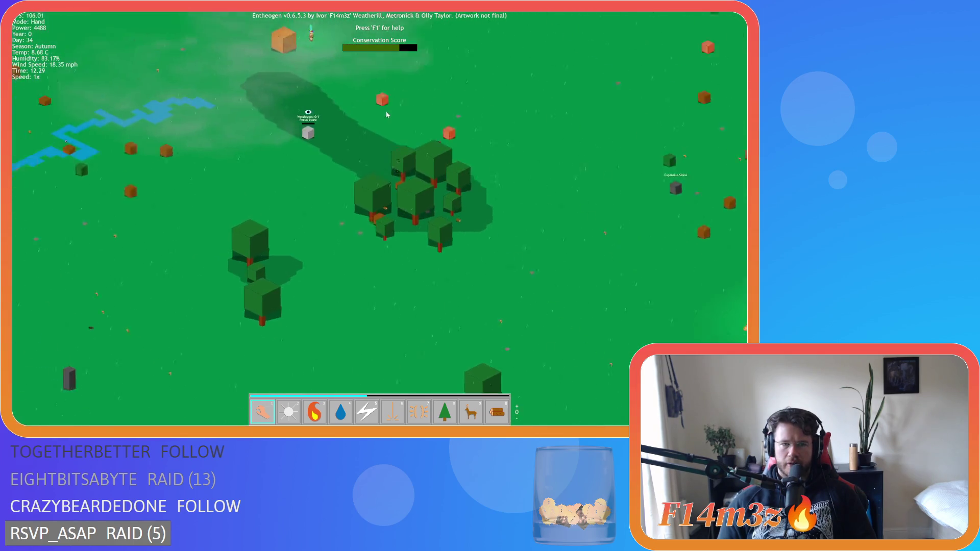
{"action": "left_click_drag", "start_coordinate": [266, 142], "coordinate": [282, 262]}
{"action": "left_click_drag", "start_coordinate": [265, 177], "coordinate": [245, 254]}
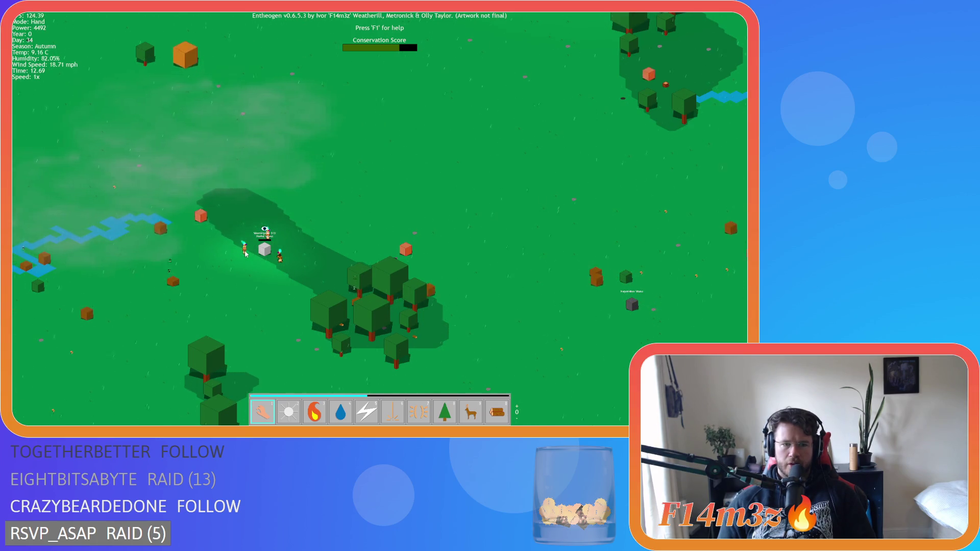
Pan past the lake, river and forest back to the tent camp and reopen the inventory.
{"action": "key", "text": "d"}
{"action": "key", "text": "s"}
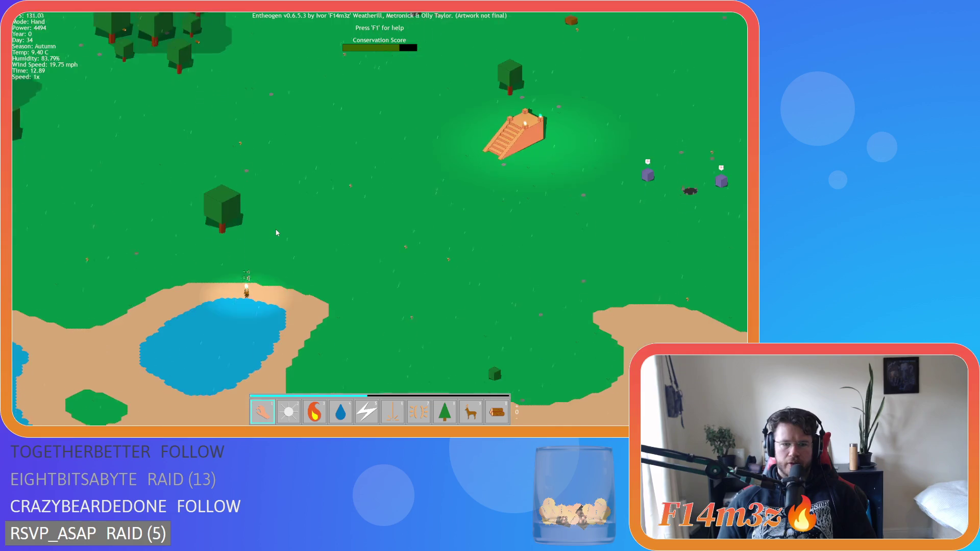
{"action": "key", "text": "w"}
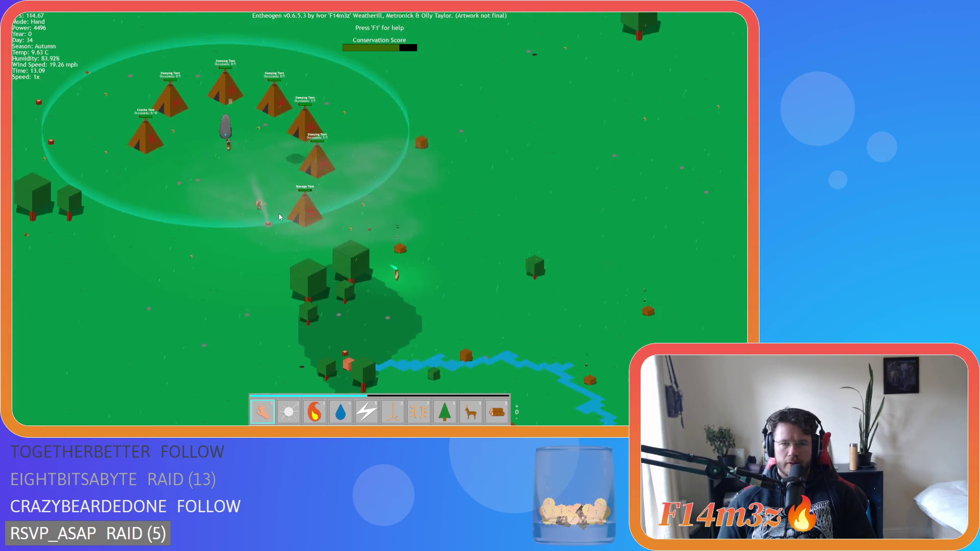
{"action": "key", "text": "s"}
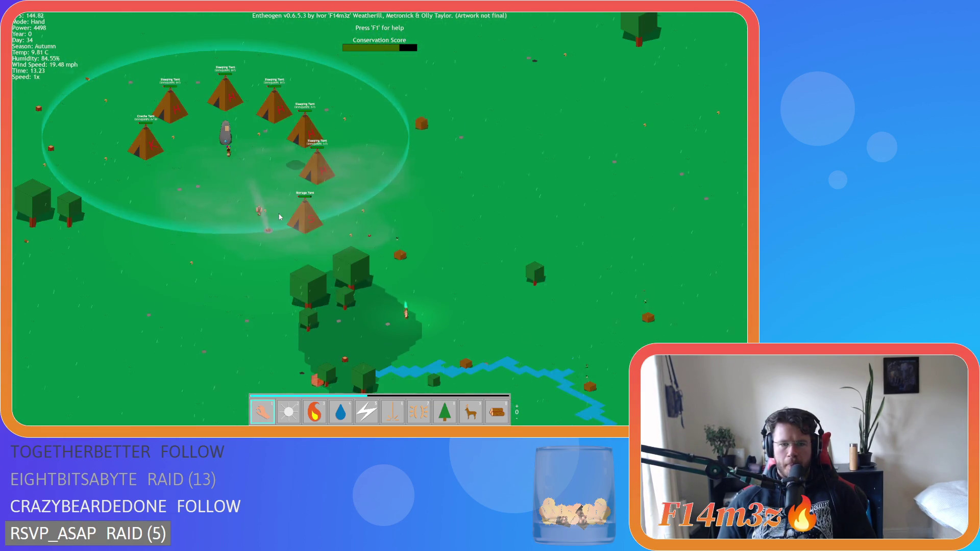
{"action": "key", "text": "s"}
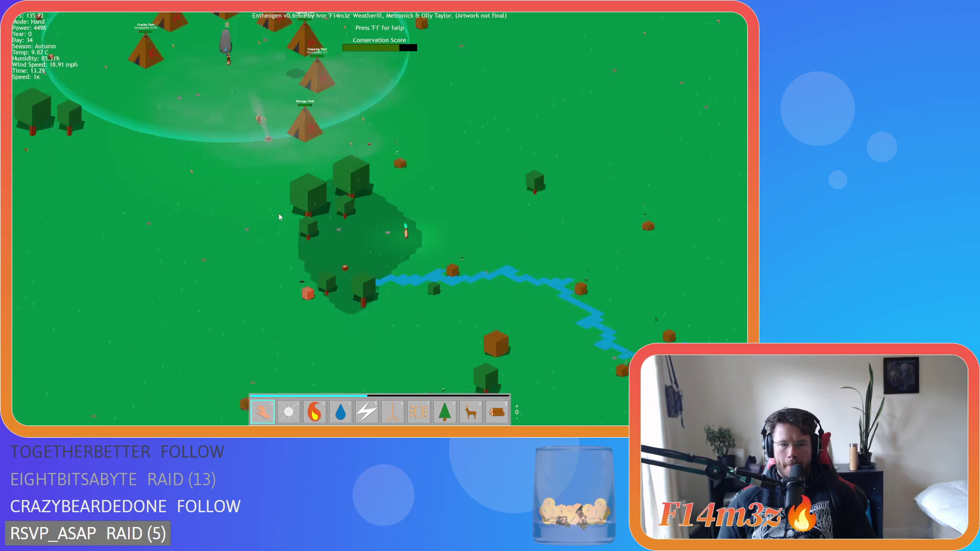
{"action": "key", "text": "d"}
{"action": "key", "text": "s"}
{"action": "key", "text": "a"}
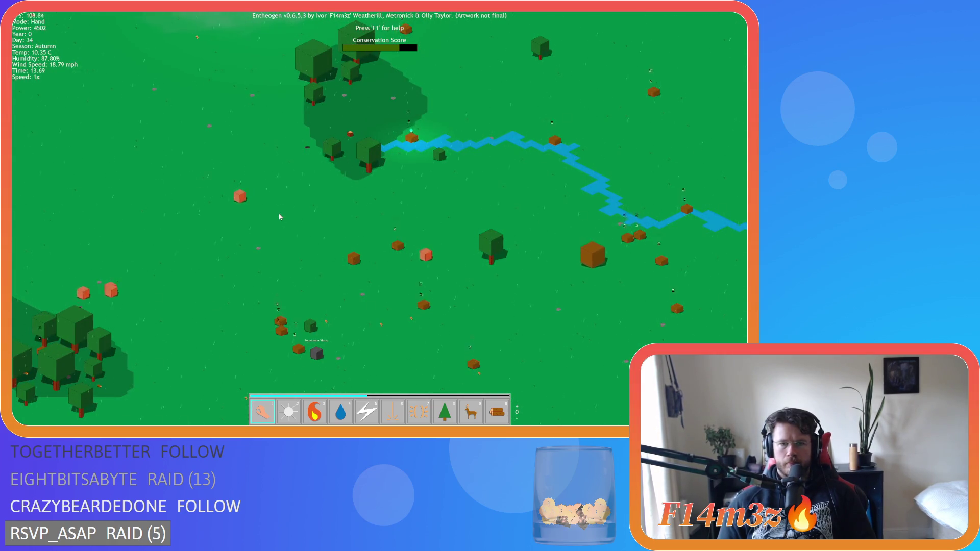
{"action": "key", "text": "w"}
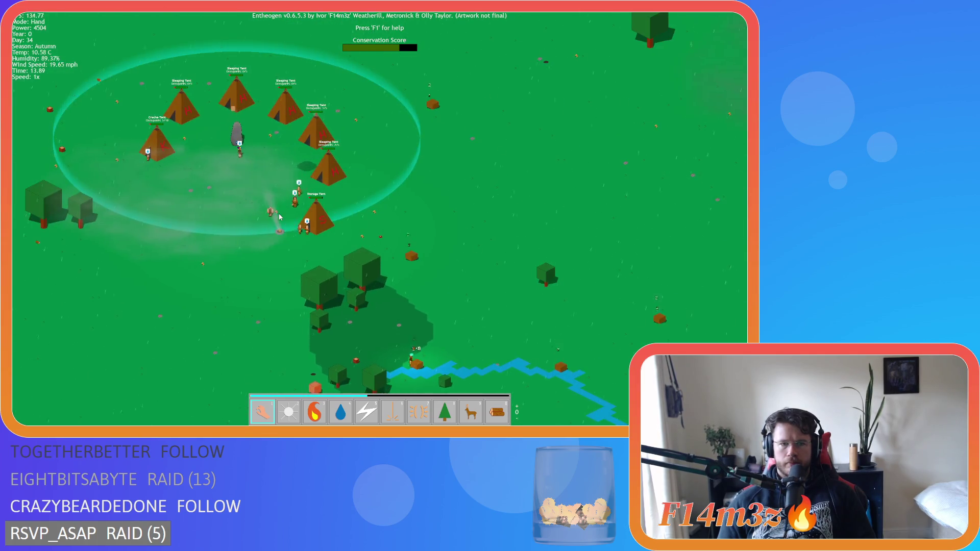
{"action": "key", "text": "a"}
{"action": "key", "text": "i"}
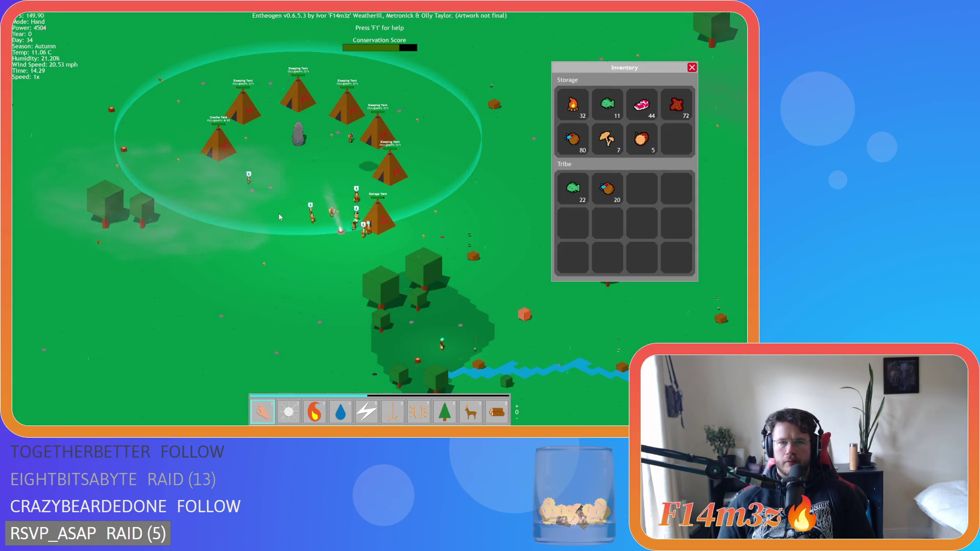
{"action": "key", "text": "i"}
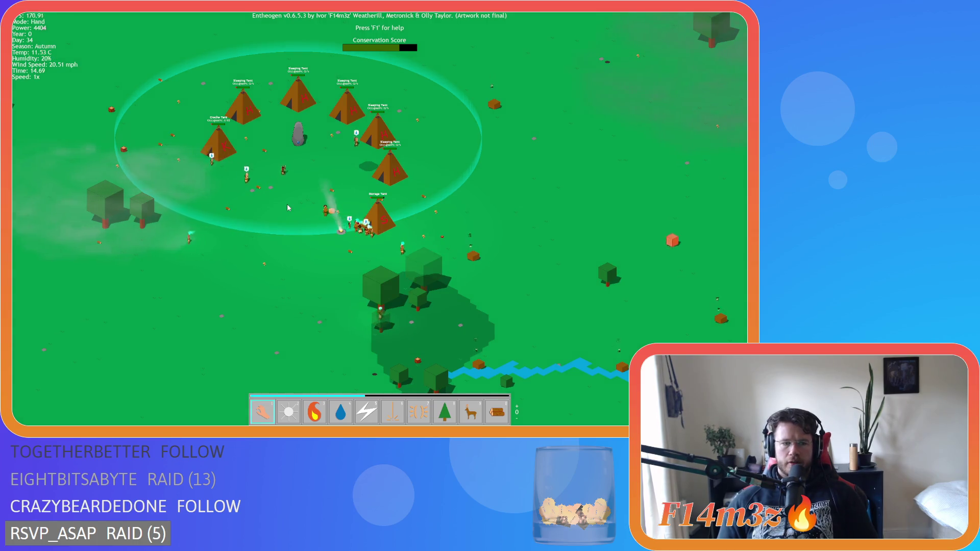
{"action": "key", "text": "1"}
{"action": "key", "text": "s"}
{"action": "scroll", "coordinate": [356, 269], "scroll_direction": "down", "scroll_amount": 5}
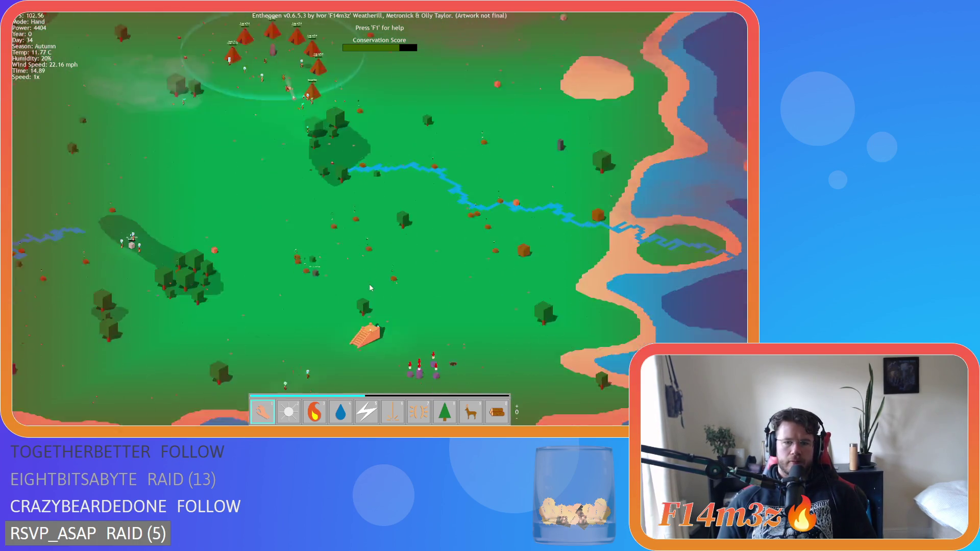
{"action": "scroll", "coordinate": [371, 288], "scroll_direction": "up", "scroll_amount": 5}
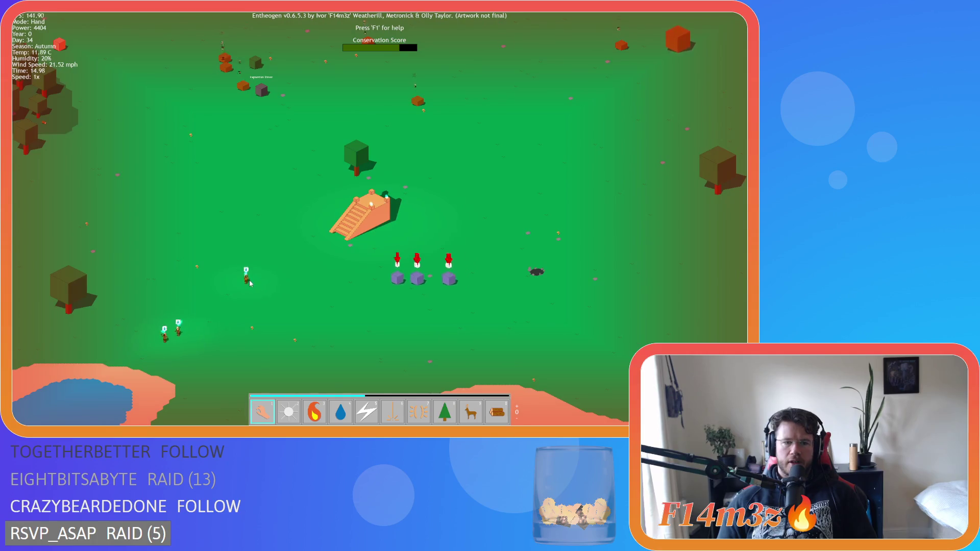
{"action": "key", "text": "h"}
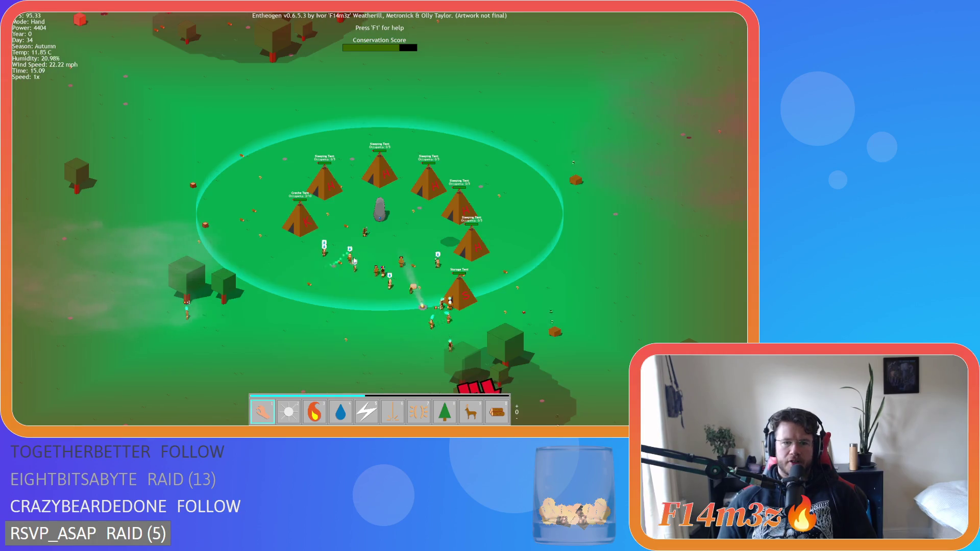
{"action": "key", "text": "s"}
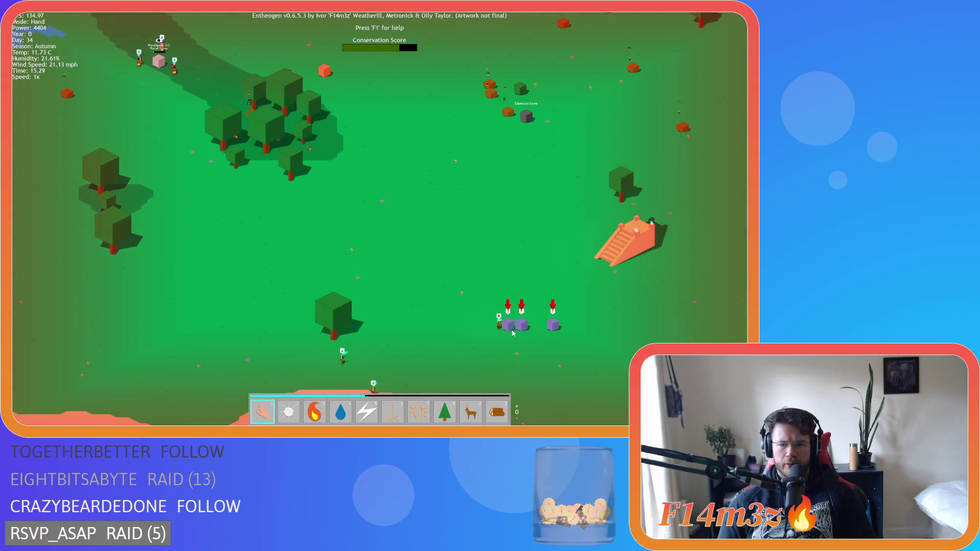
{"action": "key", "text": "h"}
{"action": "scroll", "coordinate": [397, 304], "scroll_direction": "down", "scroll_amount": 5}
{"action": "scroll", "coordinate": [374, 306], "scroll_direction": "up", "scroll_amount": 4}
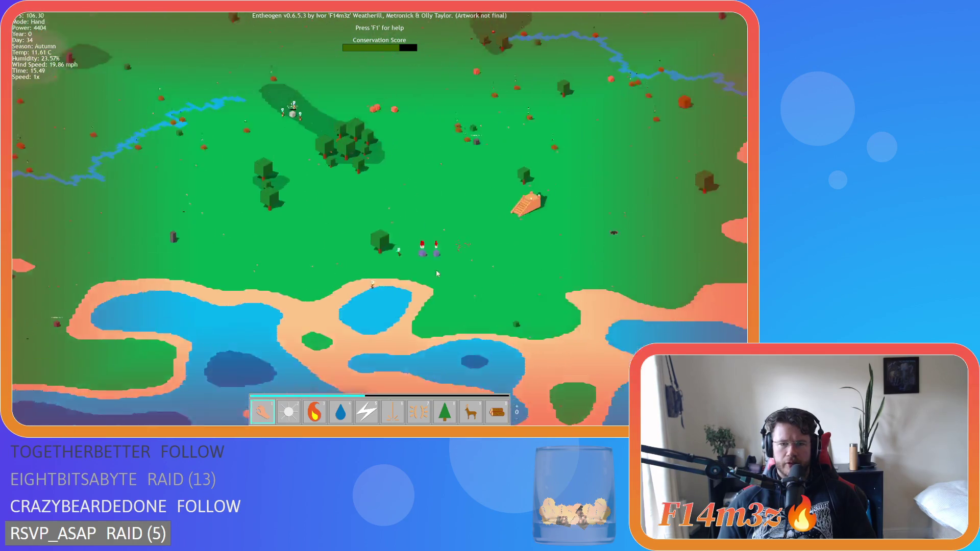
{"action": "key", "text": "s"}
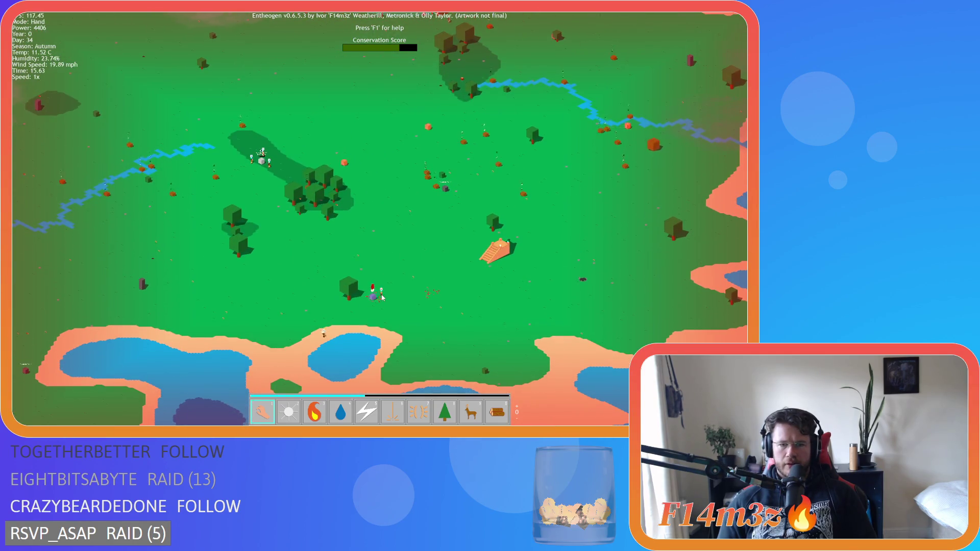
{"action": "key", "text": "h"}
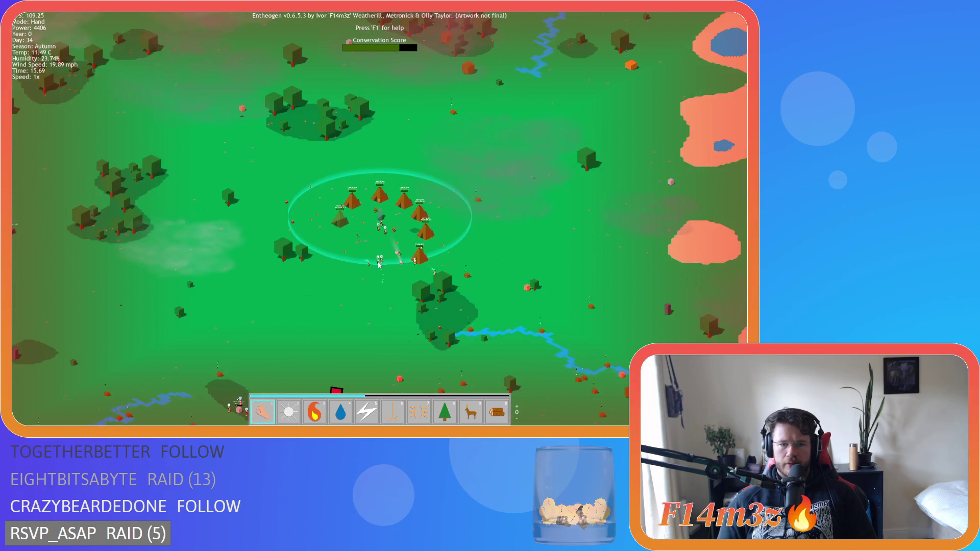
{"action": "scroll", "coordinate": [380, 338], "scroll_direction": "up", "scroll_amount": 3}
{"action": "key", "text": "s"}
{"action": "key", "text": "h"}
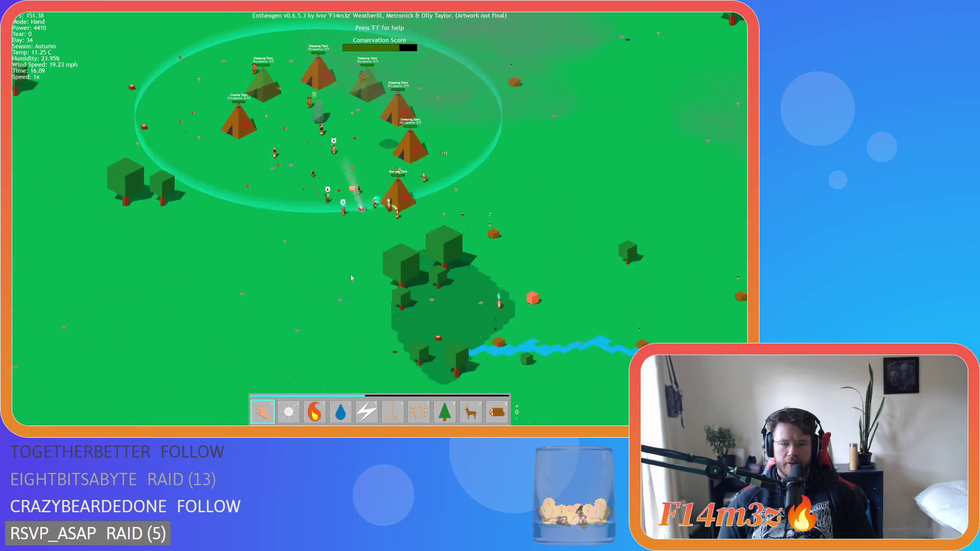
{"action": "scroll", "coordinate": [350, 275], "scroll_direction": "up", "scroll_amount": 3}
{"action": "scroll", "coordinate": [347, 276], "scroll_direction": "down", "scroll_amount": 2}
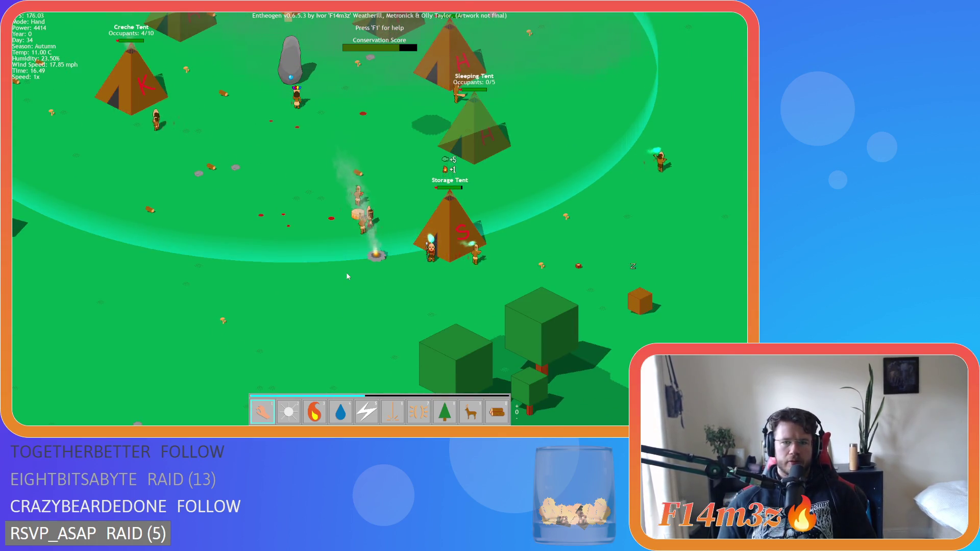
{"action": "scroll", "coordinate": [310, 259], "scroll_direction": "down", "scroll_amount": 5}
{"action": "key", "text": "s"}
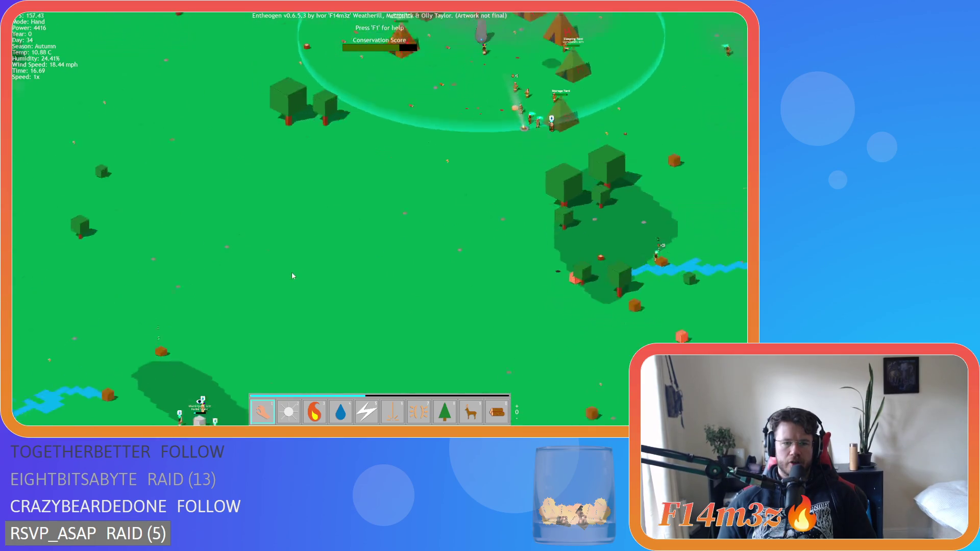
{"action": "scroll", "coordinate": [287, 267], "scroll_direction": "up", "scroll_amount": 5}
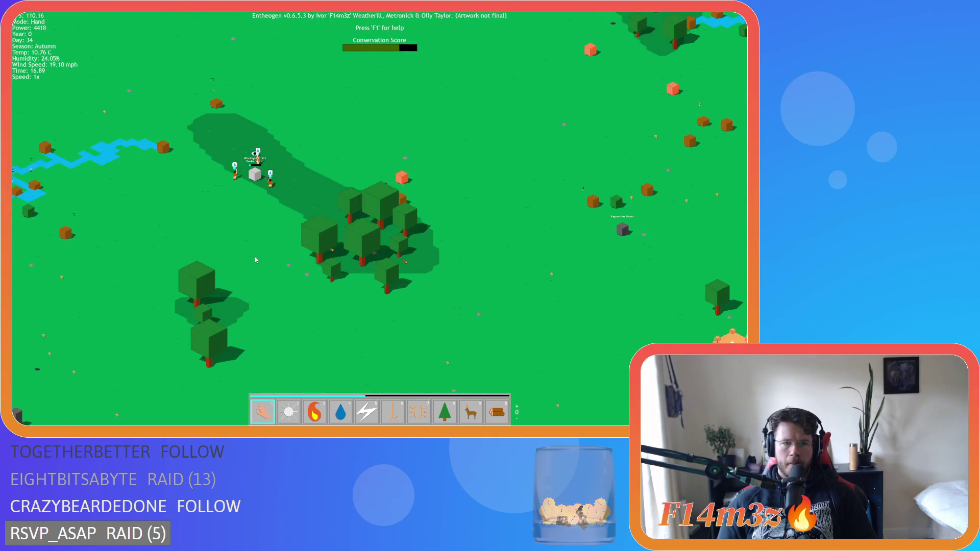
{"action": "scroll", "coordinate": [256, 260], "scroll_direction": "down", "scroll_amount": 5}
{"action": "key", "text": "w"}
{"action": "scroll", "coordinate": [255, 260], "scroll_direction": "up", "scroll_amount": 4}
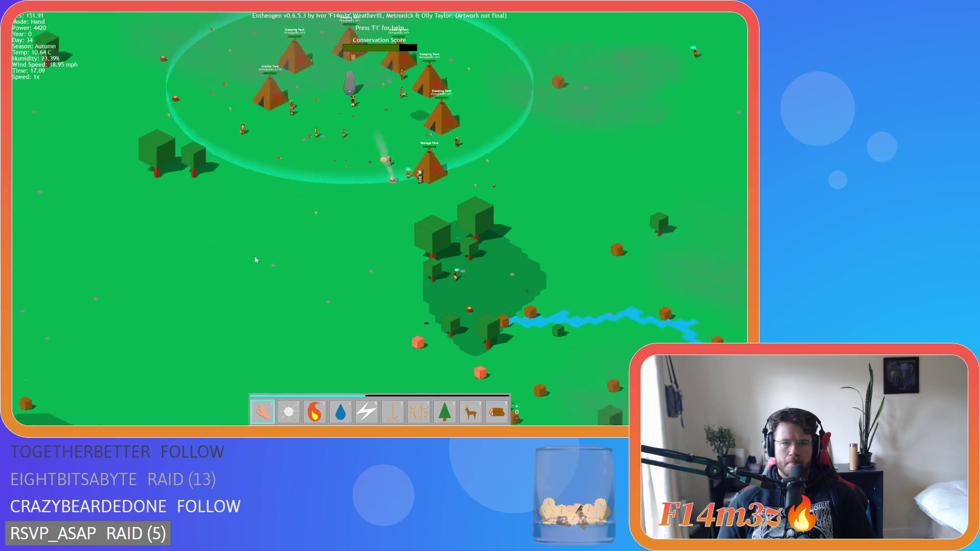
{"action": "key", "text": "s"}
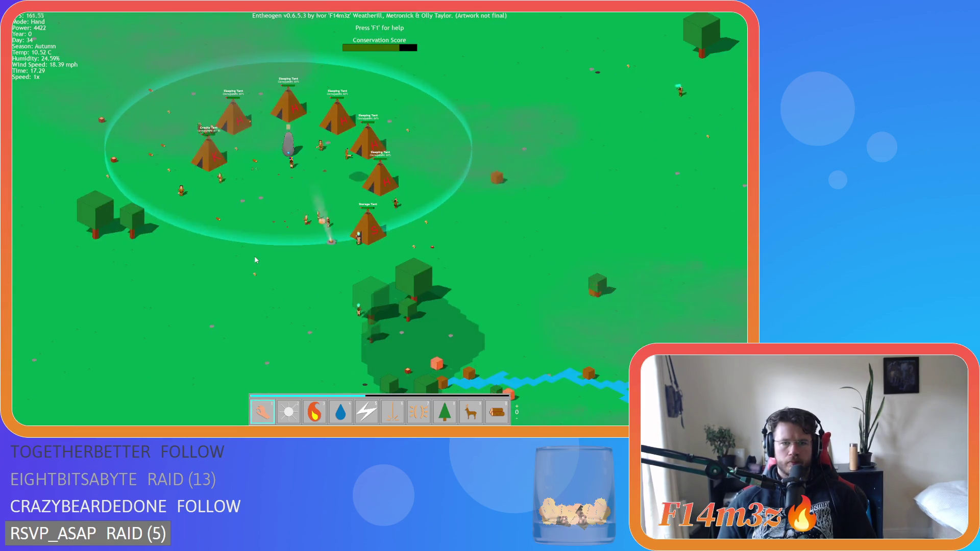
{"action": "scroll", "coordinate": [255, 260], "scroll_direction": "down", "scroll_amount": 5}
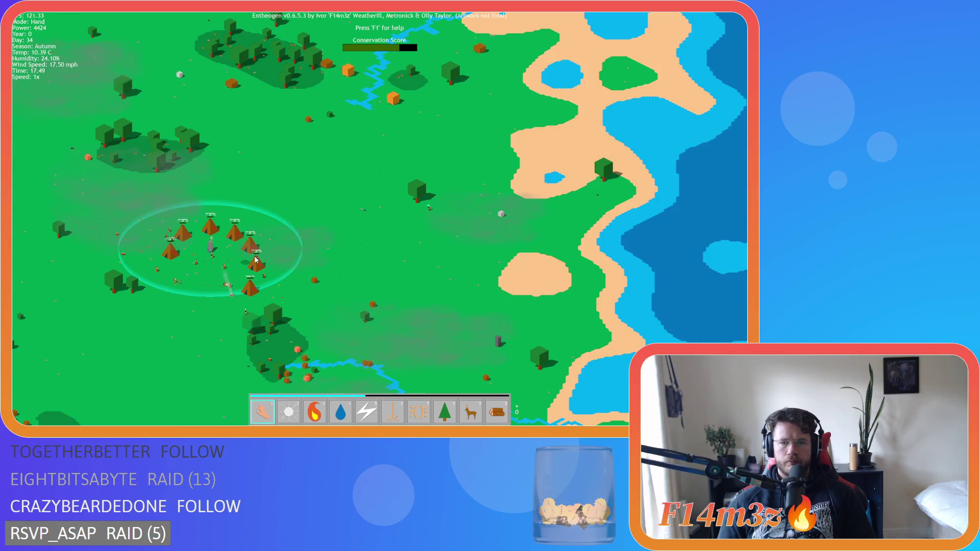
{"action": "scroll", "coordinate": [427, 244], "scroll_direction": "up", "scroll_amount": 3}
{"action": "scroll", "coordinate": [490, 167], "scroll_direction": "up", "scroll_amount": 2}
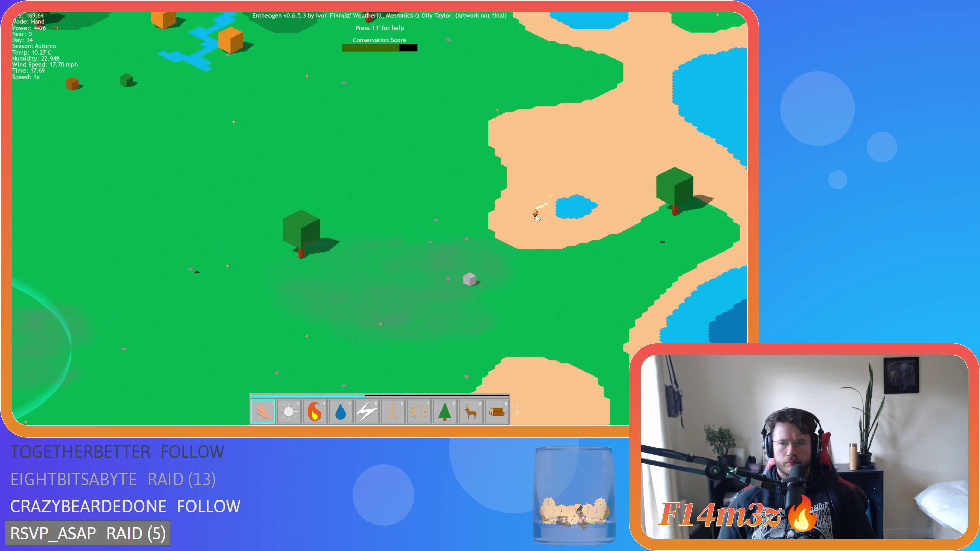
{"action": "scroll", "coordinate": [373, 217], "scroll_direction": "down", "scroll_amount": 5}
{"action": "key", "text": "s"}
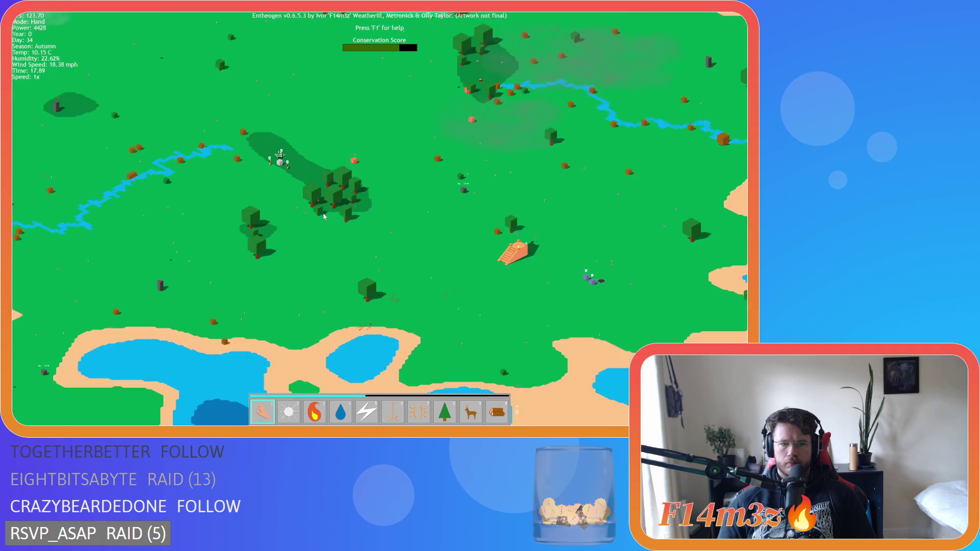
{"action": "scroll", "coordinate": [343, 185], "scroll_direction": "up", "scroll_amount": 3}
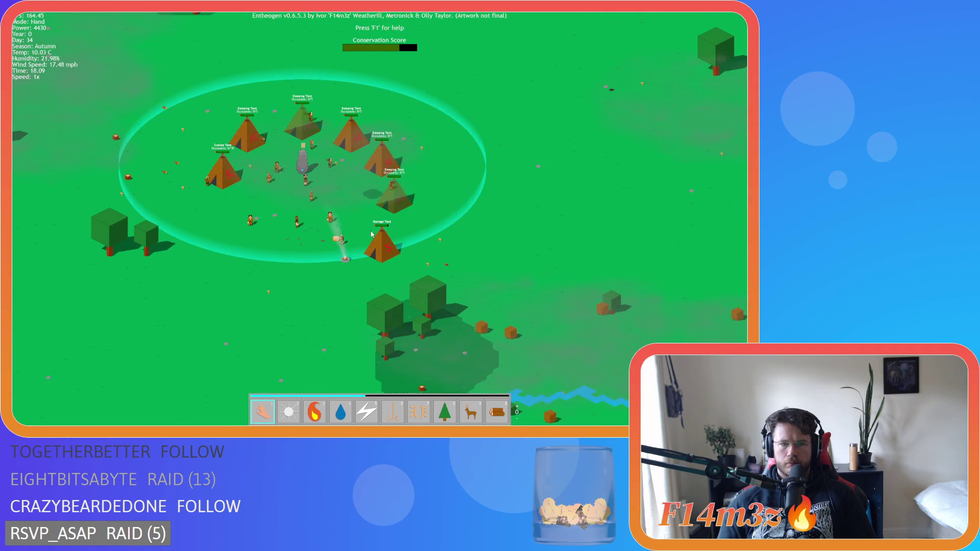
{"action": "scroll", "coordinate": [348, 181], "scroll_direction": "up", "scroll_amount": 2}
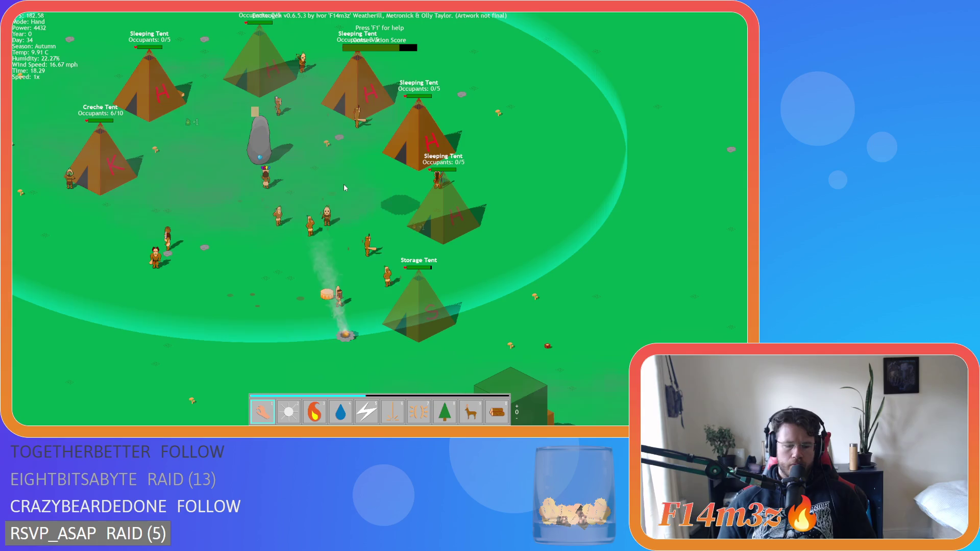
{"action": "left_click", "coordinate": [326, 215]}
{"action": "key", "text": "a"}
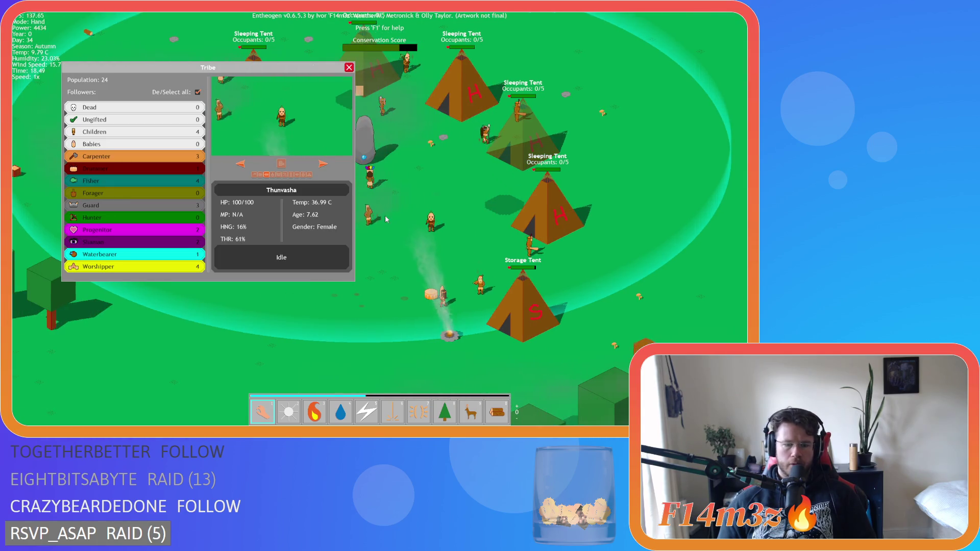
{"action": "key", "text": "i"}
{"action": "key", "text": "i"}
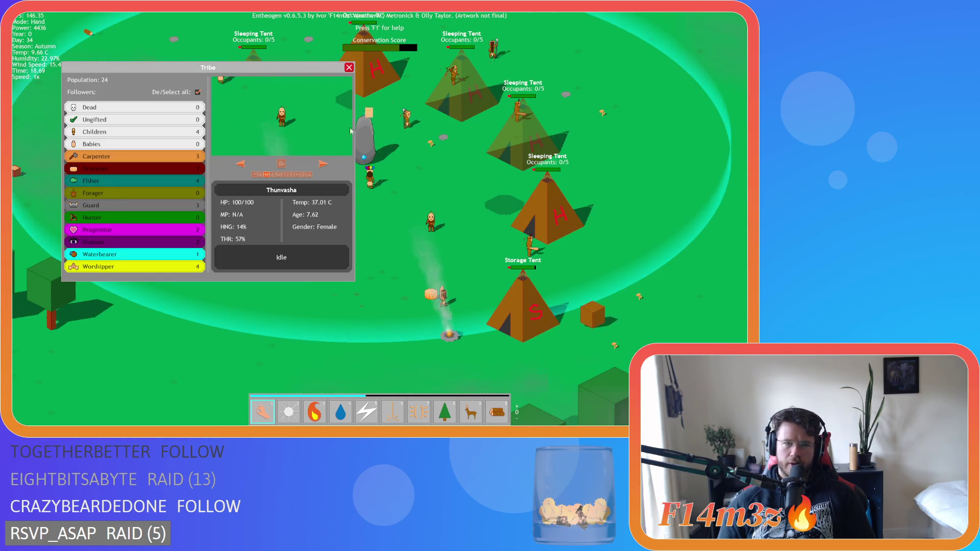
{"action": "left_click", "coordinate": [350, 69]}
{"action": "scroll", "coordinate": [332, 153], "scroll_direction": "down", "scroll_amount": 5}
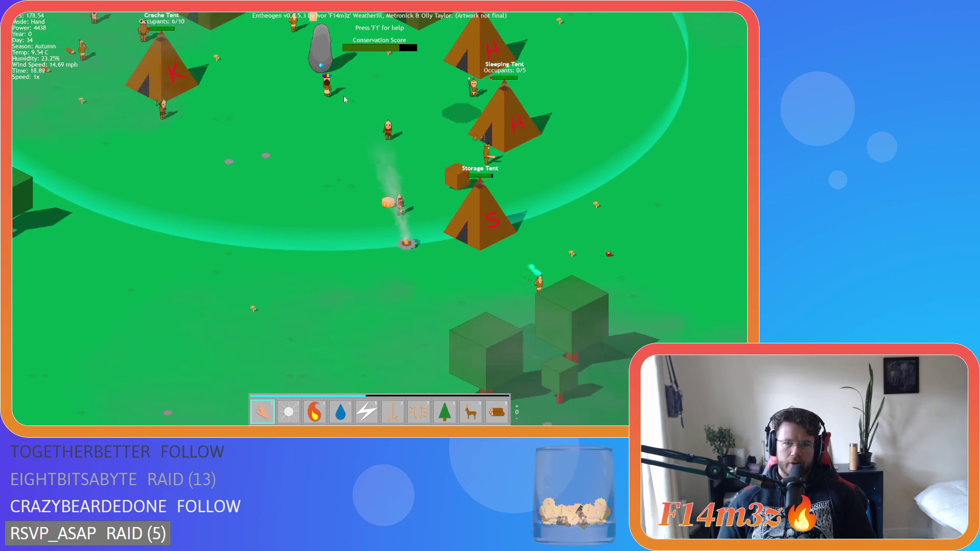
{"action": "scroll", "coordinate": [329, 159], "scroll_direction": "down", "scroll_amount": 3}
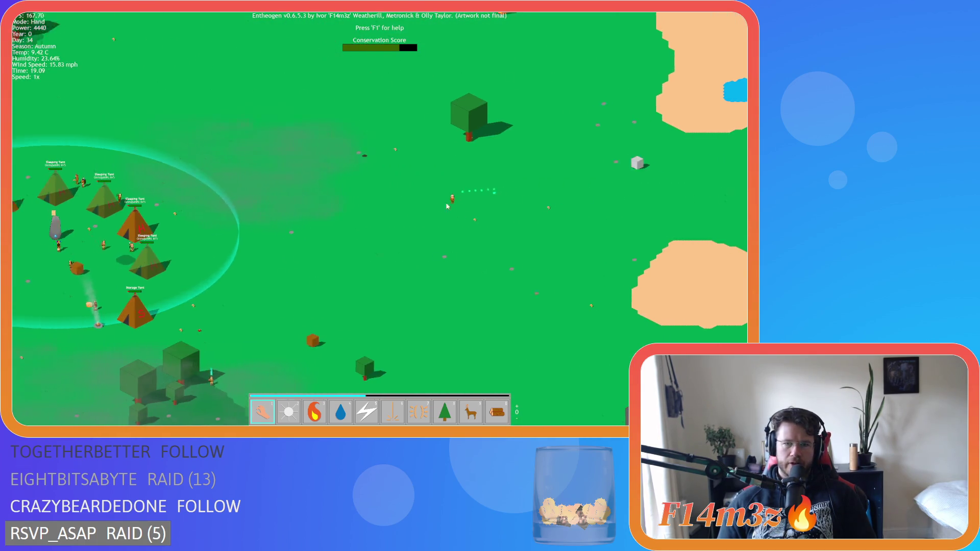
{"action": "scroll", "coordinate": [273, 266], "scroll_direction": "up", "scroll_amount": 3}
{"action": "scroll", "coordinate": [289, 289], "scroll_direction": "down", "scroll_amount": 4}
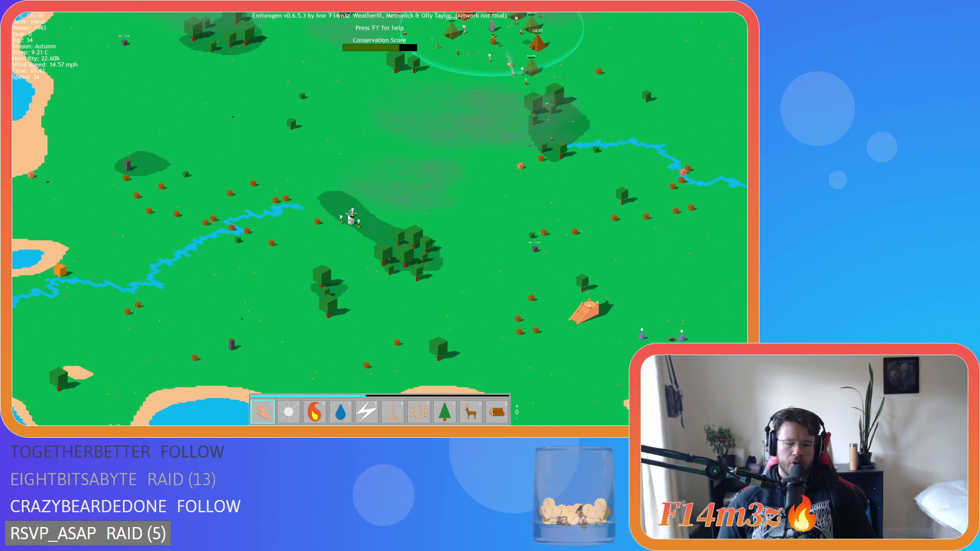
{"action": "key", "text": "w"}
{"action": "key", "text": "d"}
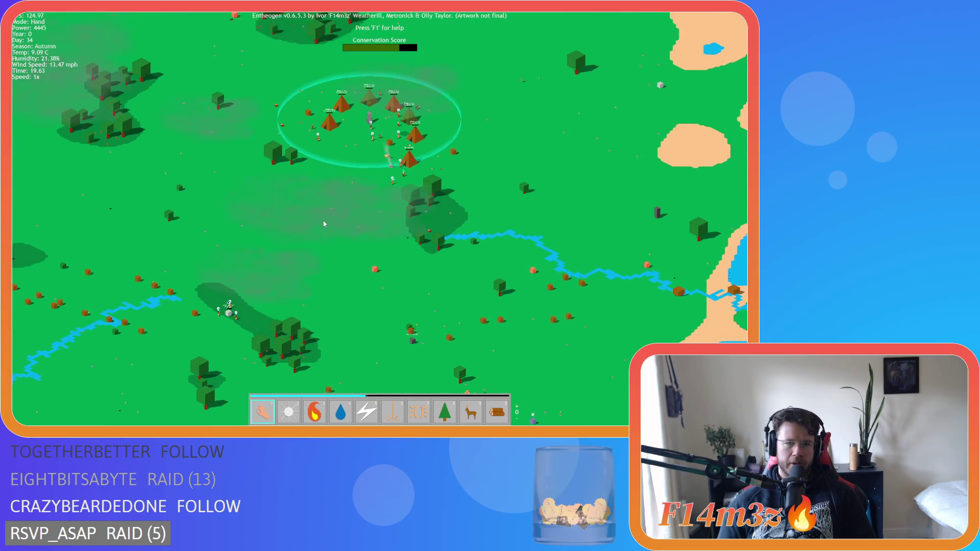
{"action": "scroll", "coordinate": [324, 223], "scroll_direction": "up", "scroll_amount": 5}
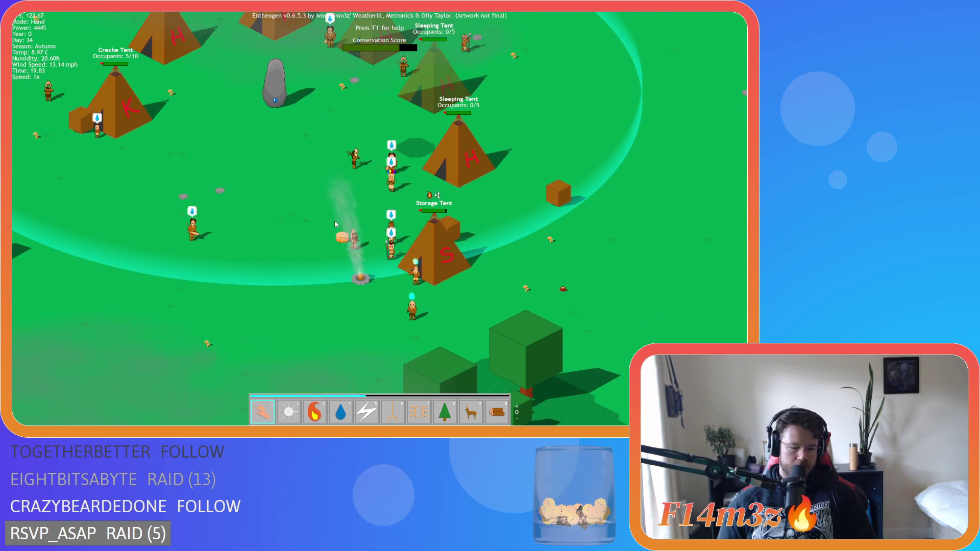
{"action": "key", "text": "m"}
{"action": "key", "text": "m"}
{"action": "key", "text": "m"}
{"action": "left_click", "coordinate": [330, 320]}
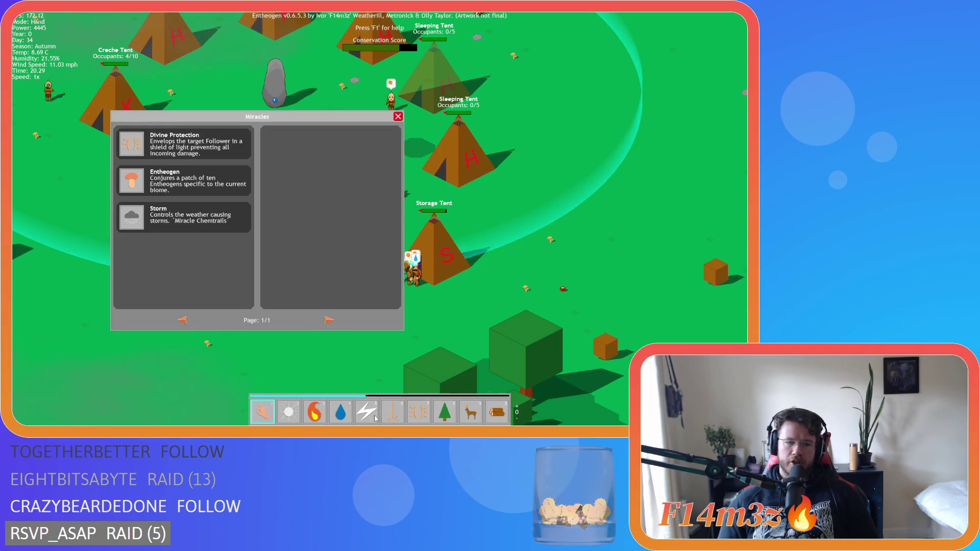
{"action": "key", "text": "a"}
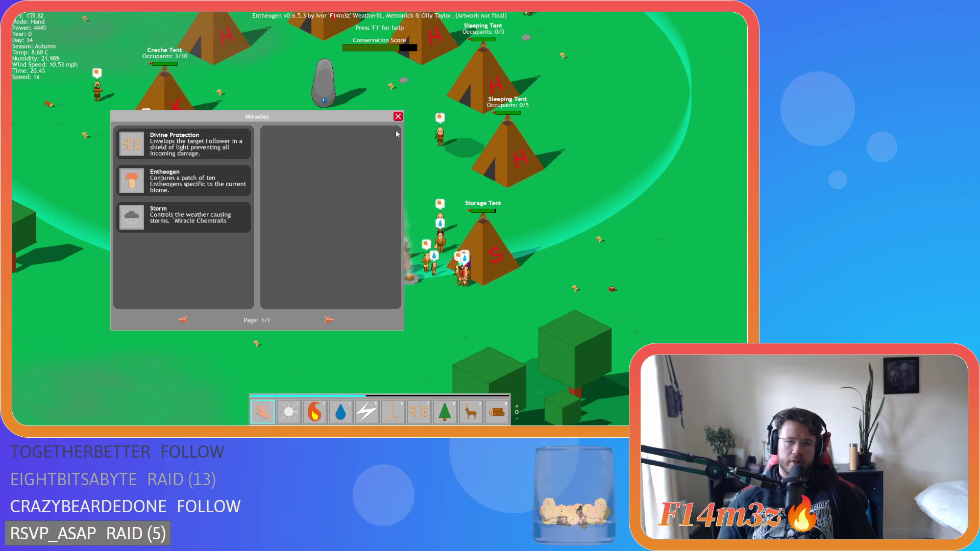
{"action": "left_click", "coordinate": [398, 117]}
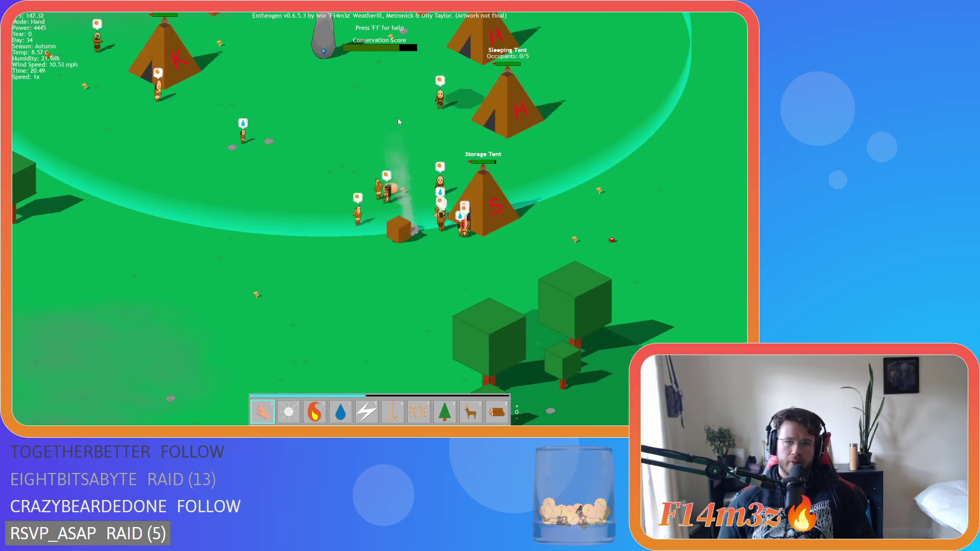
{"action": "key", "text": "d"}
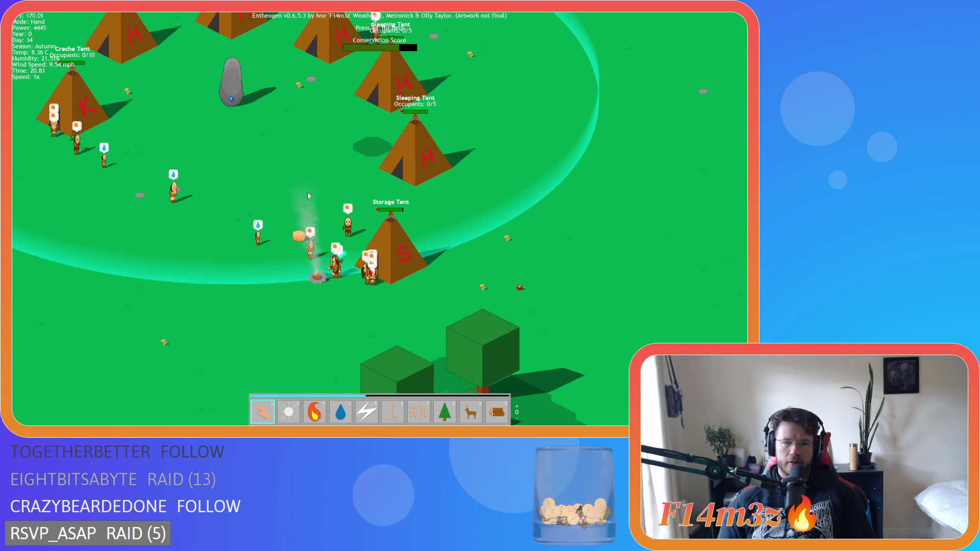
{"action": "key", "text": "s"}
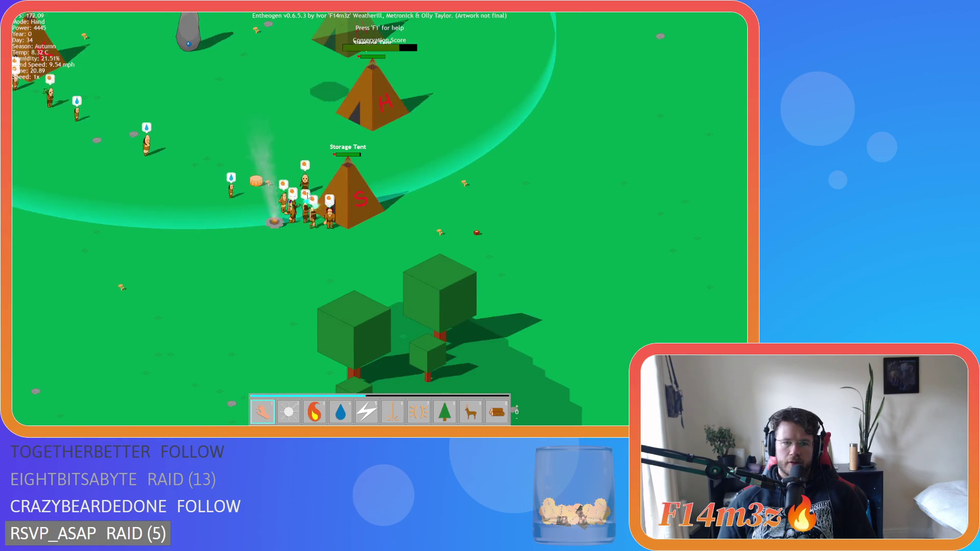
{"action": "key", "text": "i"}
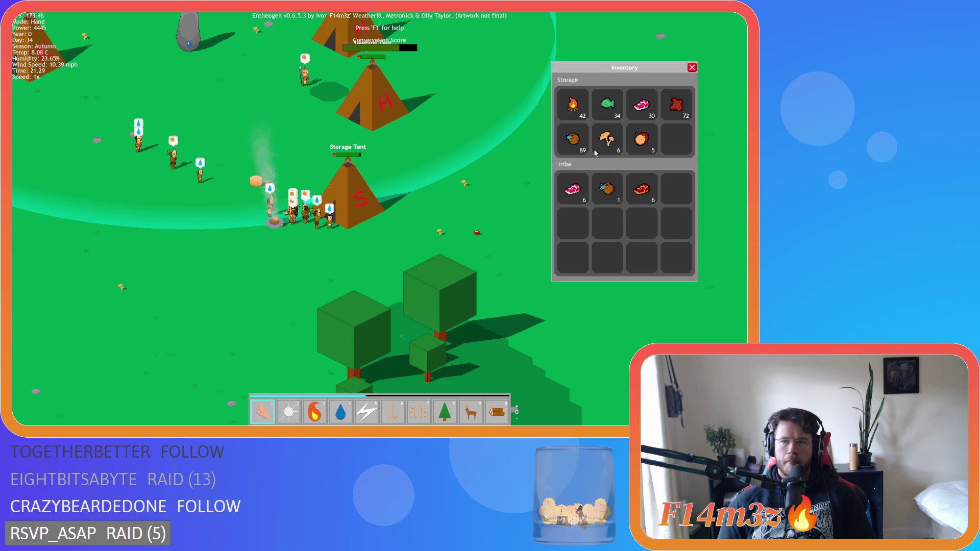
{"action": "key", "text": "i"}
{"action": "scroll", "coordinate": [468, 167], "scroll_direction": "down", "scroll_amount": 5}
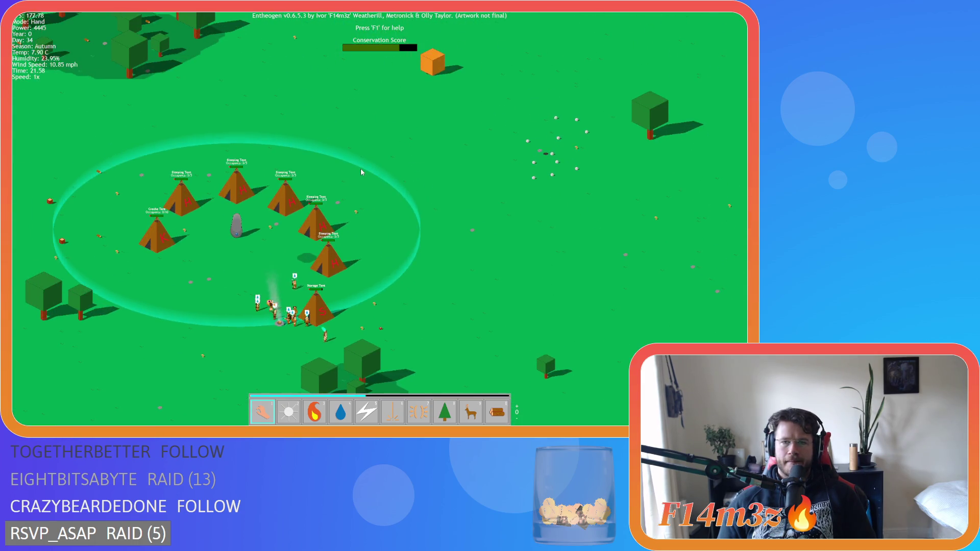
Zoom out and pan across the map toward the desert and the lake shore.
{"action": "key", "text": "w"}
{"action": "key", "text": "d"}
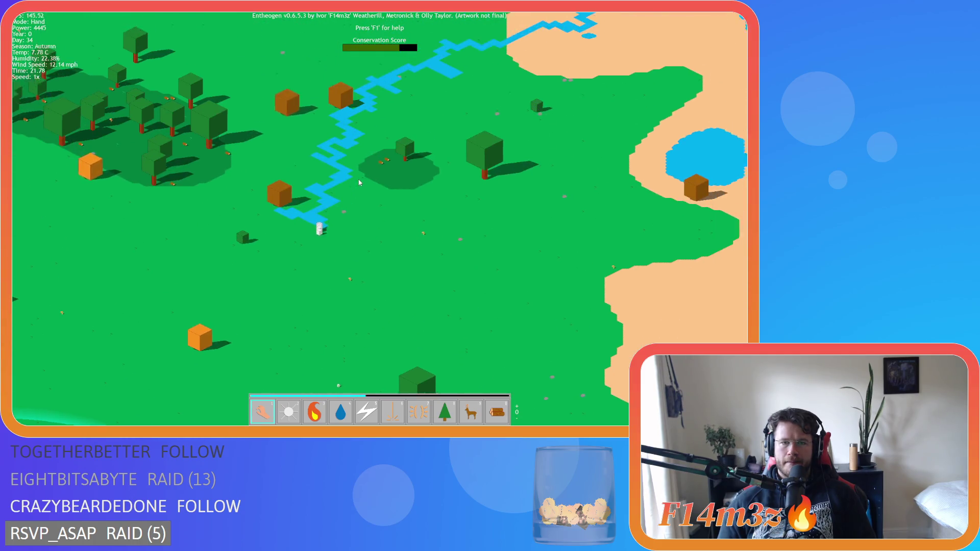
{"action": "scroll", "coordinate": [358, 183], "scroll_direction": "down", "scroll_amount": 5}
{"action": "key", "text": "s"}
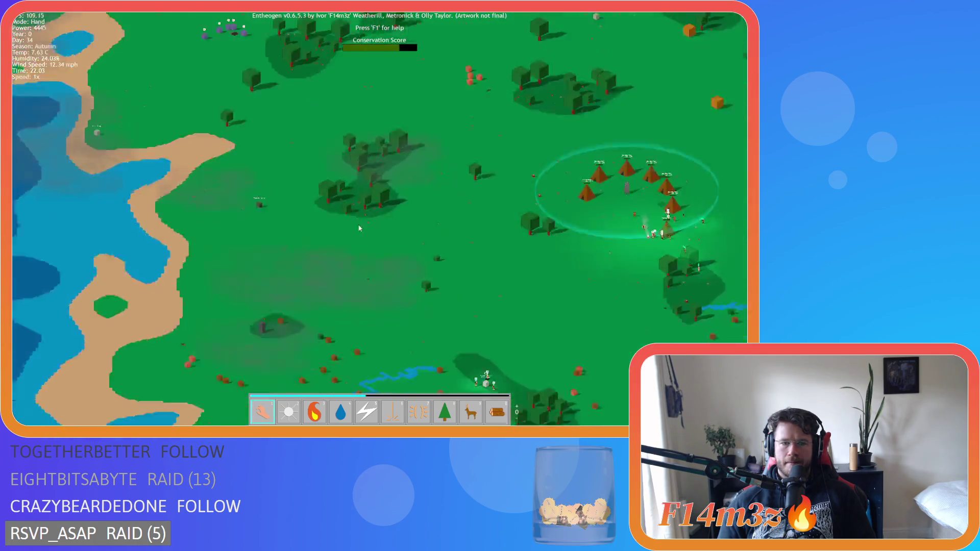
{"action": "scroll", "coordinate": [353, 233], "scroll_direction": "down", "scroll_amount": 3}
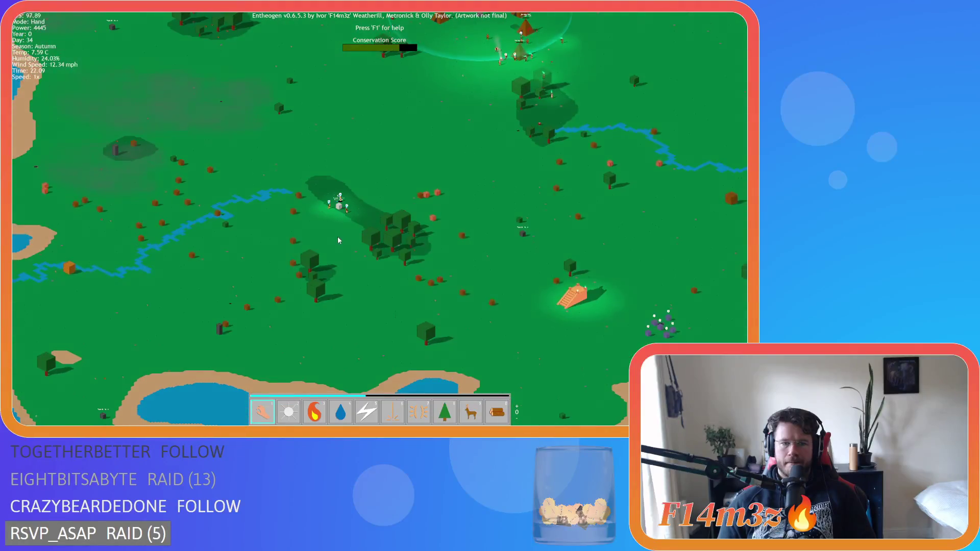
{"action": "scroll", "coordinate": [337, 215], "scroll_direction": "up", "scroll_amount": 5}
{"action": "scroll", "coordinate": [336, 240], "scroll_direction": "down", "scroll_amount": 3}
{"action": "key", "text": "w"}
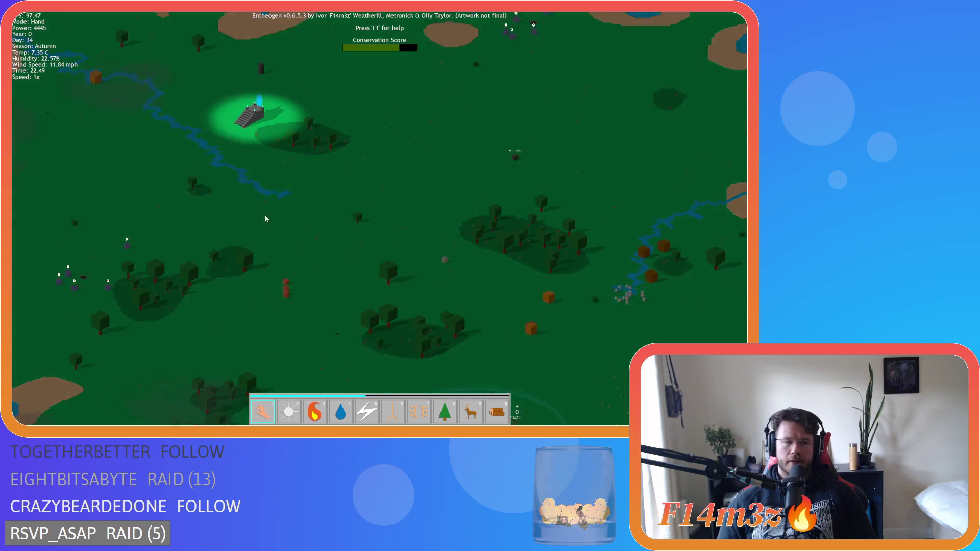
{"action": "key", "text": "w"}
Centre the small camp and zoom in on the Portal Stone with its three worshippers.
{"action": "key", "text": "s"}
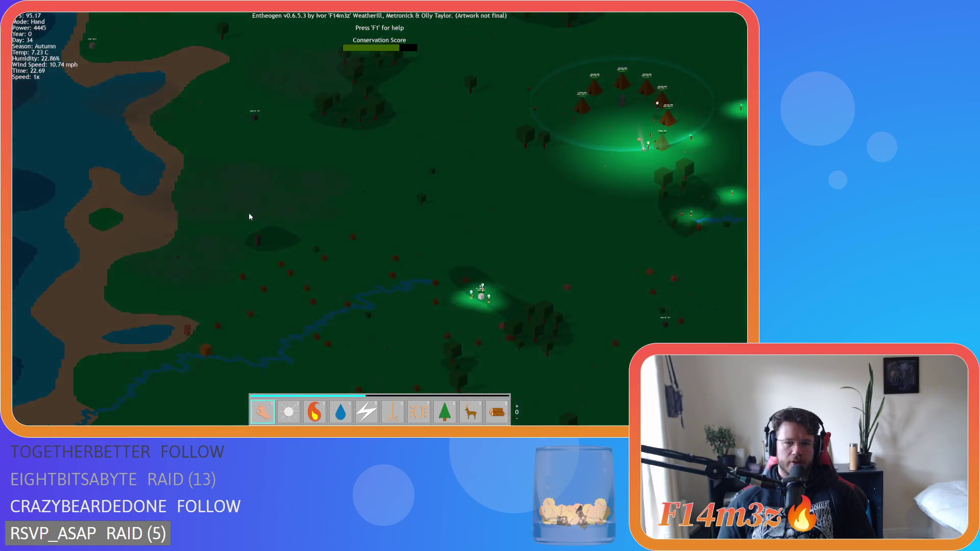
{"action": "key", "text": "d"}
{"action": "key", "text": "w"}
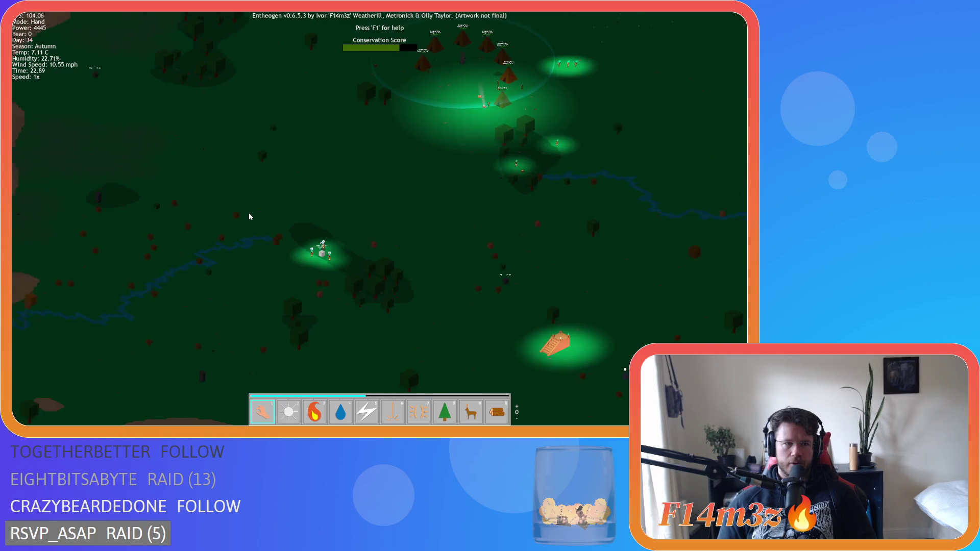
{"action": "key", "text": "a"}
{"action": "key", "text": "d"}
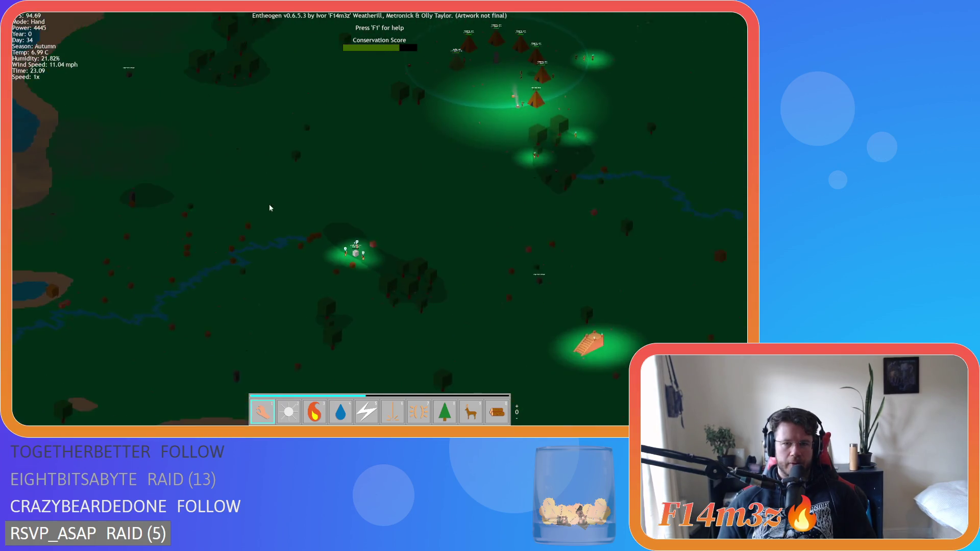
{"action": "scroll", "coordinate": [279, 220], "scroll_direction": "up", "scroll_amount": 2}
{"action": "scroll", "coordinate": [280, 219], "scroll_direction": "down", "scroll_amount": 3}
{"action": "scroll", "coordinate": [280, 219], "scroll_direction": "up", "scroll_amount": 5}
{"action": "scroll", "coordinate": [280, 219], "scroll_direction": "down", "scroll_amount": 3}
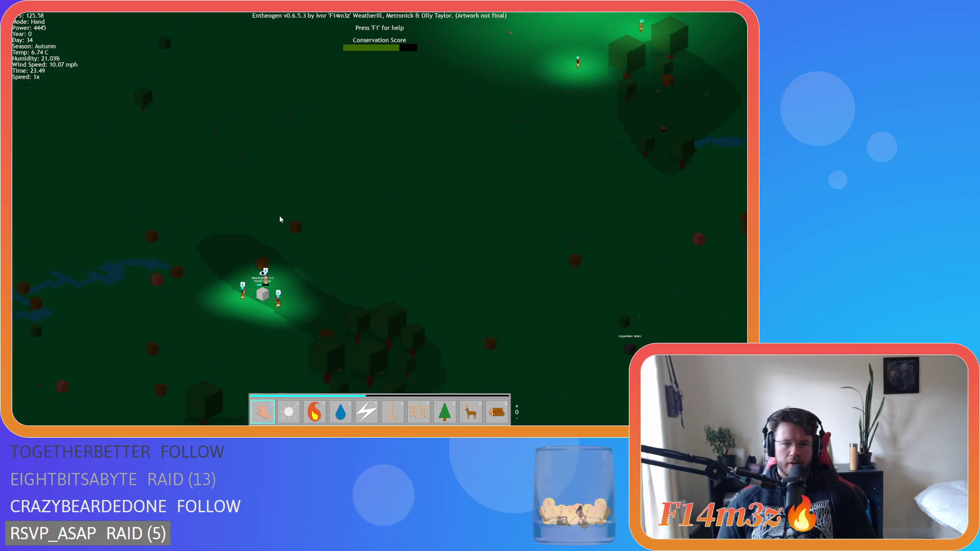
{"action": "scroll", "coordinate": [280, 220], "scroll_direction": "up", "scroll_amount": 3}
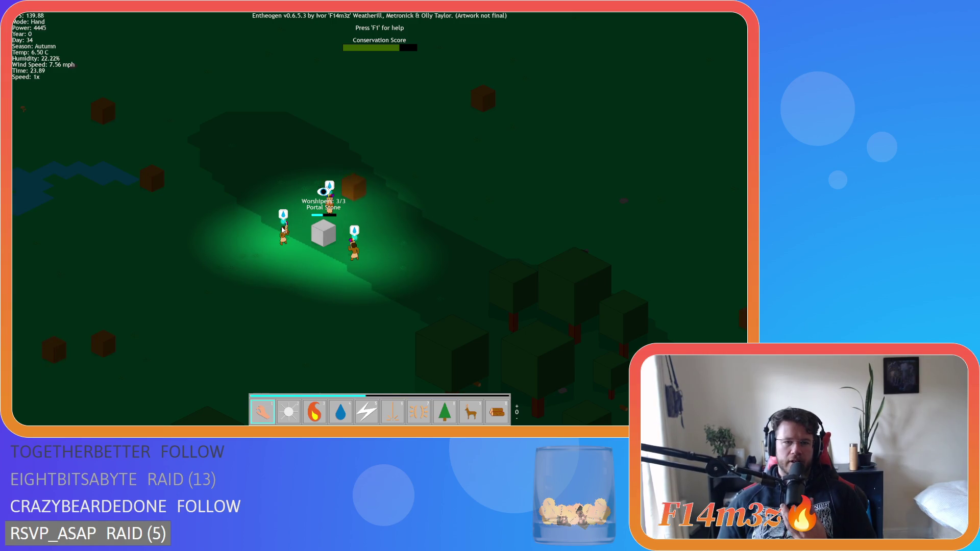
{"action": "scroll", "coordinate": [282, 229], "scroll_direction": "down", "scroll_amount": 2}
{"action": "scroll", "coordinate": [282, 229], "scroll_direction": "up", "scroll_amount": 2}
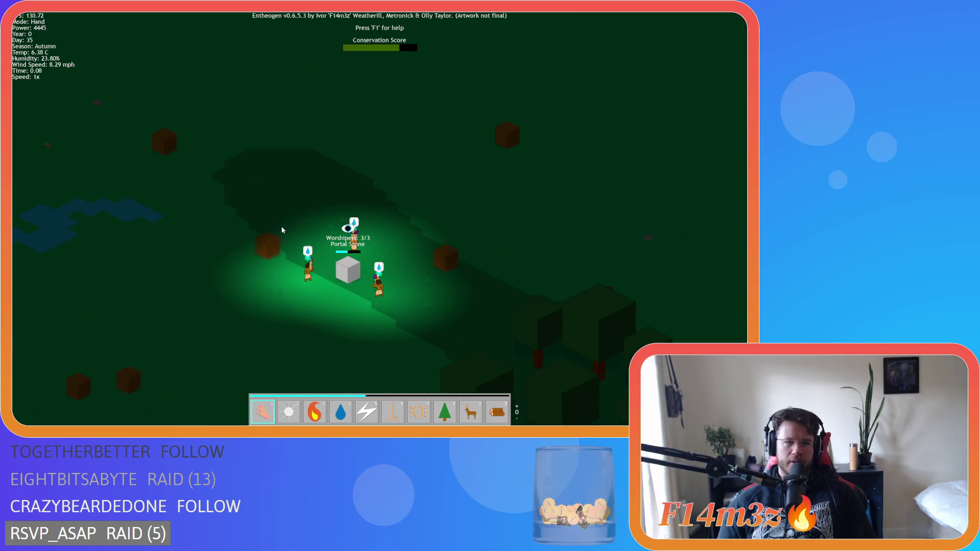
{"action": "key", "text": "s"}
{"action": "key", "text": "d"}
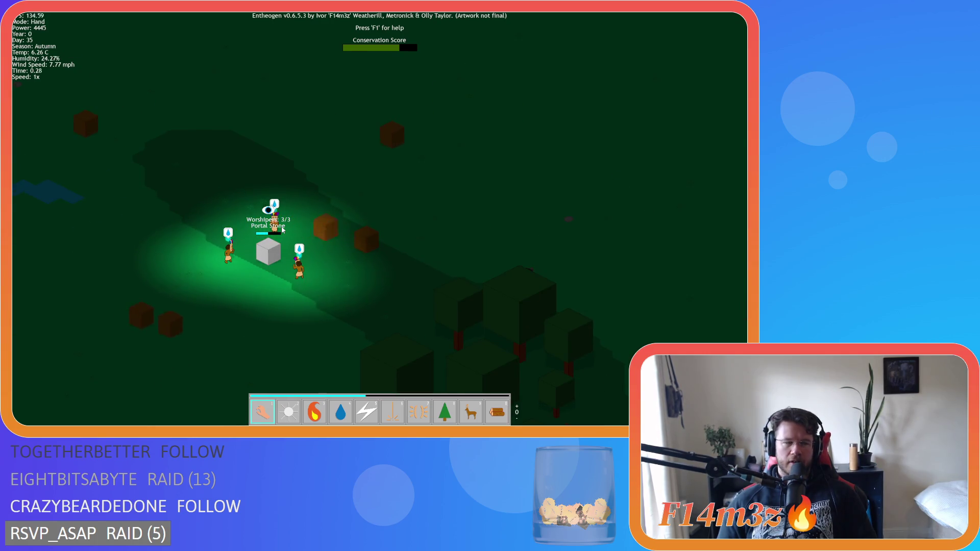
{"action": "key", "text": "a"}
{"action": "key", "text": "w"}
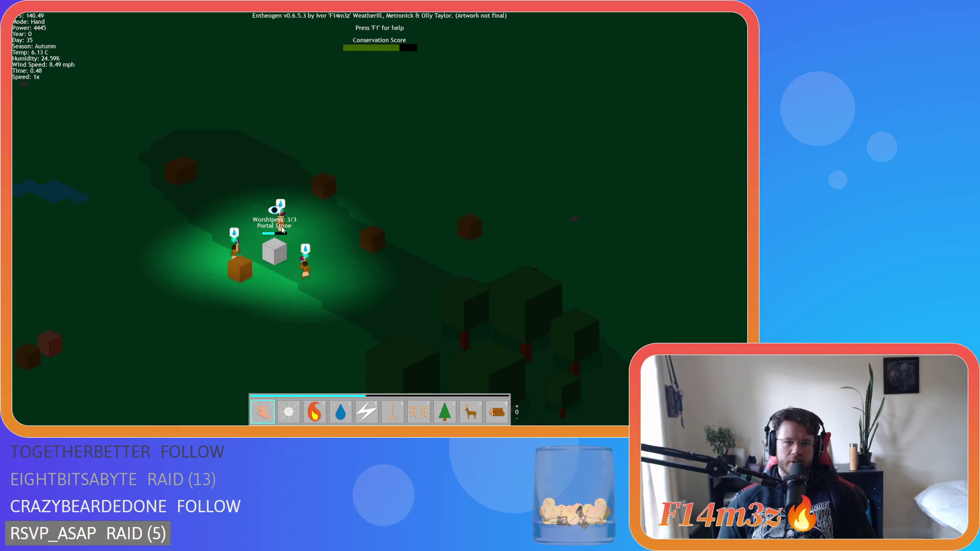
{"action": "key", "text": "d"}
{"action": "key", "text": "w"}
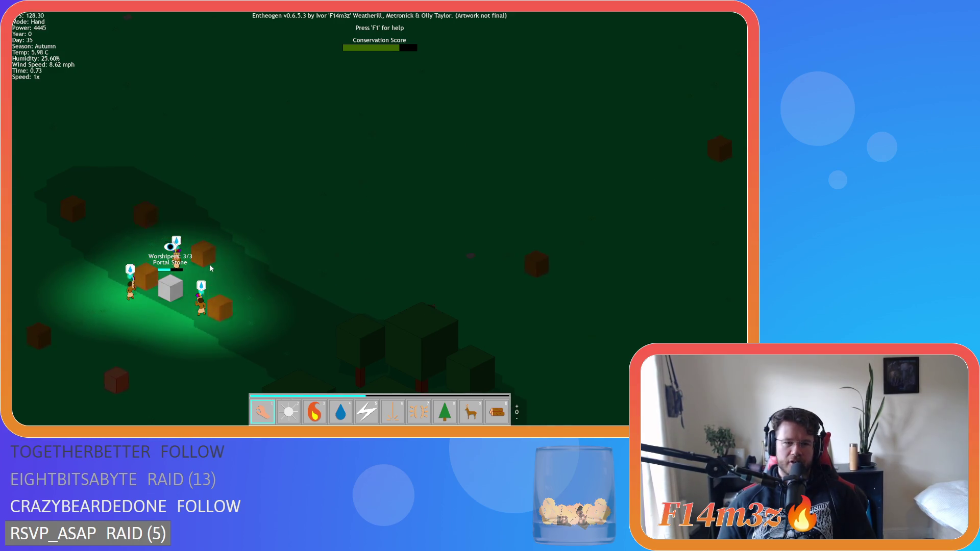
{"action": "scroll", "coordinate": [210, 256], "scroll_direction": "down", "scroll_amount": 5}
{"action": "key", "text": "d"}
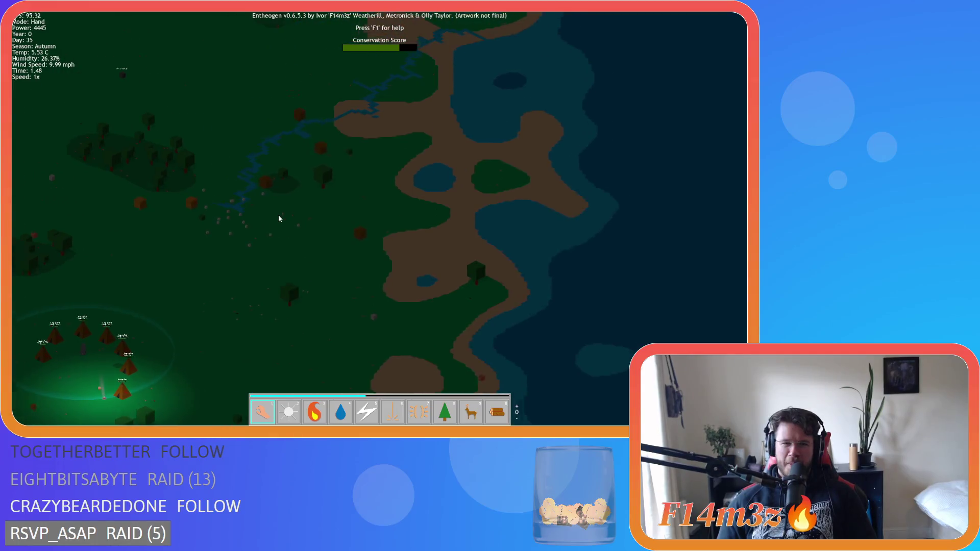
{"action": "key", "text": "a"}
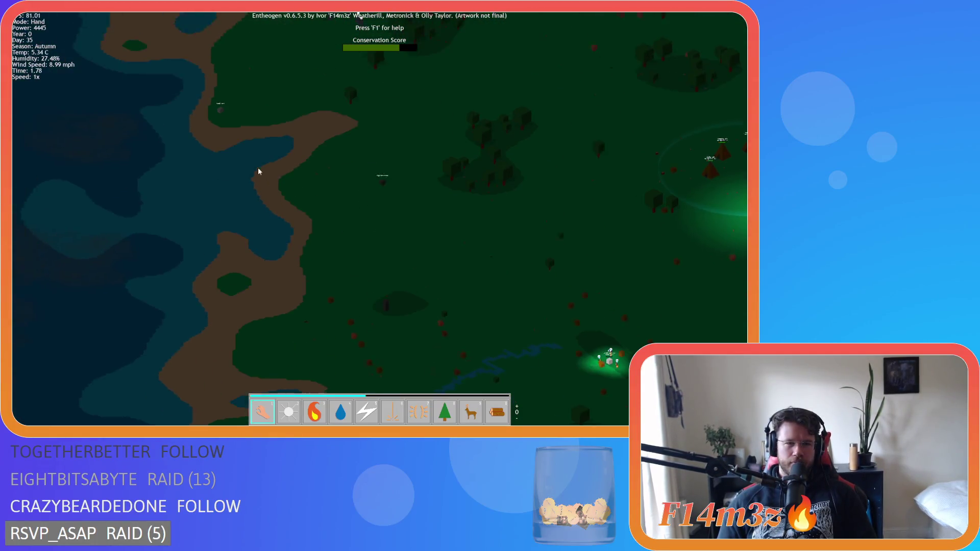
{"action": "scroll", "coordinate": [258, 169], "scroll_direction": "up", "scroll_amount": 6}
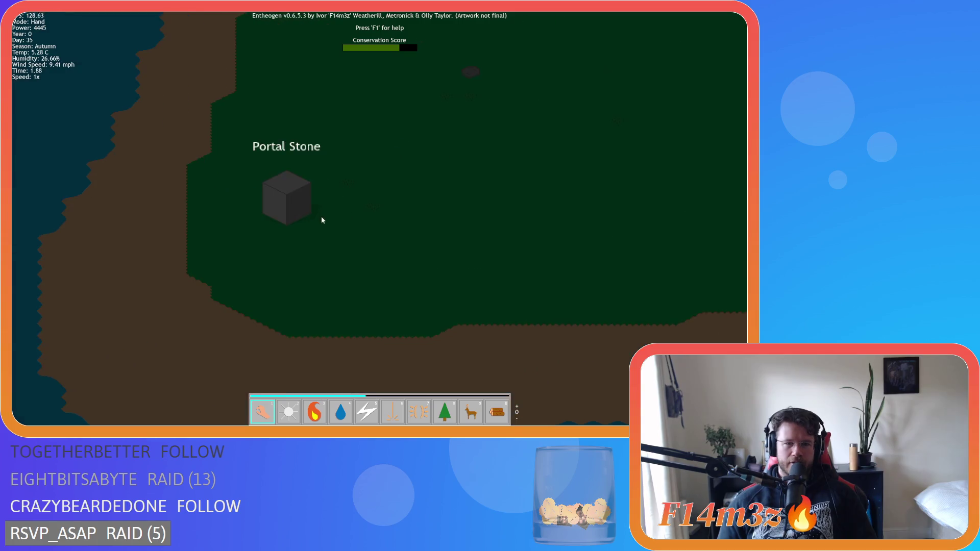
{"action": "scroll", "coordinate": [301, 212], "scroll_direction": "down", "scroll_amount": 5}
{"action": "scroll", "coordinate": [301, 212], "scroll_direction": "up", "scroll_amount": 4}
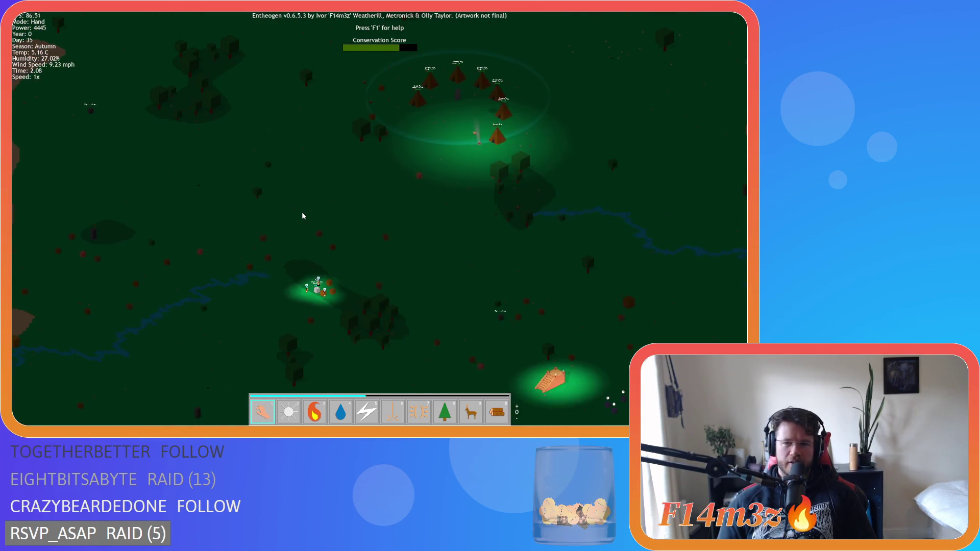
{"action": "scroll", "coordinate": [351, 186], "scroll_direction": "up", "scroll_amount": 5}
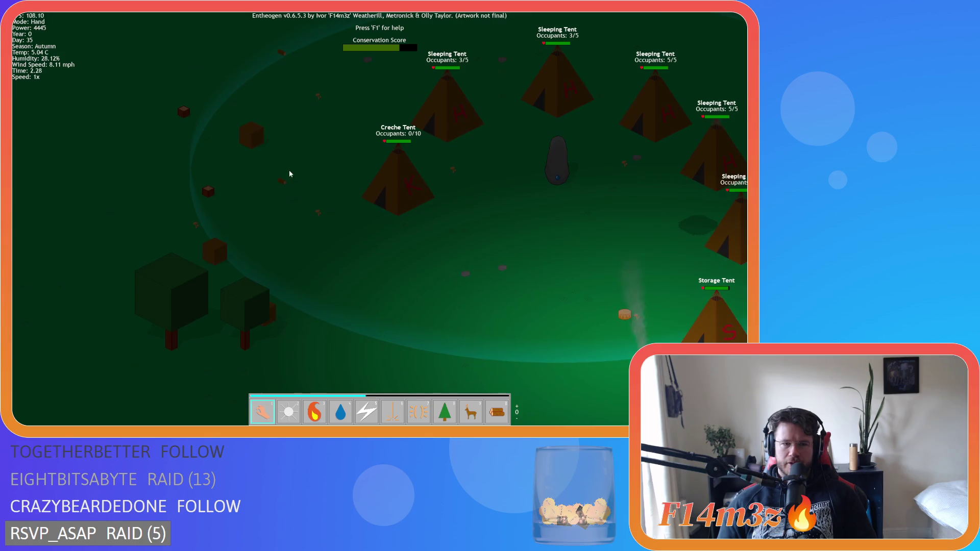
{"action": "scroll", "coordinate": [521, 226], "scroll_direction": "down", "scroll_amount": 3}
{"action": "scroll", "coordinate": [425, 234], "scroll_direction": "up", "scroll_amount": 3}
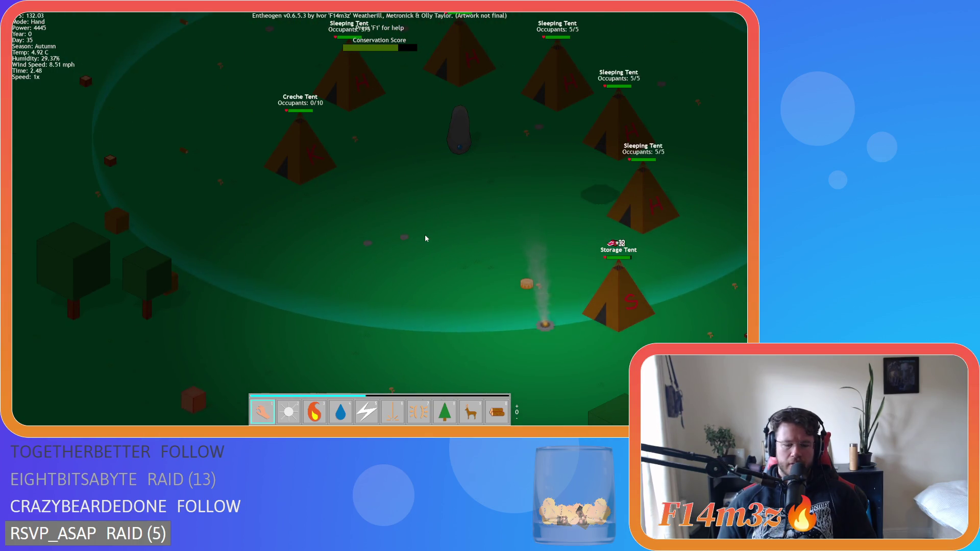
{"action": "key", "text": "i"}
{"action": "key", "text": "i"}
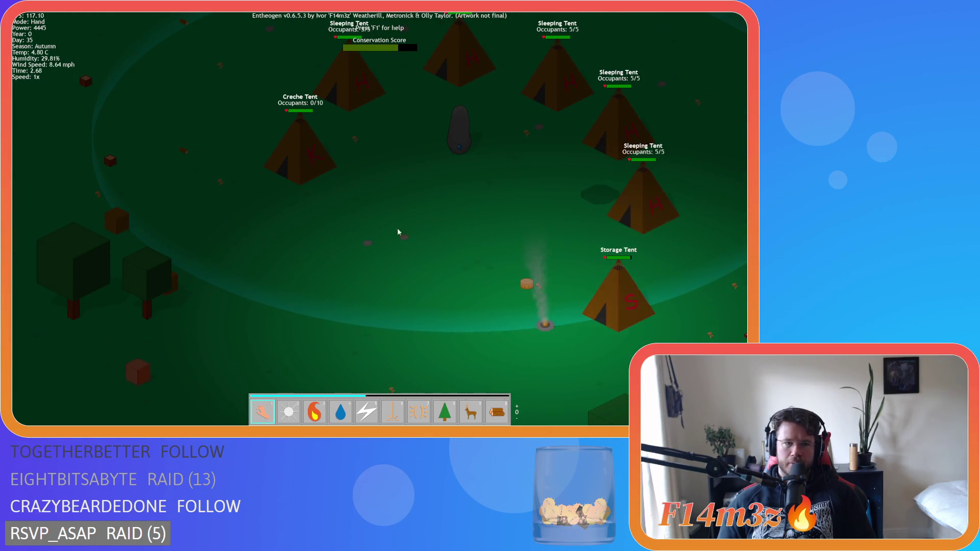
{"action": "key", "text": "a"}
{"action": "scroll", "coordinate": [290, 214], "scroll_direction": "down", "scroll_amount": 5}
{"action": "scroll", "coordinate": [290, 212], "scroll_direction": "up", "scroll_amount": 5}
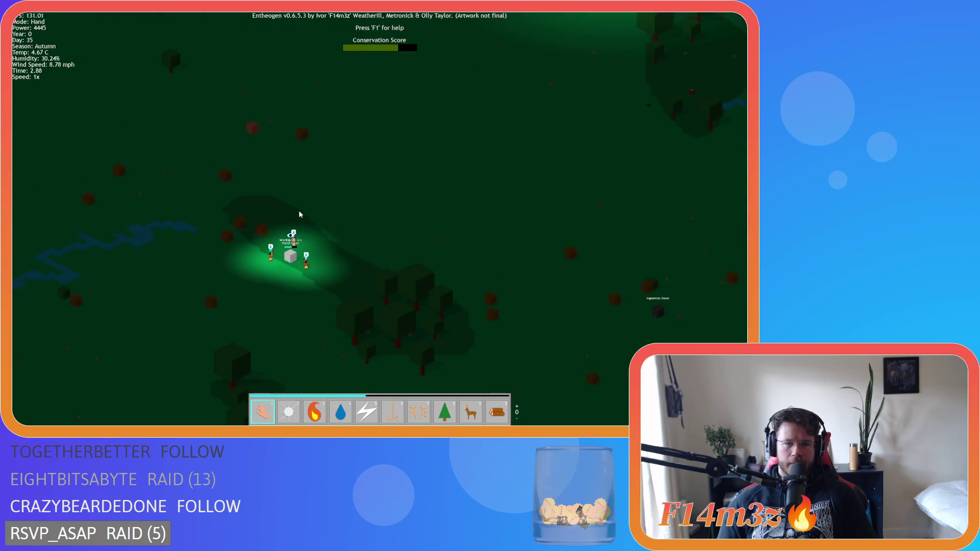
{"action": "scroll", "coordinate": [303, 223], "scroll_direction": "down", "scroll_amount": 2}
{"action": "key", "text": "d"}
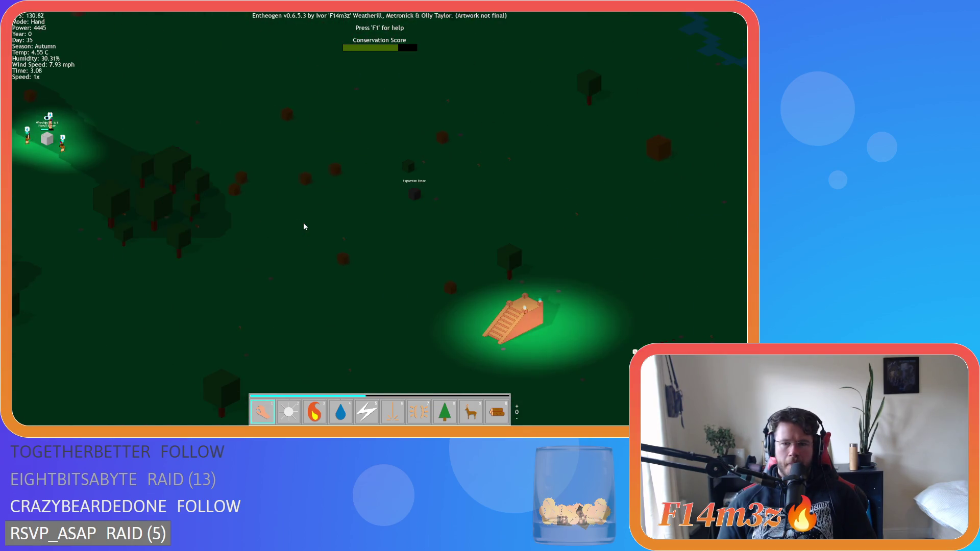
{"action": "key", "text": "a"}
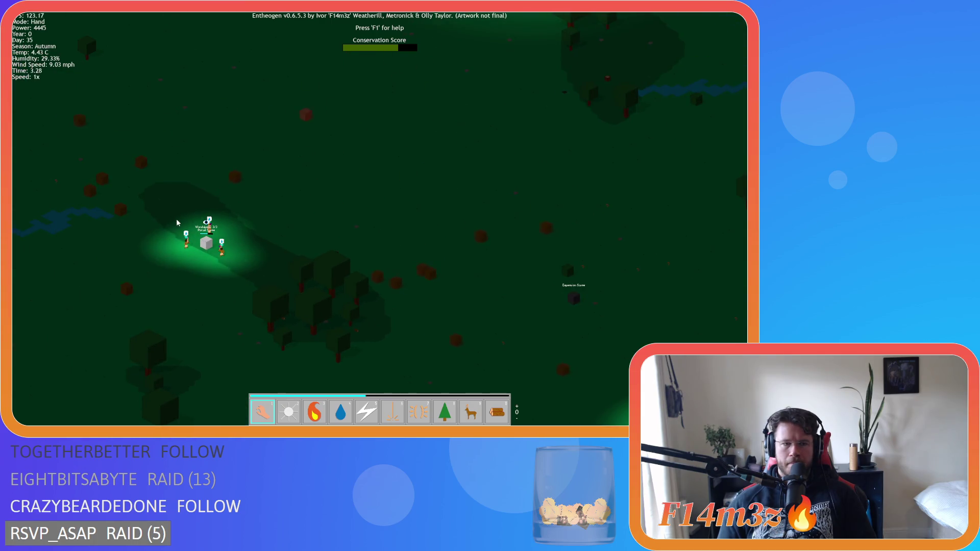
{"action": "scroll", "coordinate": [177, 223], "scroll_direction": "up", "scroll_amount": 5}
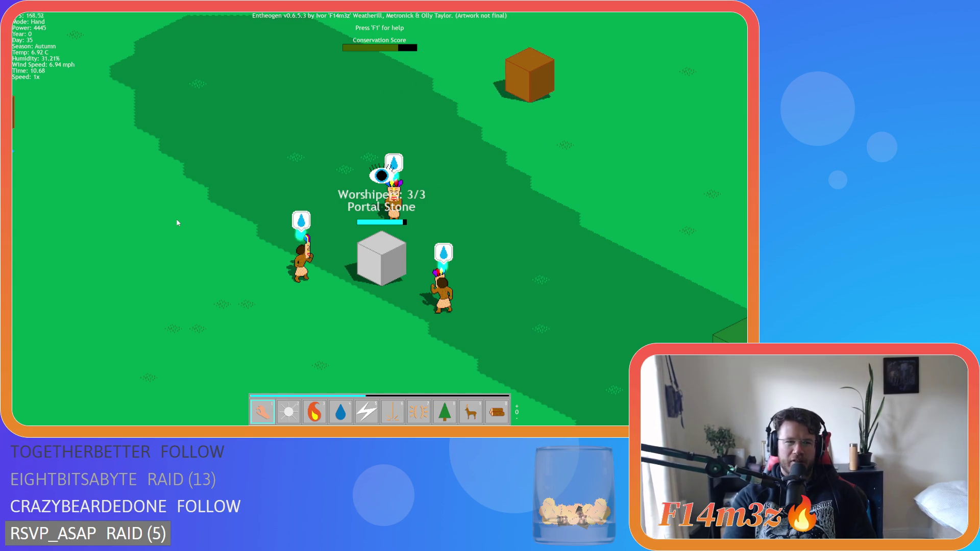
Pan across the meadow around the Portal Stone and zoom out to the daylit map overview.
{"action": "key", "text": "s"}
{"action": "key", "text": "d"}
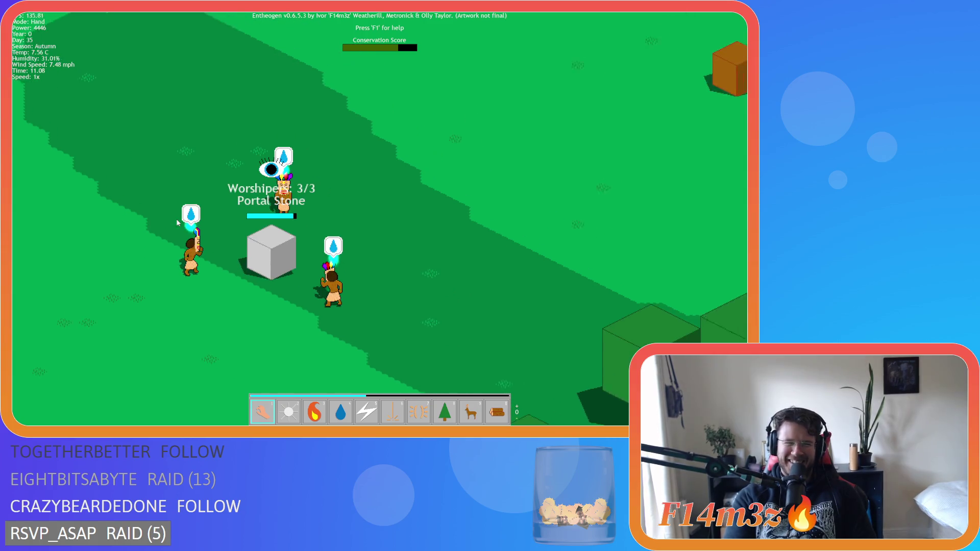
{"action": "key", "text": "d"}
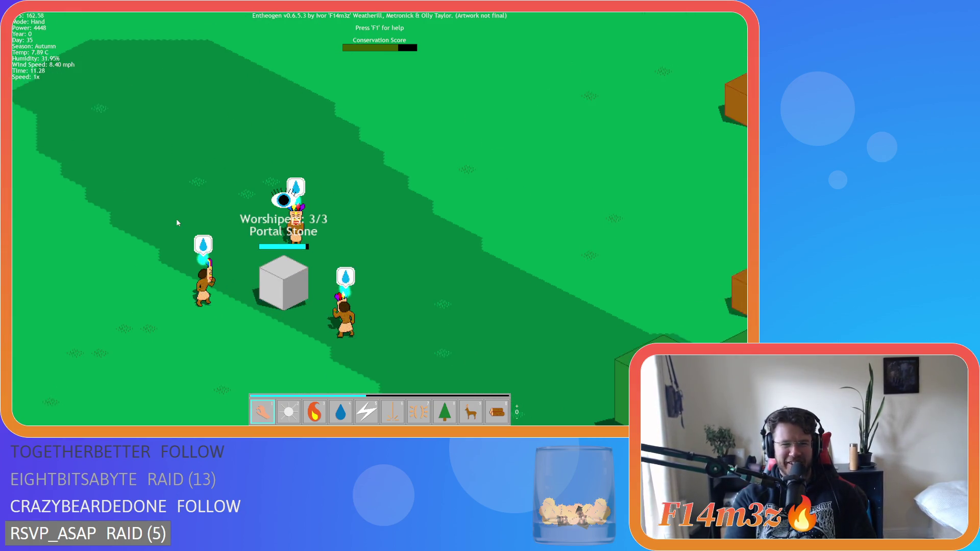
{"action": "scroll", "coordinate": [364, 197], "scroll_direction": "down", "scroll_amount": 5}
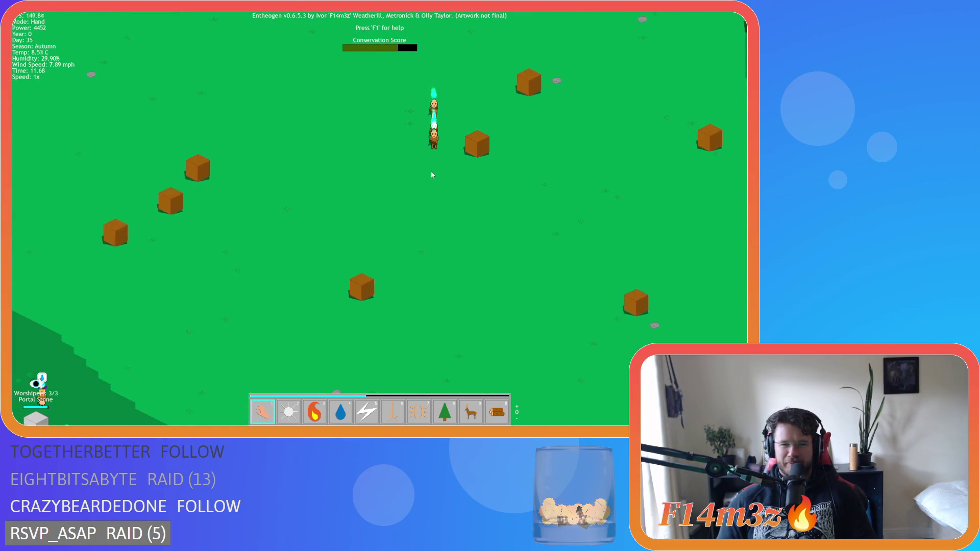
Pan between the lakes, river and forest, zooming in and out over the map.
{"action": "key", "text": "s"}
{"action": "key", "text": "w"}
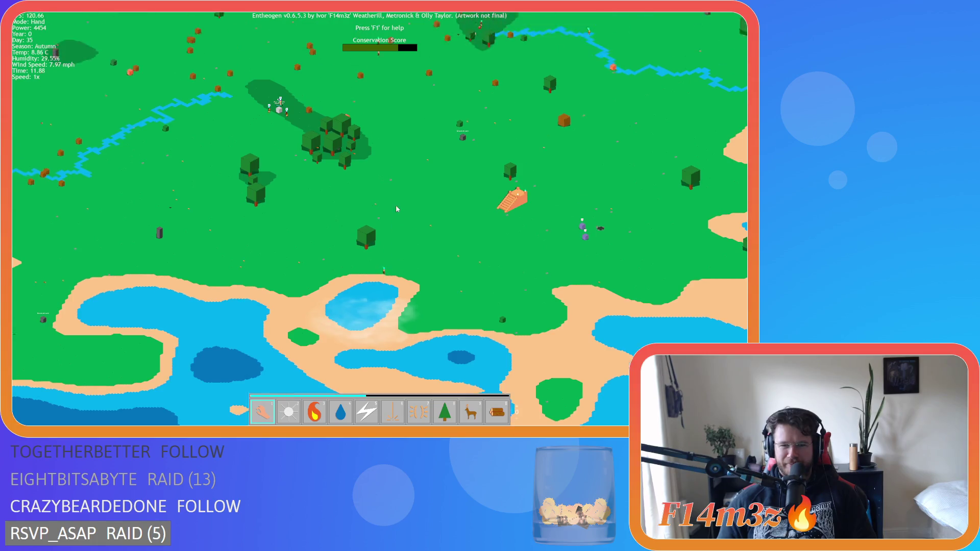
{"action": "key", "text": "s"}
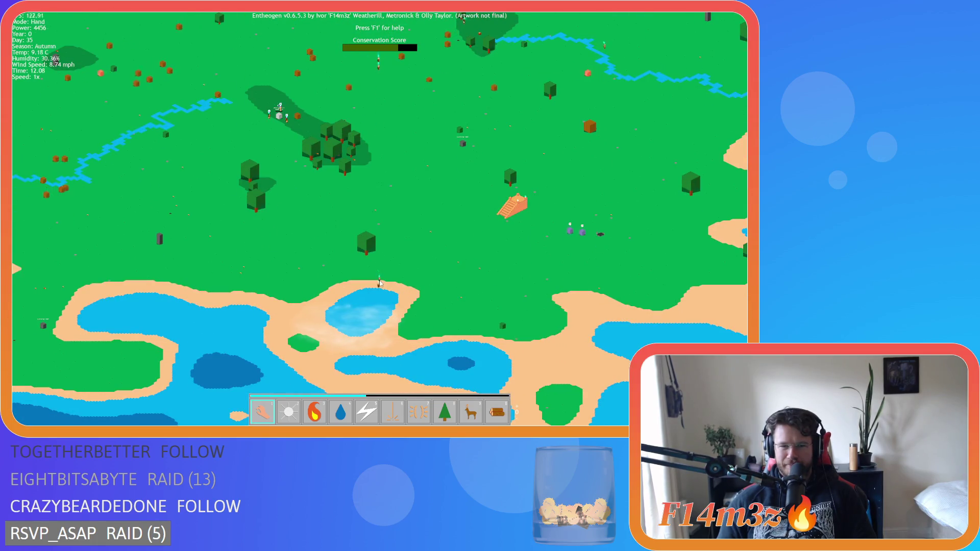
{"action": "key", "text": "w"}
{"action": "key", "text": "s"}
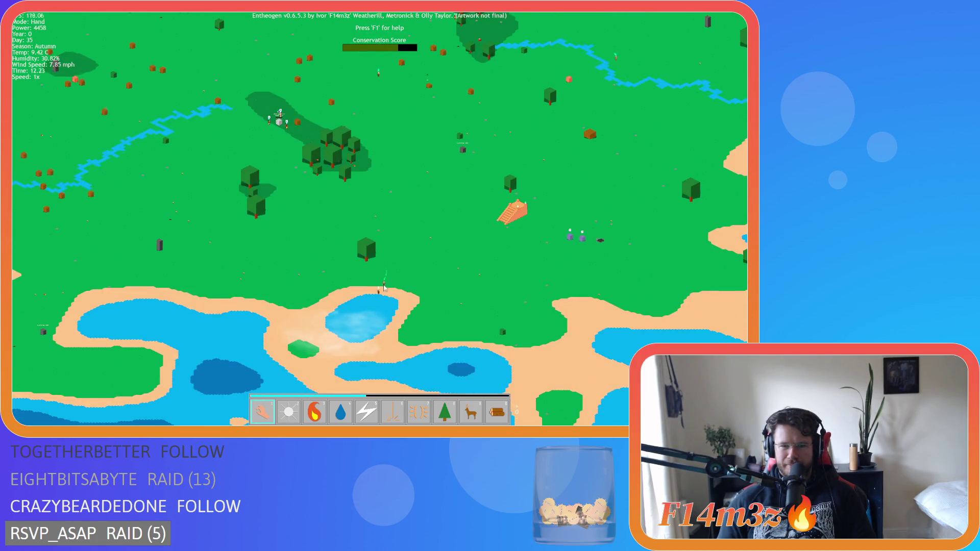
{"action": "key", "text": "w"}
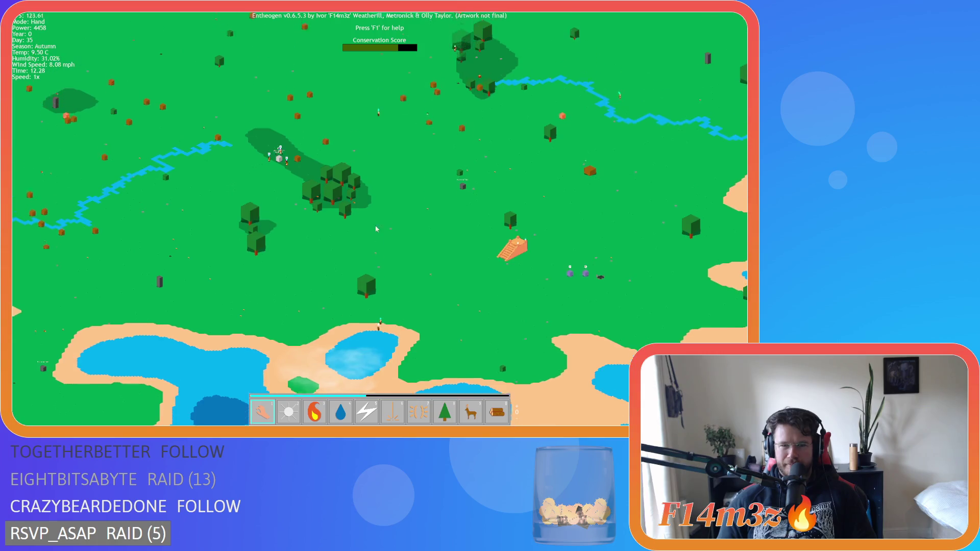
{"action": "key", "text": "s"}
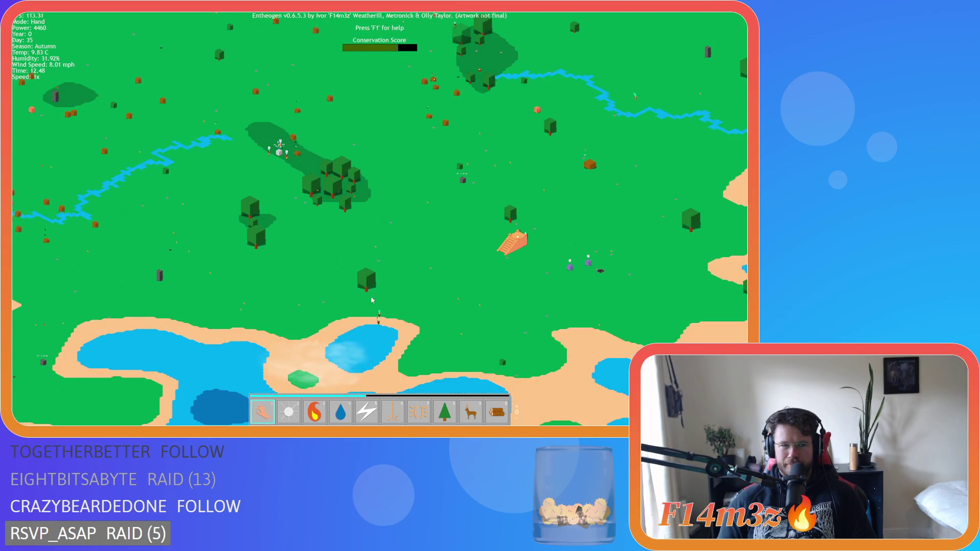
{"action": "key", "text": "w"}
{"action": "scroll", "coordinate": [343, 240], "scroll_direction": "up", "scroll_amount": 5}
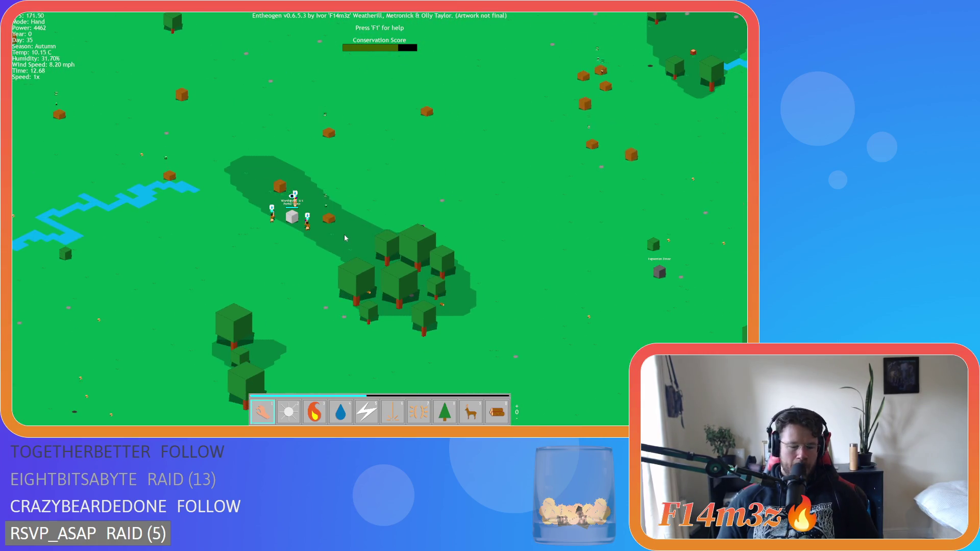
{"action": "scroll", "coordinate": [344, 237], "scroll_direction": "up", "scroll_amount": 3}
{"action": "scroll", "coordinate": [286, 286], "scroll_direction": "up", "scroll_amount": 3}
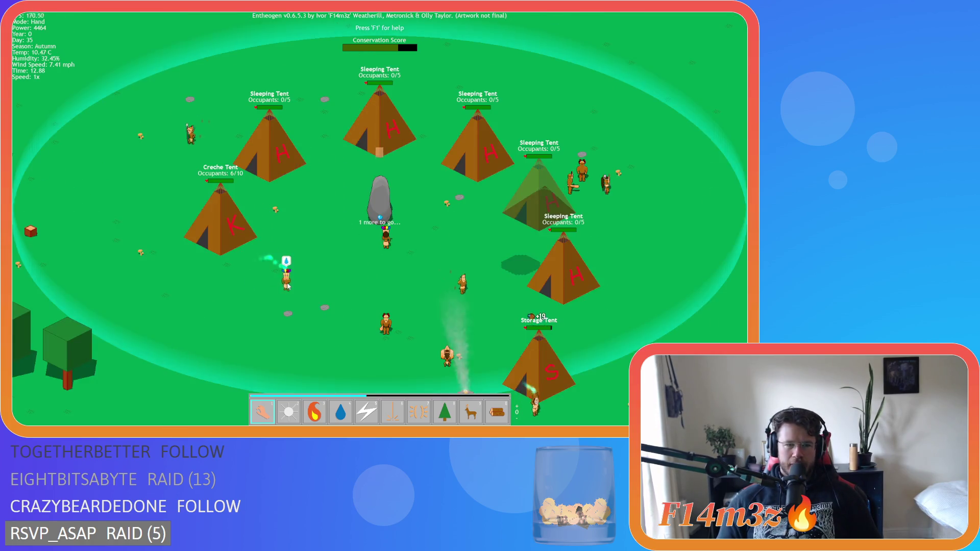
{"action": "scroll", "coordinate": [287, 286], "scroll_direction": "down", "scroll_amount": 5}
Return the view to the village, zoom in on the Creche Tent, and pause and quicksave with F5.
{"action": "key", "text": "s"}
{"action": "key", "text": "w"}
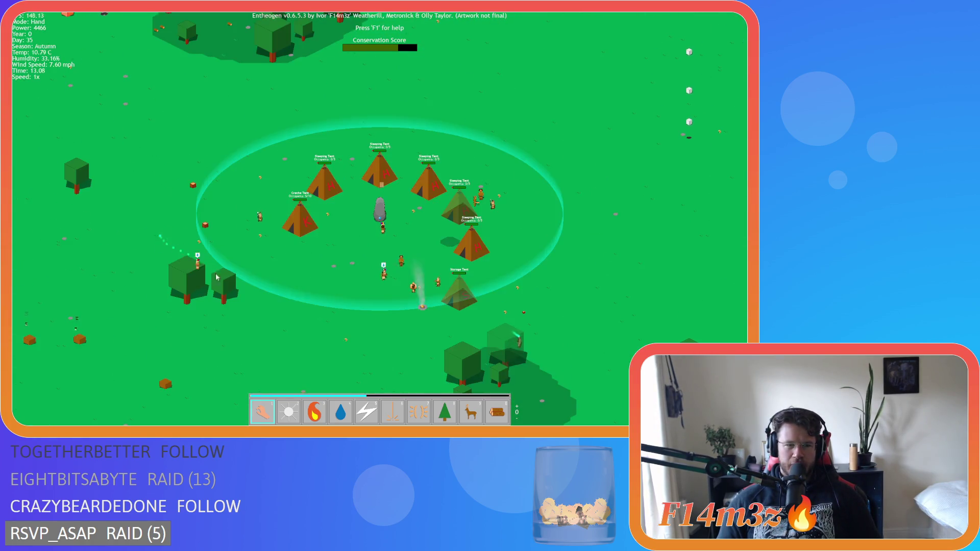
{"action": "key", "text": "s"}
{"action": "key", "text": "w"}
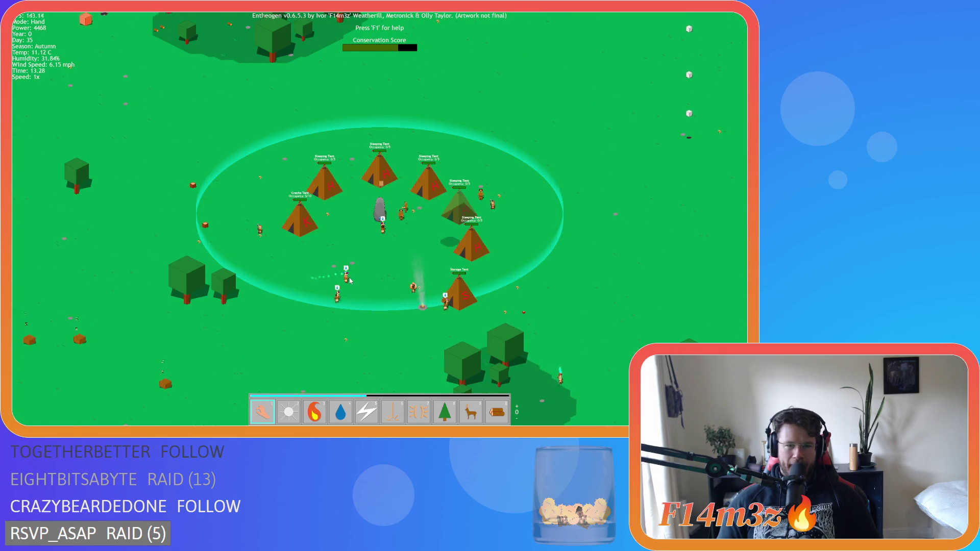
{"action": "scroll", "coordinate": [350, 280], "scroll_direction": "up", "scroll_amount": 3}
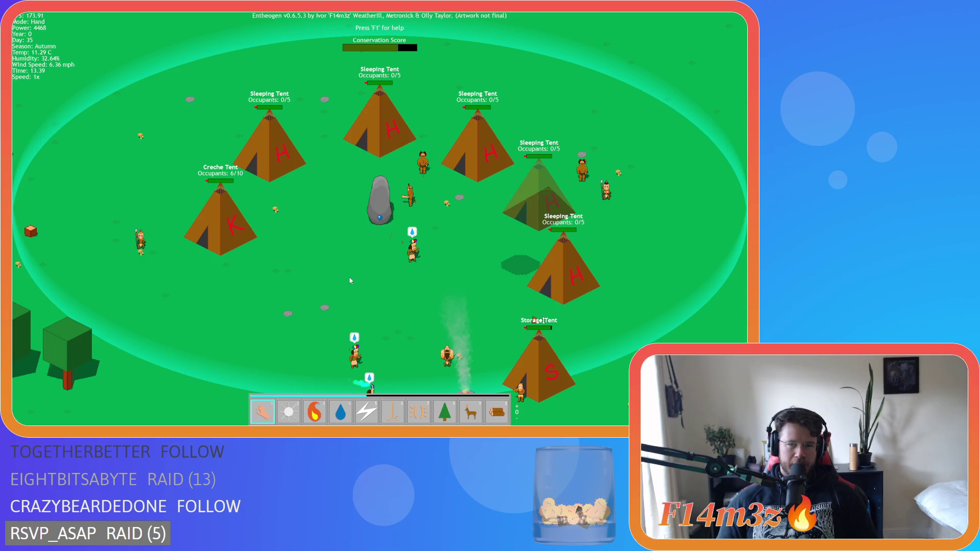
{"action": "key", "text": "F5"}
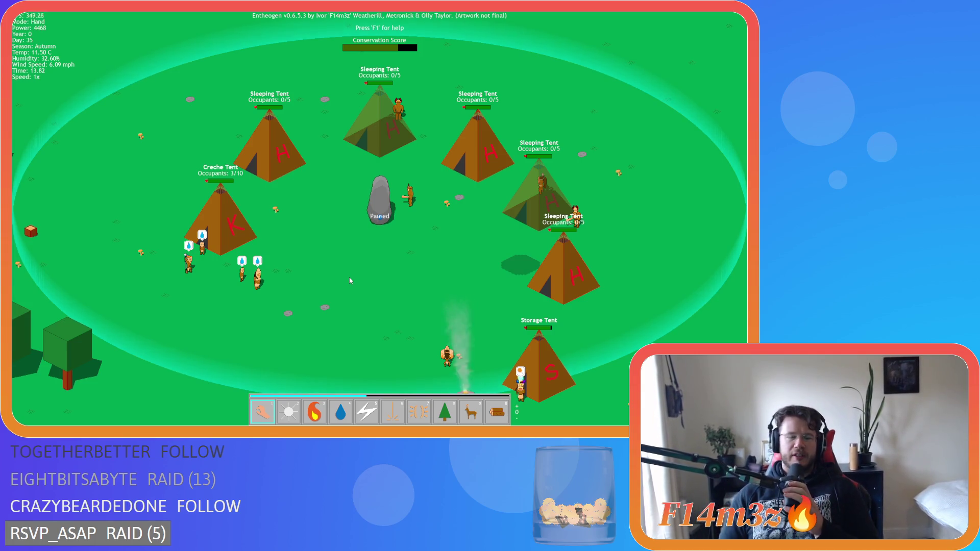
Inspect the paused camp by panning left, right, down and up toward the northern tents.
{"action": "key", "text": "a"}
{"action": "key", "text": "d"}
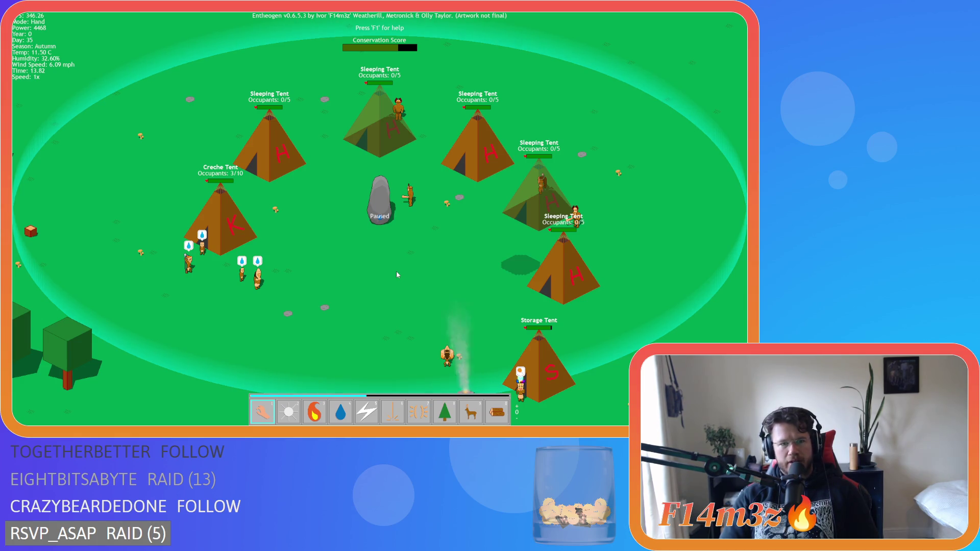
{"action": "key", "text": "s"}
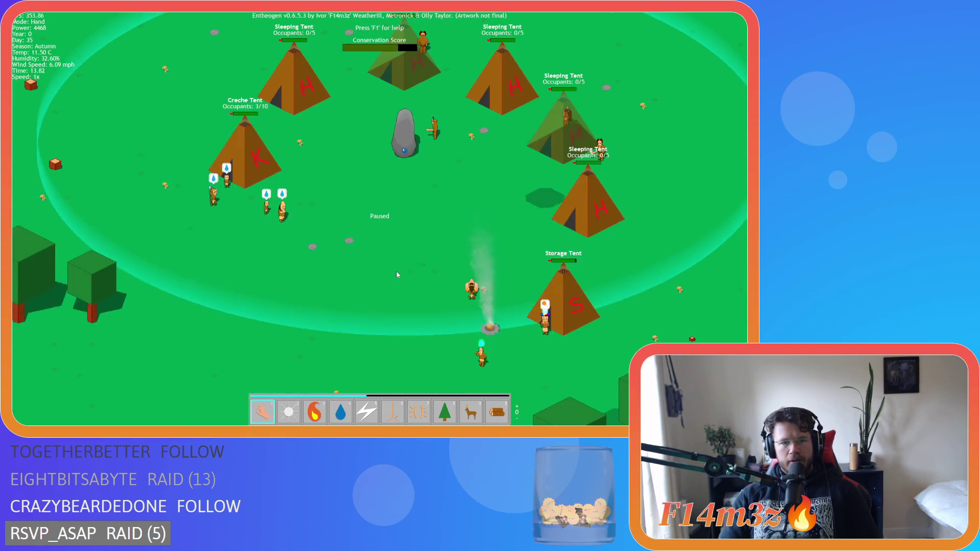
{"action": "key", "text": "w"}
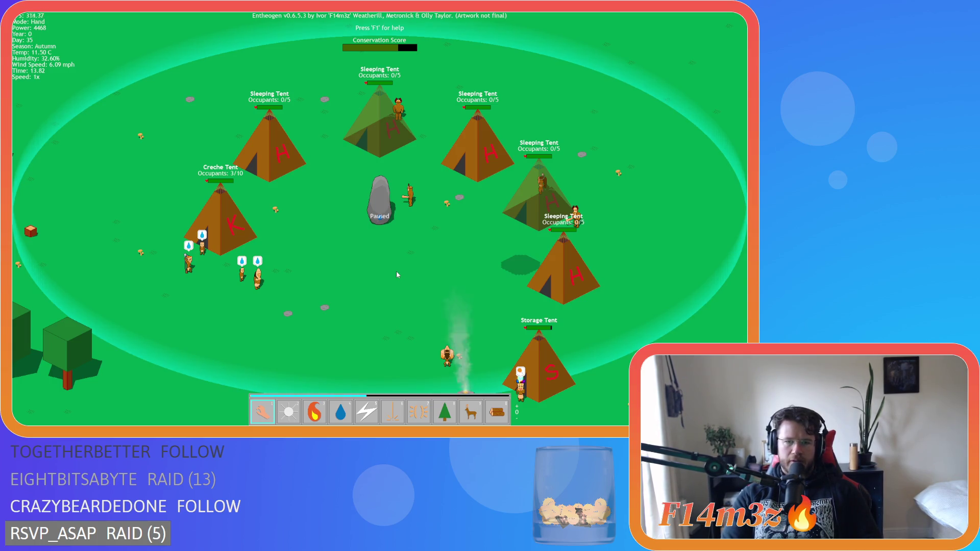
{"action": "key", "text": "d"}
{"action": "key", "text": "a"}
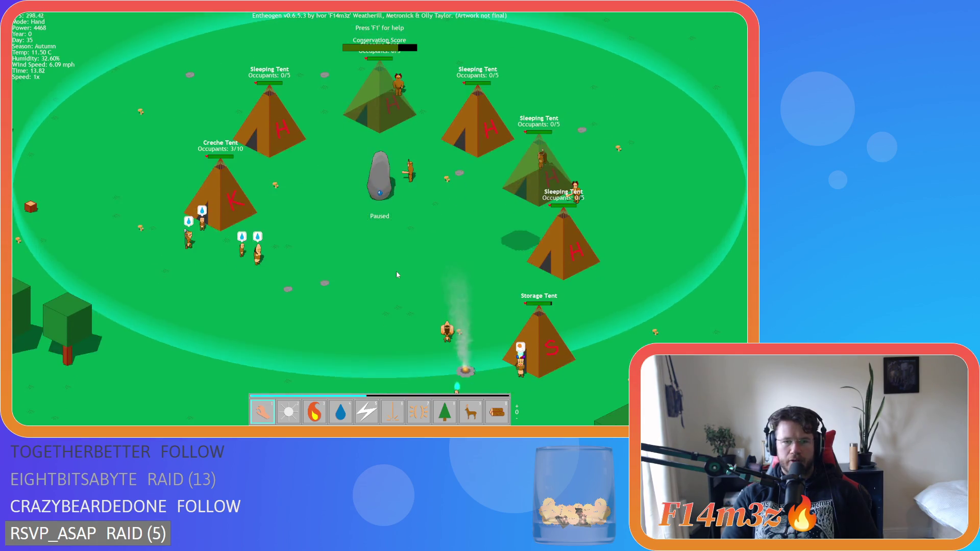
{"action": "key", "text": "w"}
{"action": "key", "text": "a"}
{"action": "key", "text": "s"}
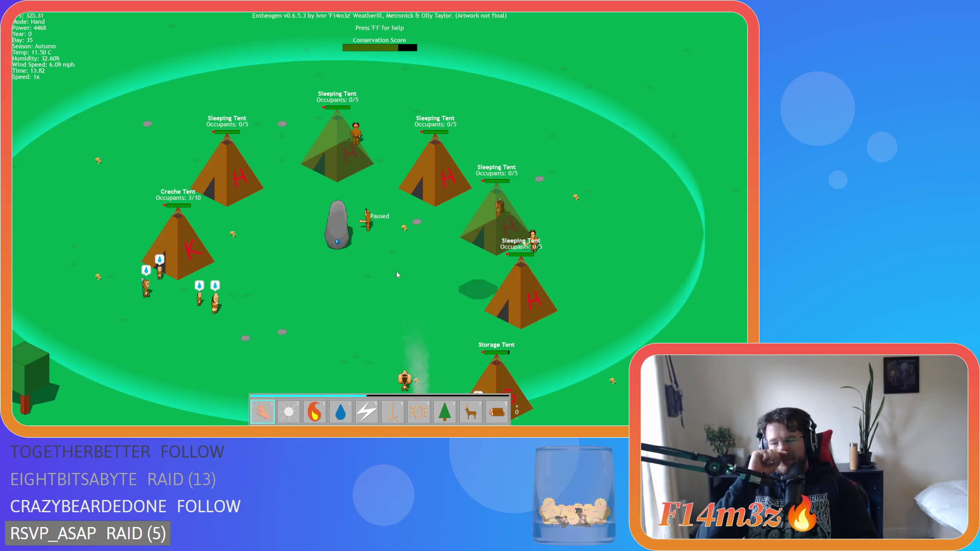
{"action": "scroll", "coordinate": [397, 271], "scroll_direction": "down", "scroll_amount": 3}
{"action": "scroll", "coordinate": [396, 271], "scroll_direction": "up", "scroll_amount": 3}
Keep panning around the camp, glancing aside and back over the tents.
{"action": "key", "text": "a"}
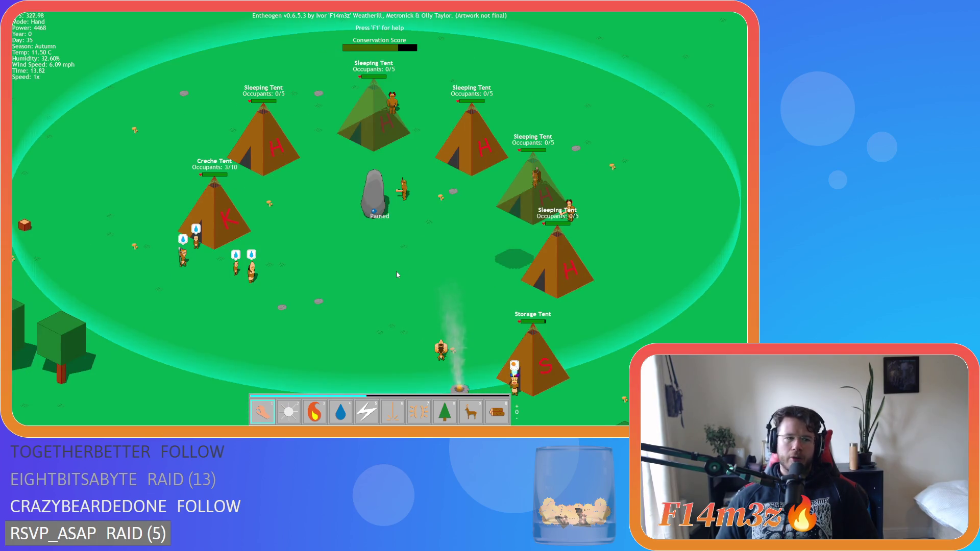
{"action": "key", "text": "w"}
{"action": "key", "text": "a"}
{"action": "key", "text": "s"}
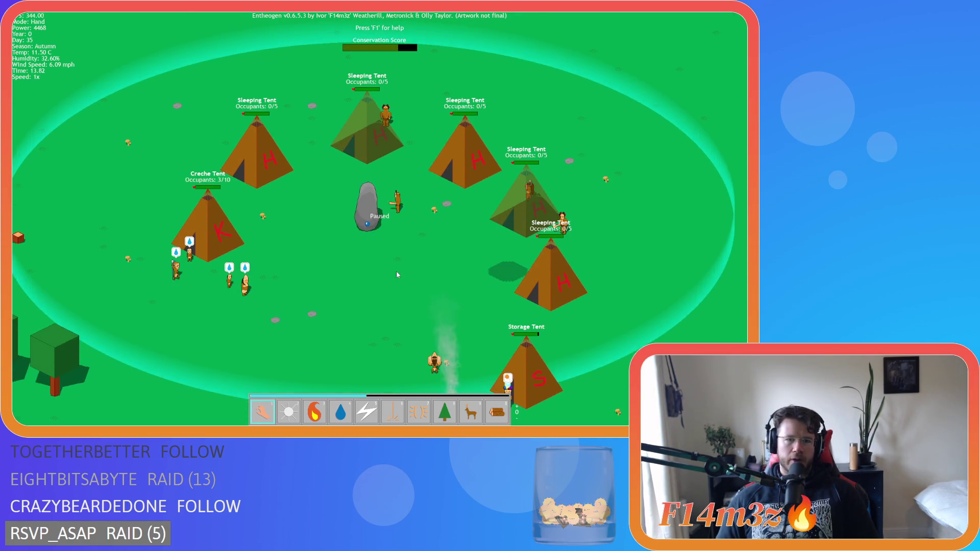
{"action": "key", "text": "a"}
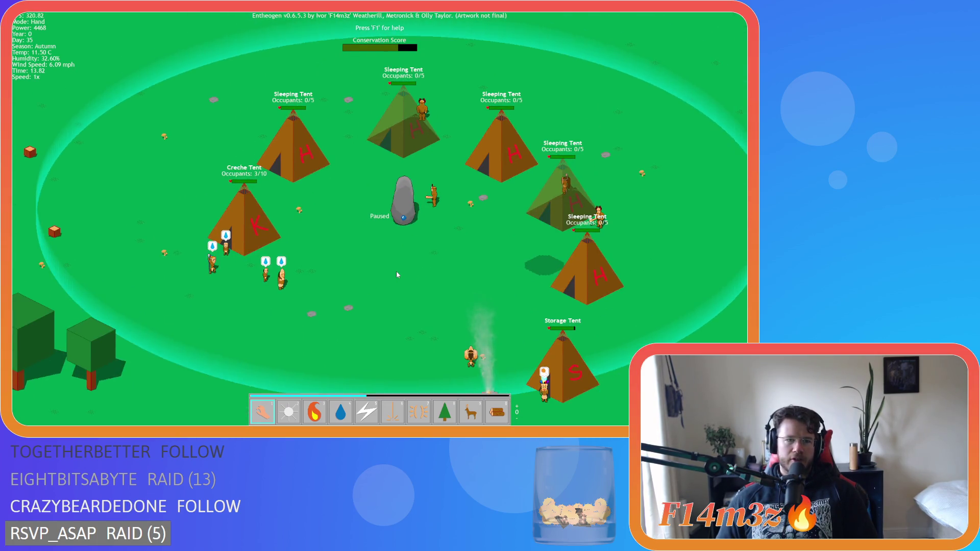
{"action": "key", "text": "d"}
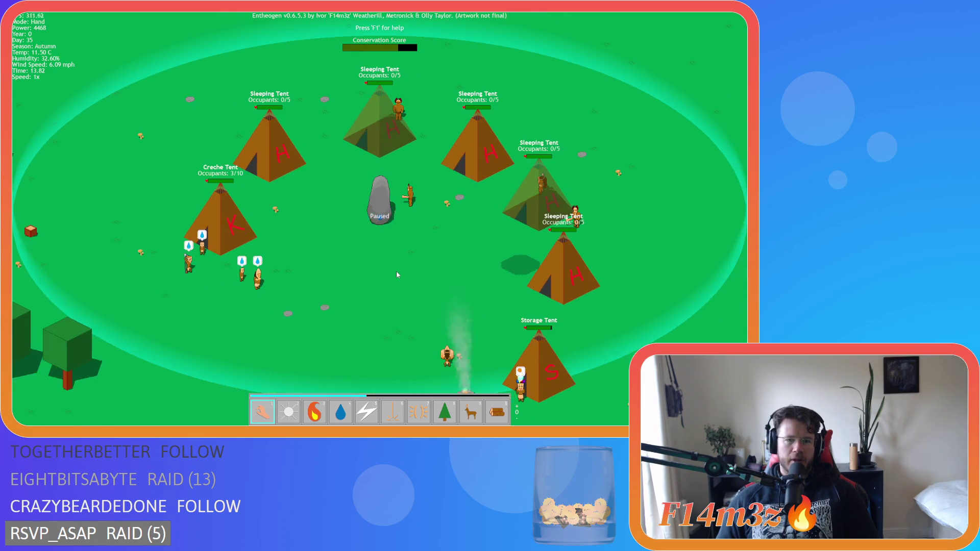
{"action": "key", "text": "w"}
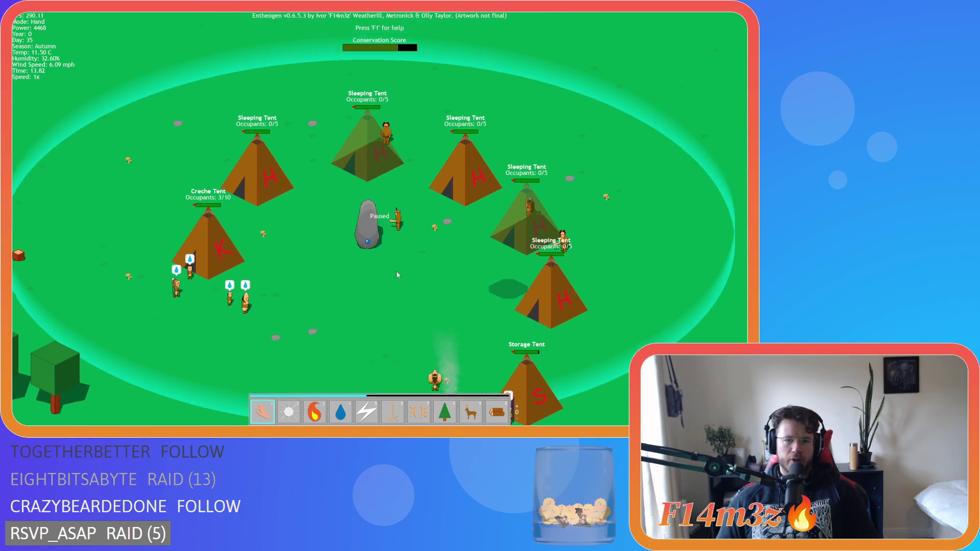
{"action": "key", "text": "s"}
{"action": "key", "text": "w"}
{"action": "key", "text": "d"}
{"action": "key", "text": "s"}
{"action": "key", "text": "a"}
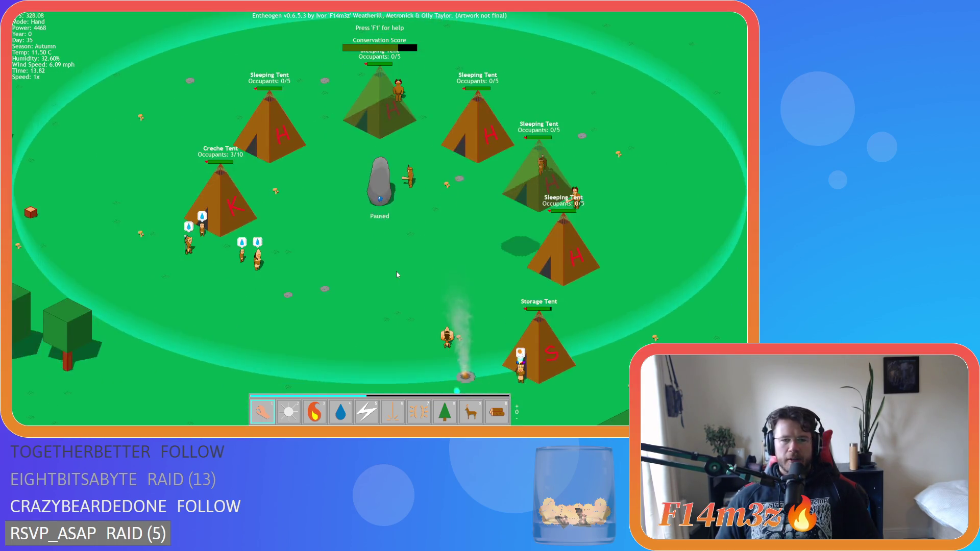
{"action": "key", "text": "w"}
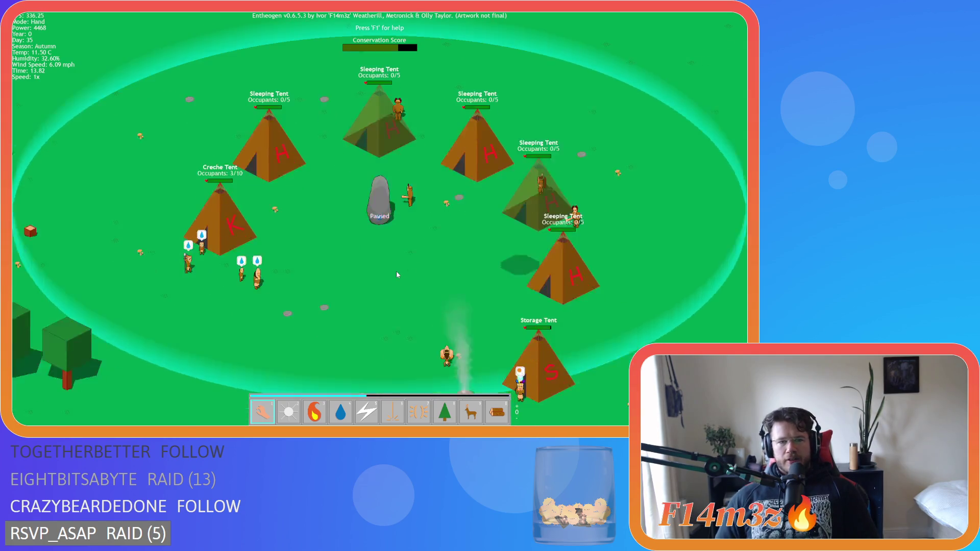
{"action": "key", "text": "s"}
{"action": "key", "text": "a"}
{"action": "key", "text": "w"}
{"action": "key", "text": "d"}
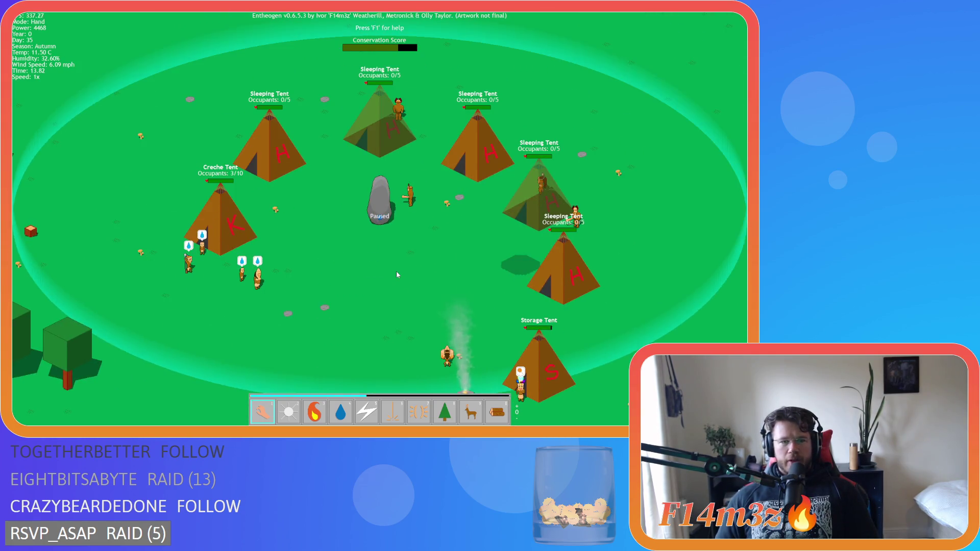
{"action": "key", "text": "w"}
{"action": "key", "text": "d"}
{"action": "key", "text": "s"}
{"action": "key", "text": "a"}
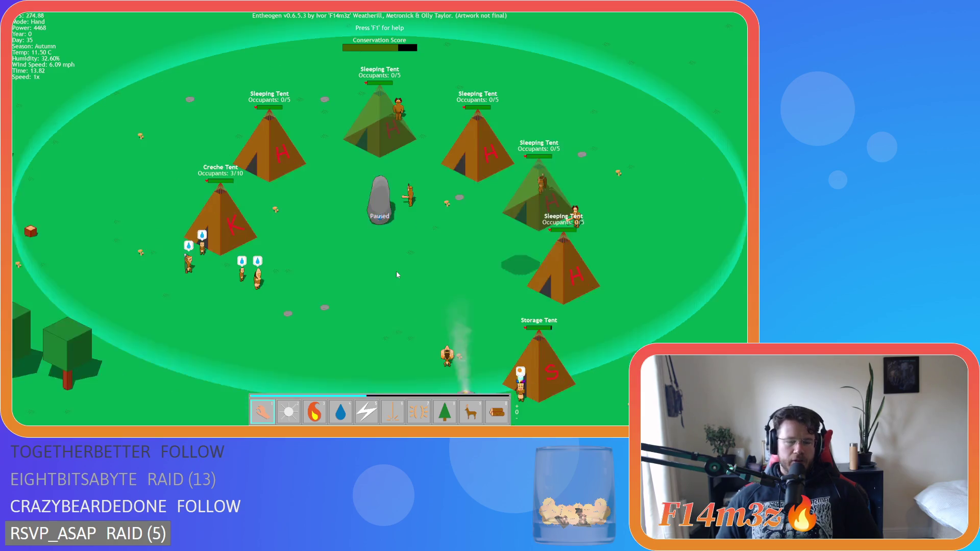
Pan across the running camp as the clock passes 14.00, then zoom out.
{"action": "key", "text": "a"}
{"action": "key", "text": "s"}
{"action": "key", "text": "w"}
{"action": "key", "text": "d"}
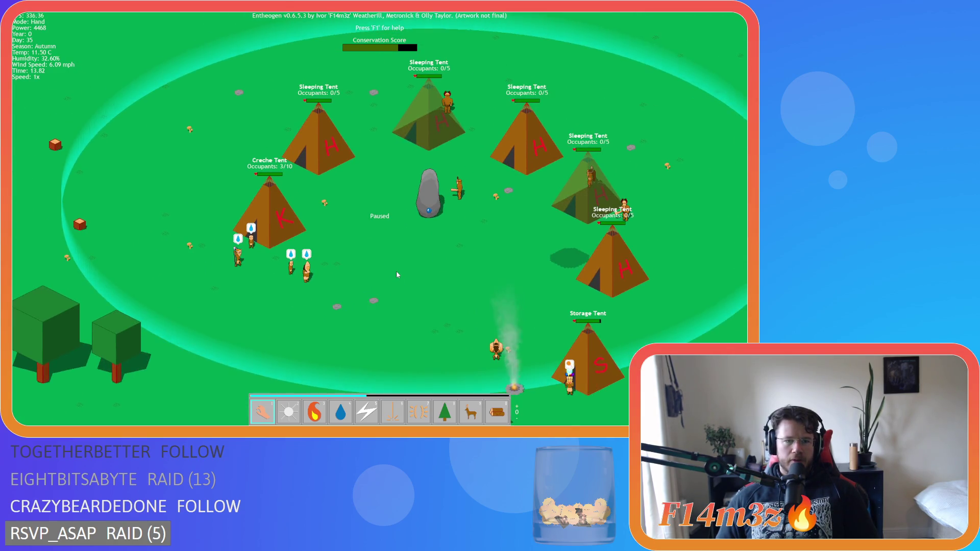
{"action": "key", "text": "a"}
{"action": "key", "text": "s"}
{"action": "key", "text": "a"}
{"action": "key", "text": "w"}
{"action": "key", "text": "d"}
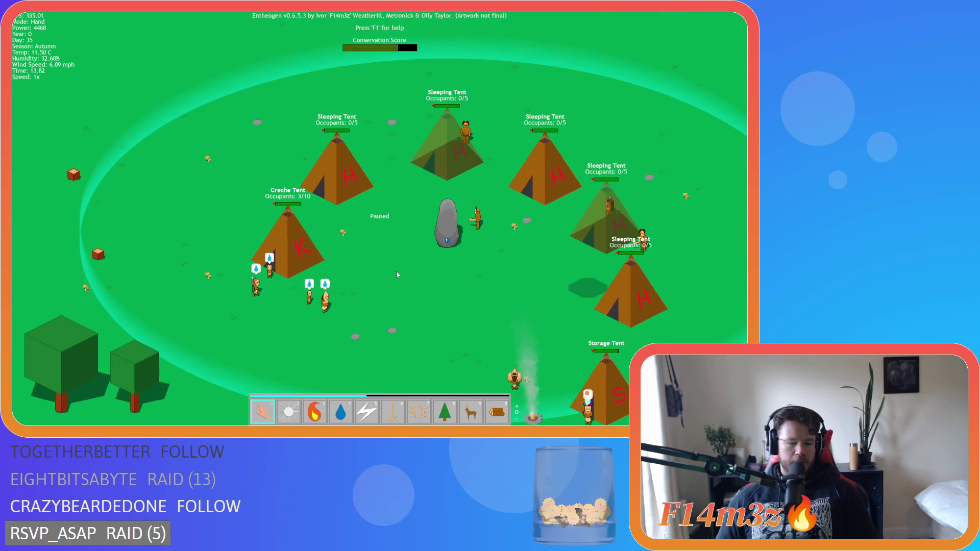
{"action": "key", "text": "d"}
{"action": "key", "text": "s"}
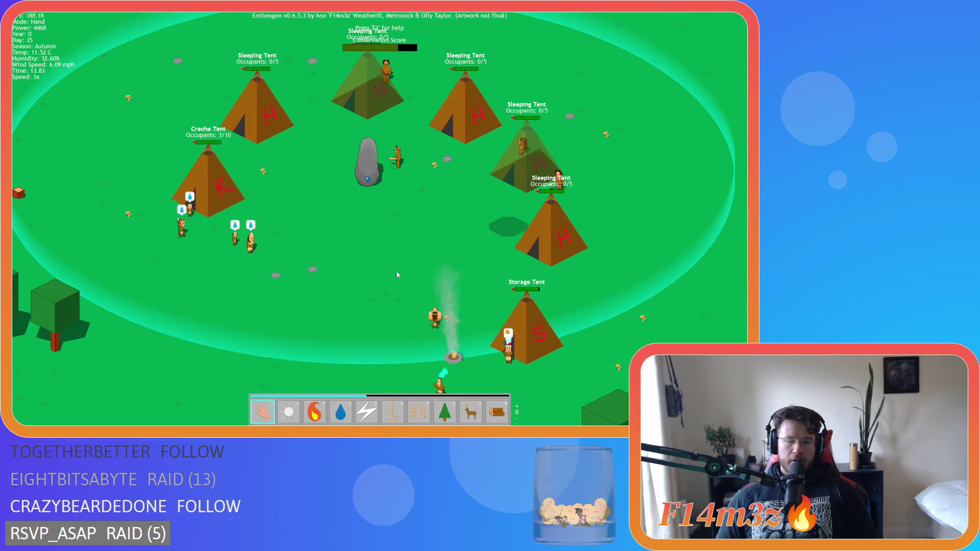
{"action": "key", "text": "d"}
{"action": "key", "text": "s"}
{"action": "scroll", "coordinate": [338, 261], "scroll_direction": "down", "scroll_amount": 5}
{"action": "scroll", "coordinate": [302, 269], "scroll_direction": "up", "scroll_amount": 5}
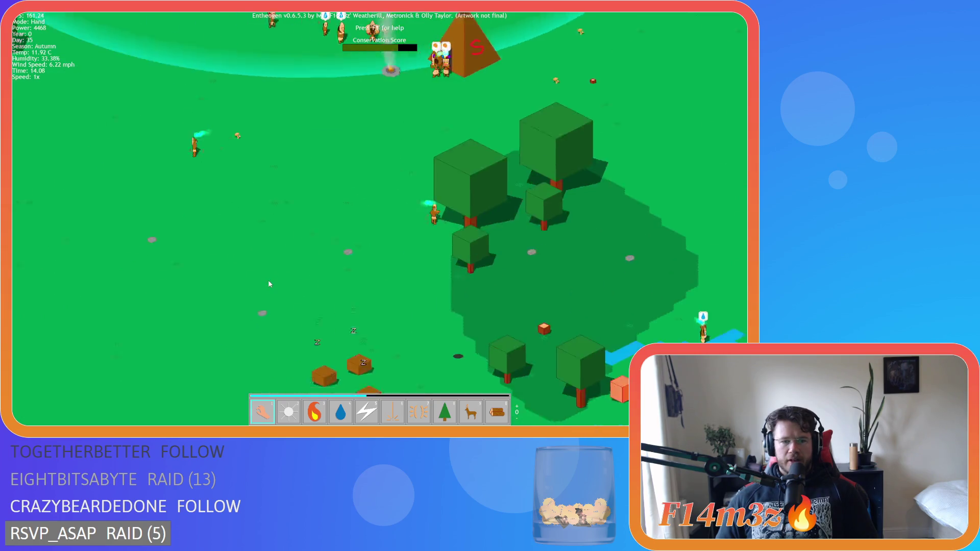
{"action": "scroll", "coordinate": [276, 278], "scroll_direction": "down", "scroll_amount": 3}
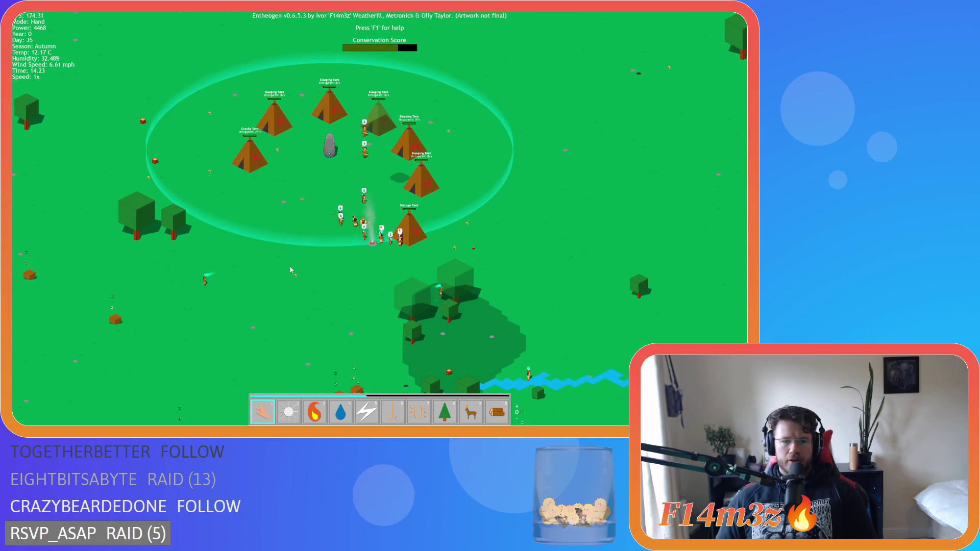
{"action": "key", "text": "0"}
{"action": "key", "text": "1"}
{"action": "key", "text": "a"}
{"action": "key", "text": "s"}
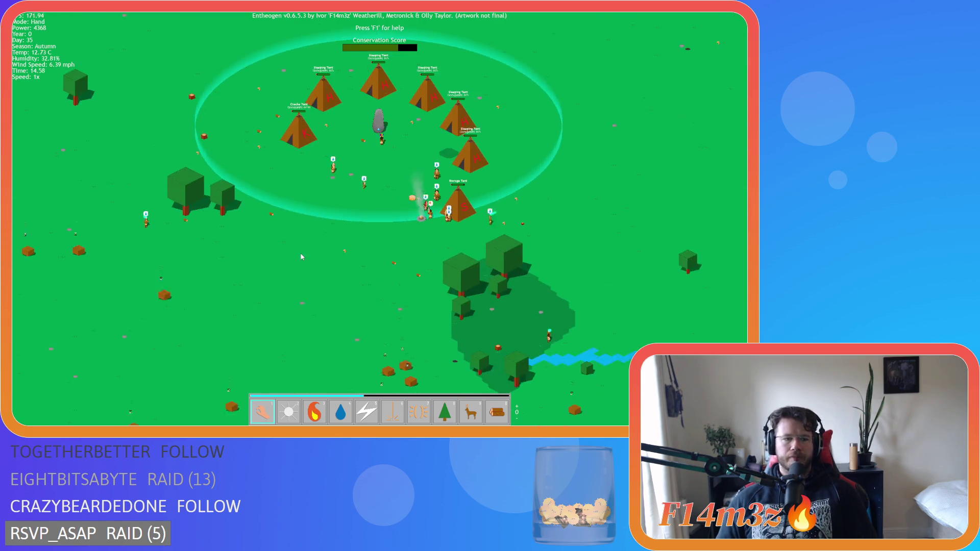
{"action": "key", "text": "s"}
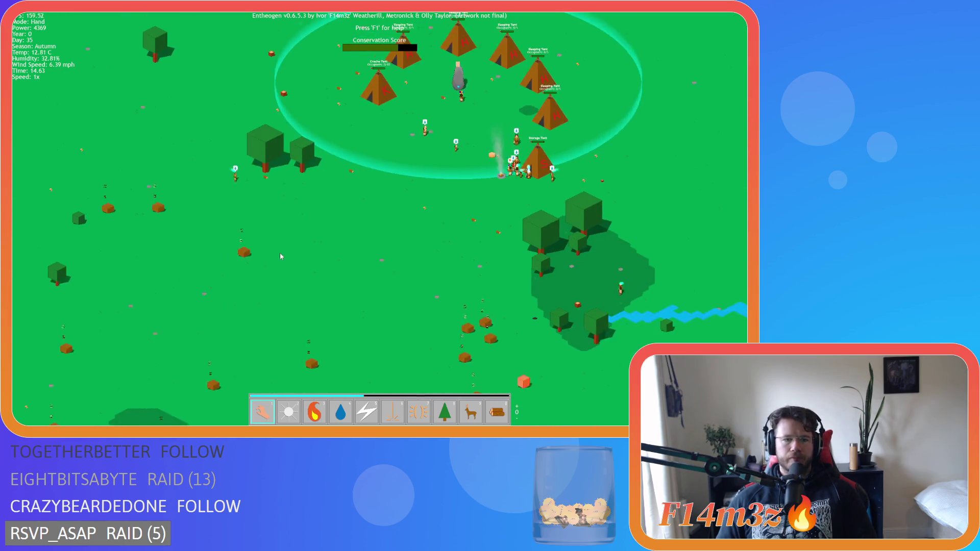
{"action": "key", "text": "d"}
{"action": "scroll", "coordinate": [291, 281], "scroll_direction": "down", "scroll_amount": 2}
{"action": "scroll", "coordinate": [286, 285], "scroll_direction": "up", "scroll_amount": 5}
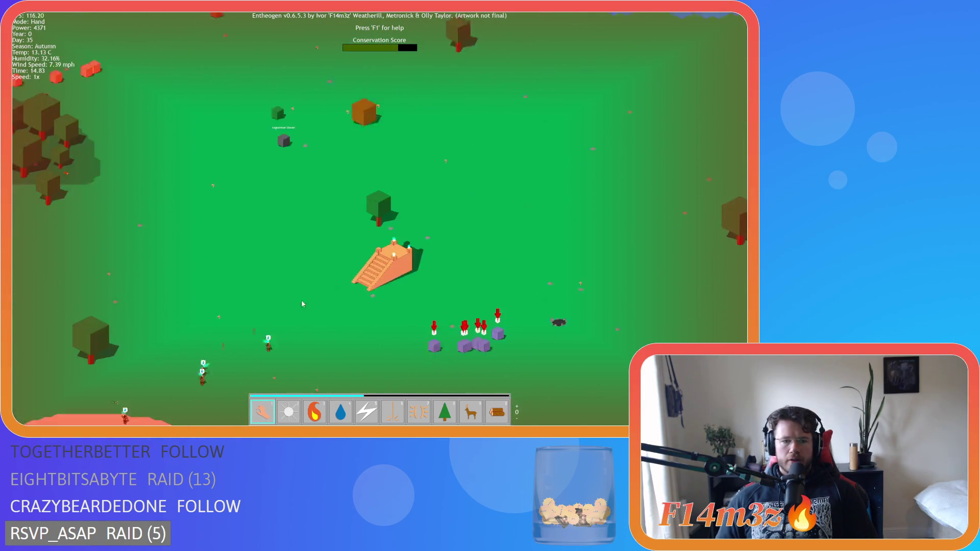
{"action": "key", "text": "w"}
{"action": "key", "text": "a"}
{"action": "scroll", "coordinate": [314, 240], "scroll_direction": "down", "scroll_amount": 3}
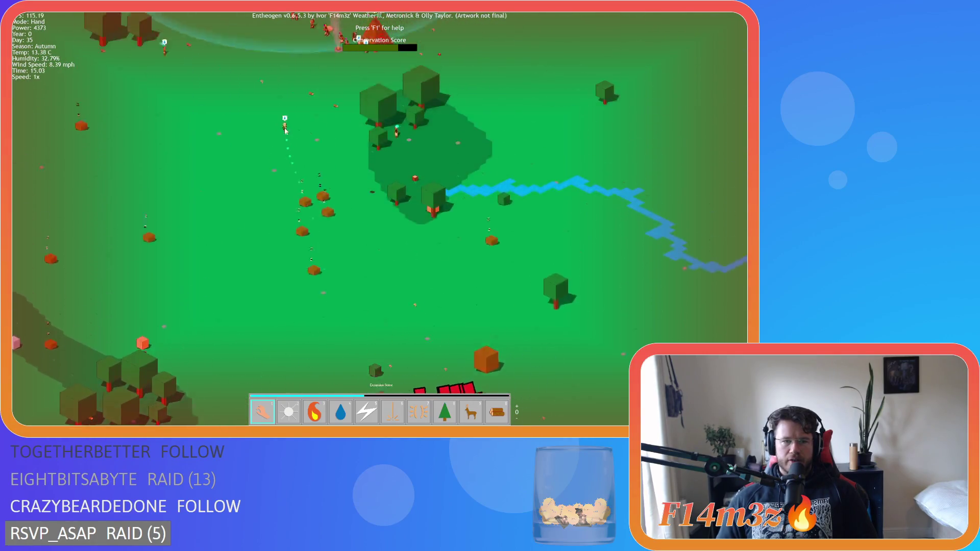
{"action": "scroll", "coordinate": [301, 275], "scroll_direction": "up", "scroll_amount": 3}
{"action": "key", "text": "s"}
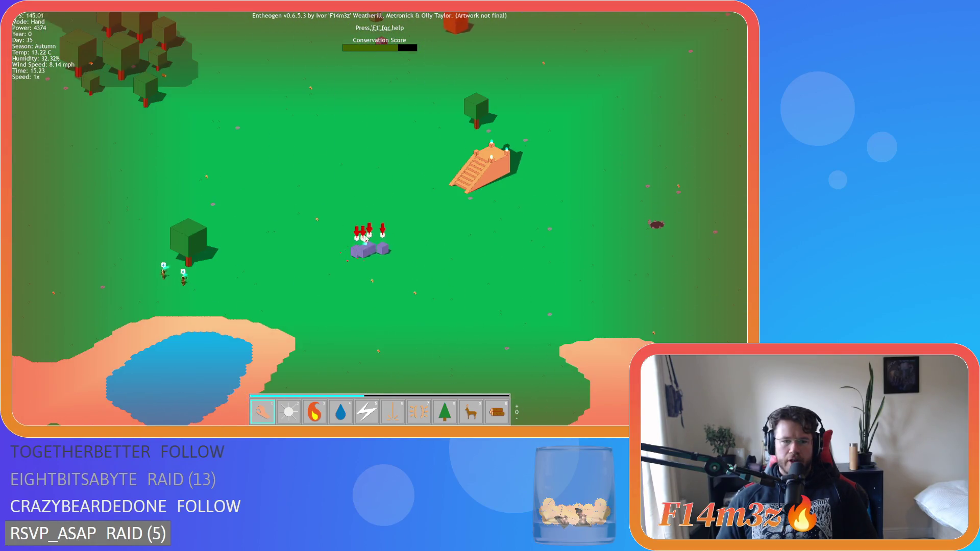
{"action": "key", "text": "space"}
{"action": "scroll", "coordinate": [311, 221], "scroll_direction": "down", "scroll_amount": 5}
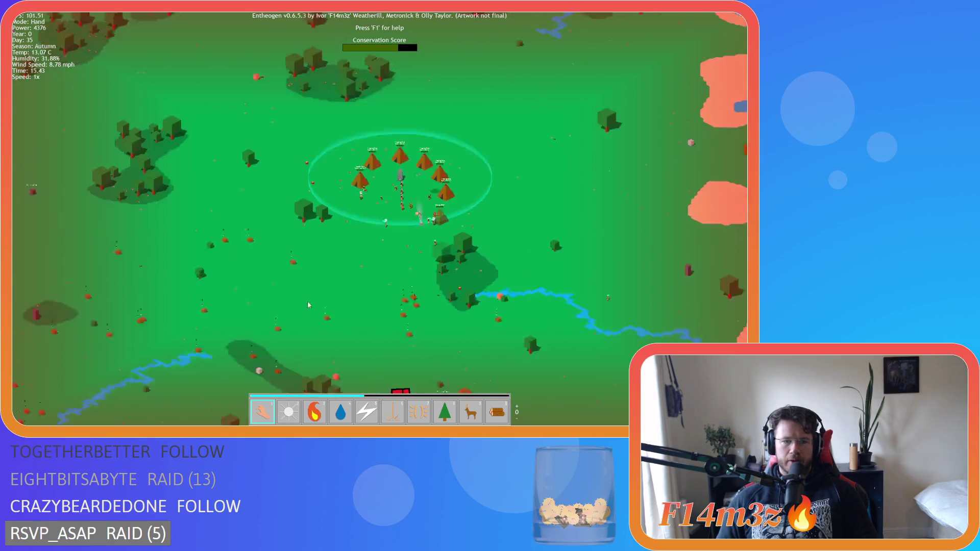
{"action": "key", "text": "s"}
{"action": "scroll", "coordinate": [398, 219], "scroll_direction": "up", "scroll_amount": 5}
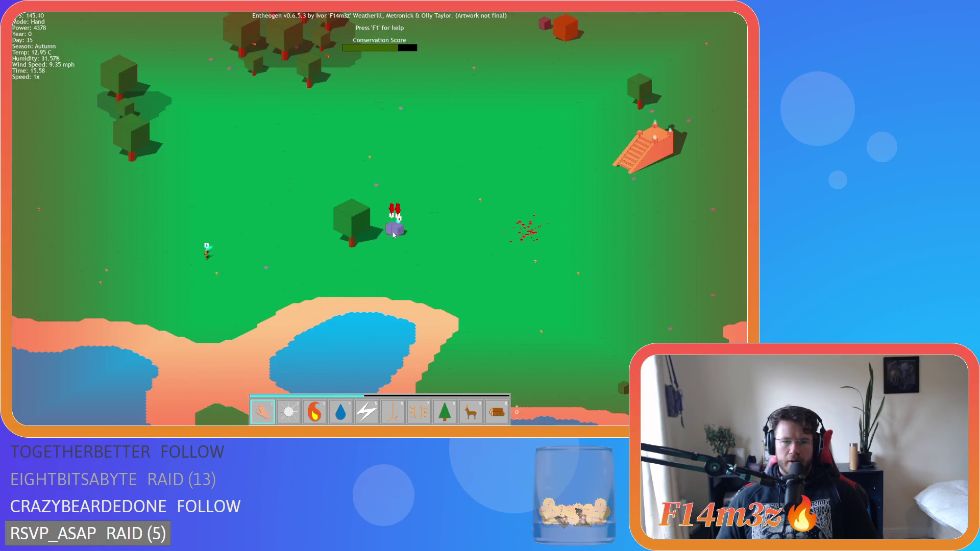
{"action": "key", "text": "space"}
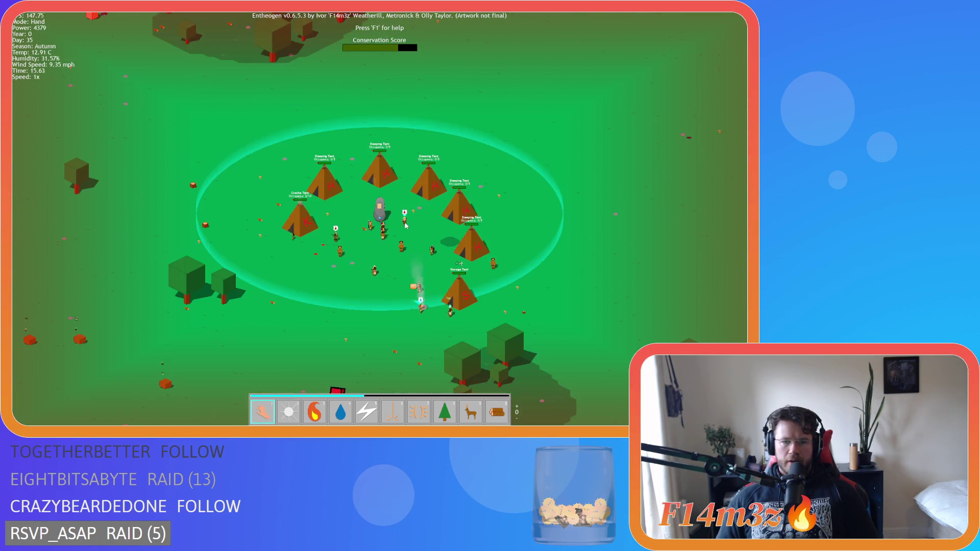
{"action": "scroll", "coordinate": [368, 268], "scroll_direction": "down", "scroll_amount": 5}
{"action": "key", "text": "s"}
{"action": "scroll", "coordinate": [424, 285], "scroll_direction": "up", "scroll_amount": 5}
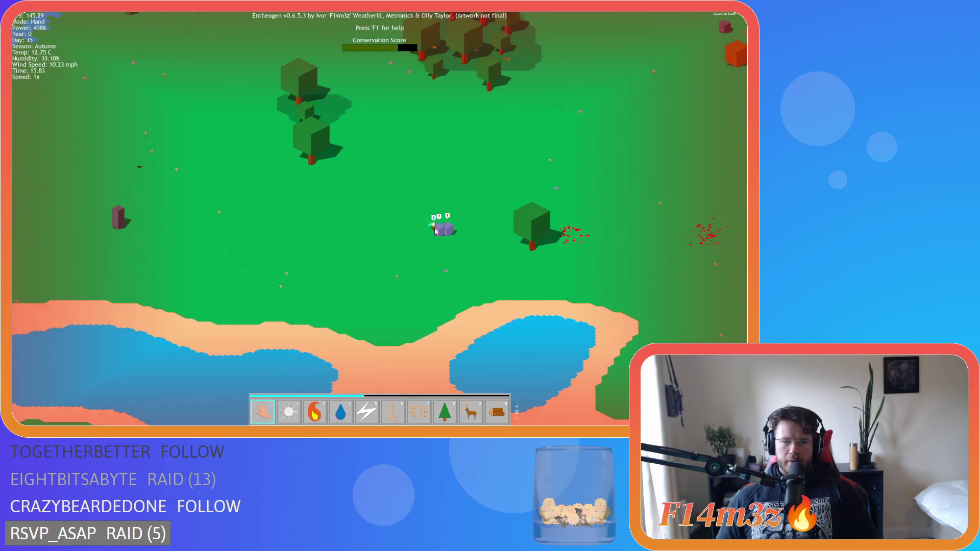
{"action": "key", "text": "space"}
{"action": "key", "text": "s"}
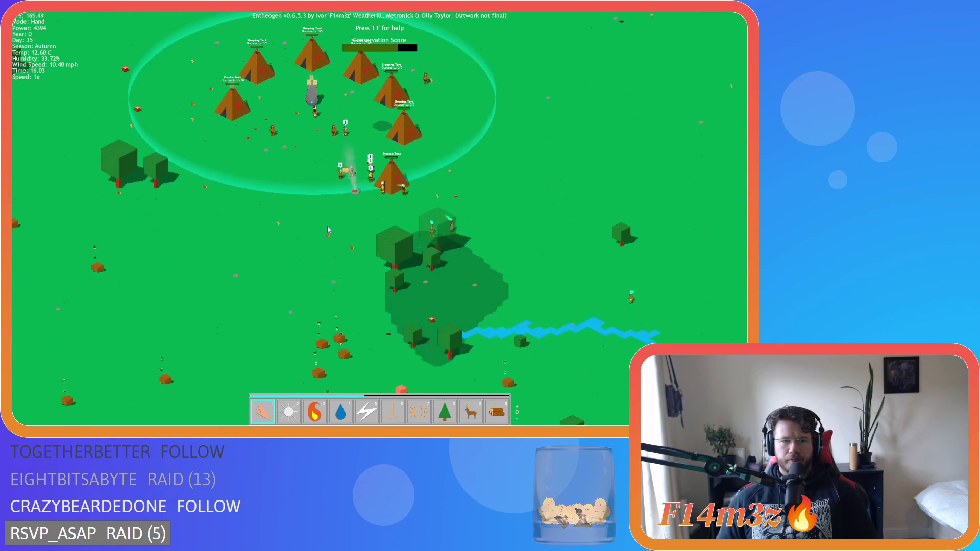
{"action": "key", "text": "w"}
{"action": "key", "text": "w"}
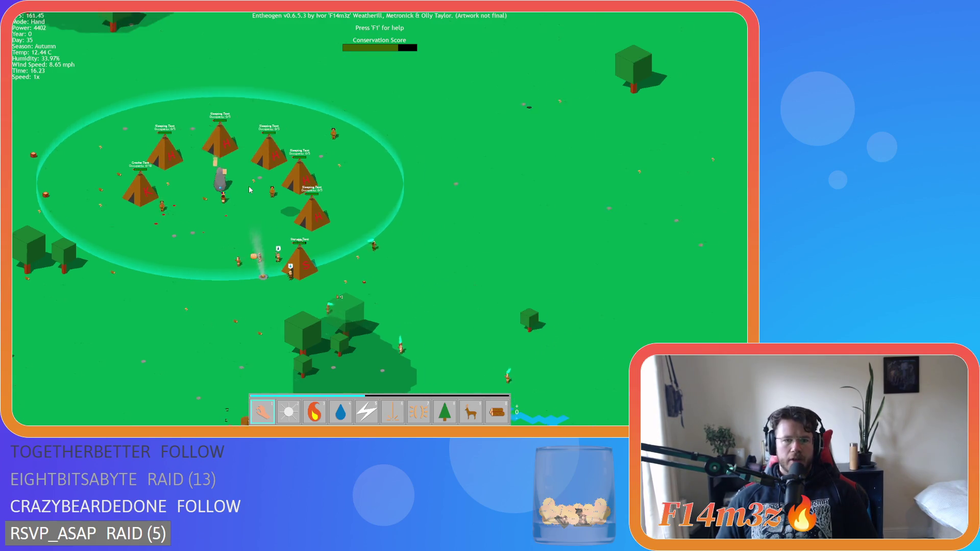
{"action": "key", "text": "s"}
{"action": "key", "text": "a"}
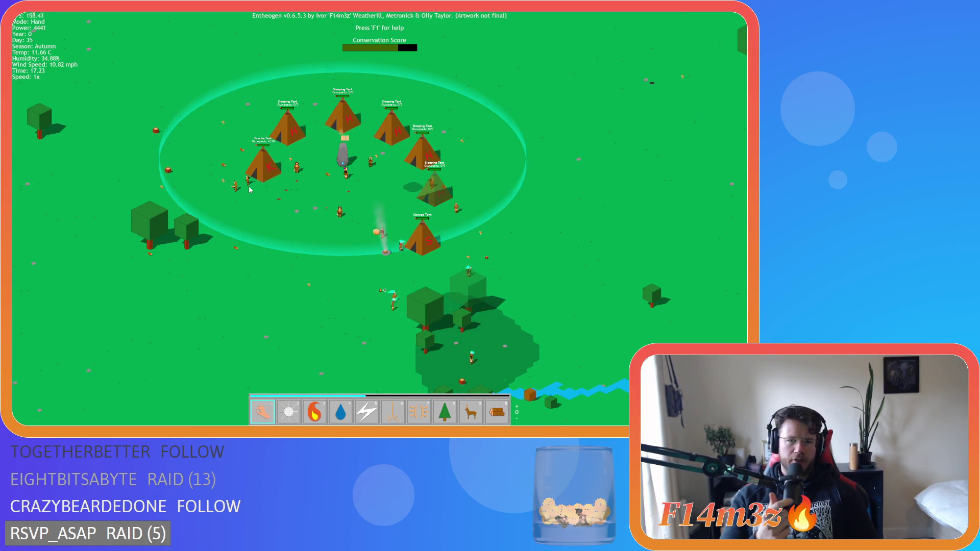
{"action": "key", "text": "w"}
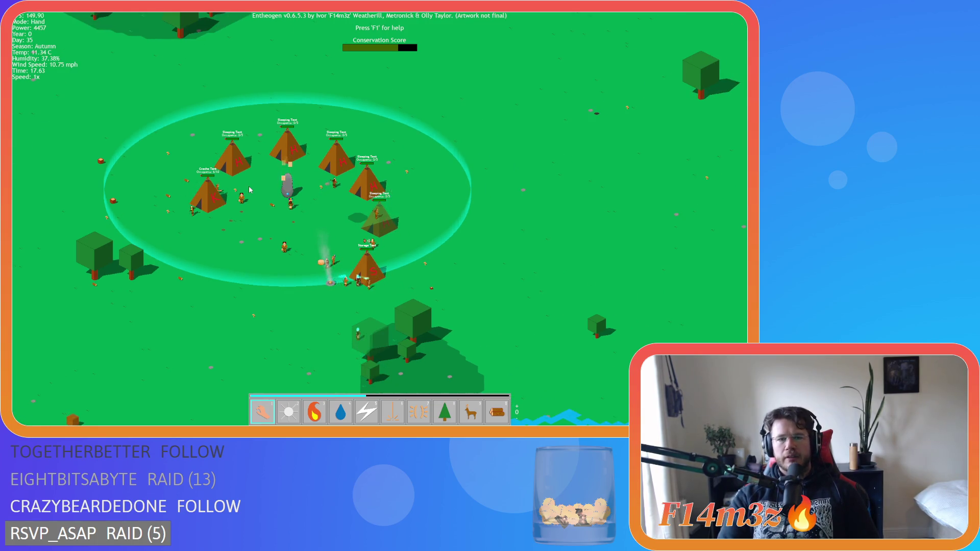
{"action": "key", "text": "s"}
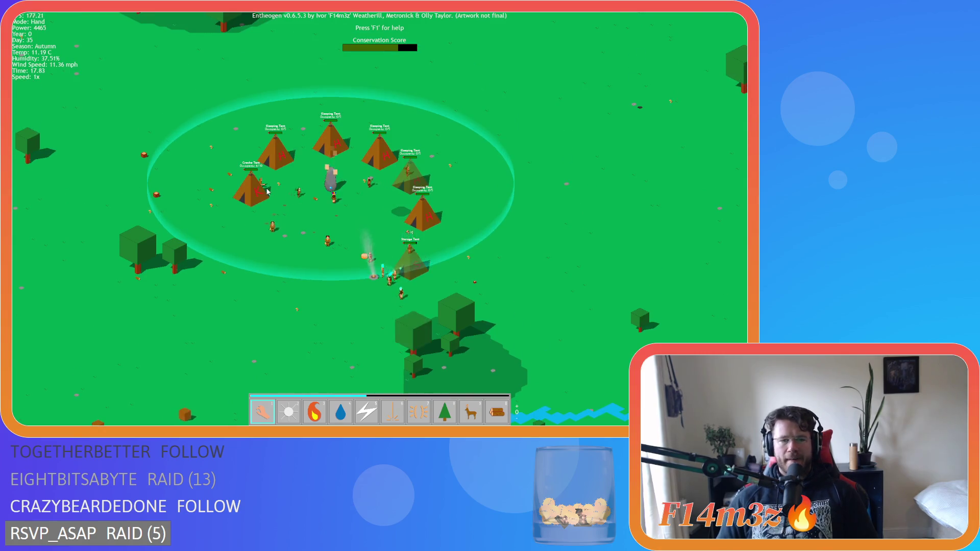
{"action": "scroll", "coordinate": [250, 189], "scroll_direction": "up", "scroll_amount": 3}
{"action": "key", "text": "d"}
{"action": "scroll", "coordinate": [267, 192], "scroll_direction": "down", "scroll_amount": 3}
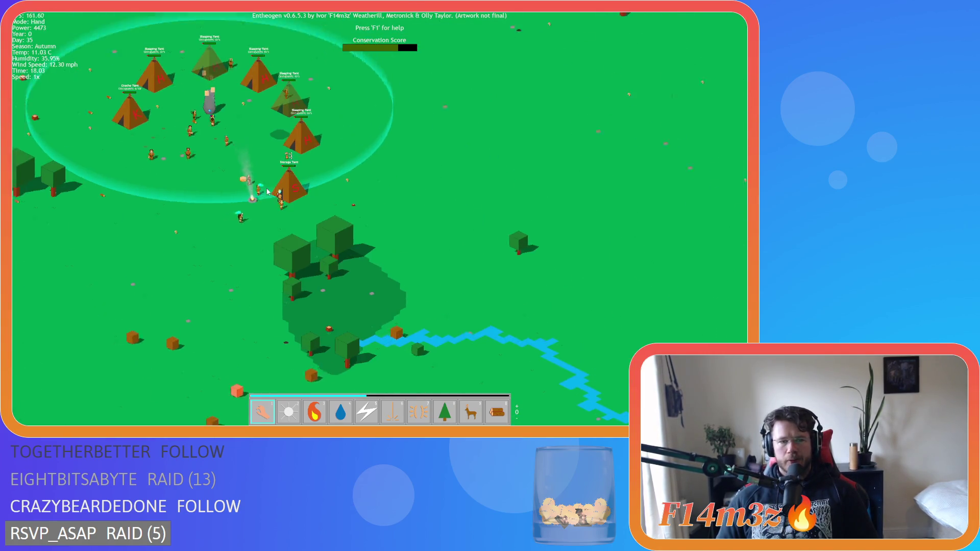
{"action": "key", "text": "w"}
{"action": "key", "text": "a"}
{"action": "key", "text": "w"}
{"action": "key", "text": "d"}
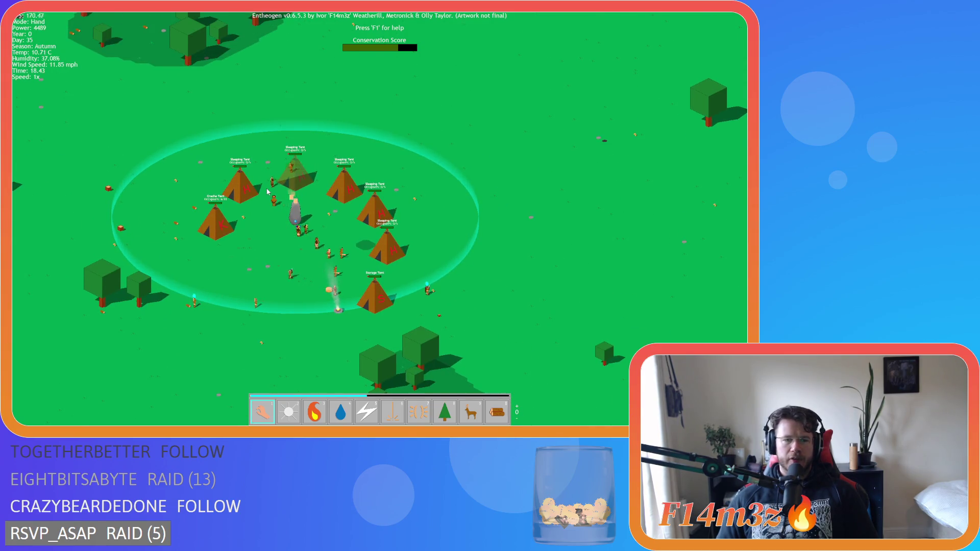
{"action": "key", "text": "s"}
{"action": "key", "text": "w"}
{"action": "key", "text": "d"}
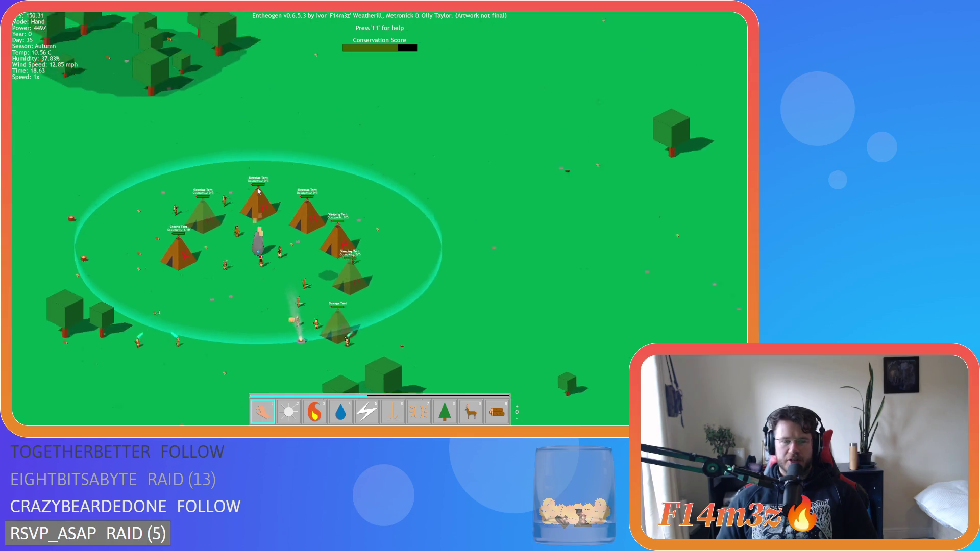
{"action": "key", "text": "a"}
{"action": "key", "text": "s"}
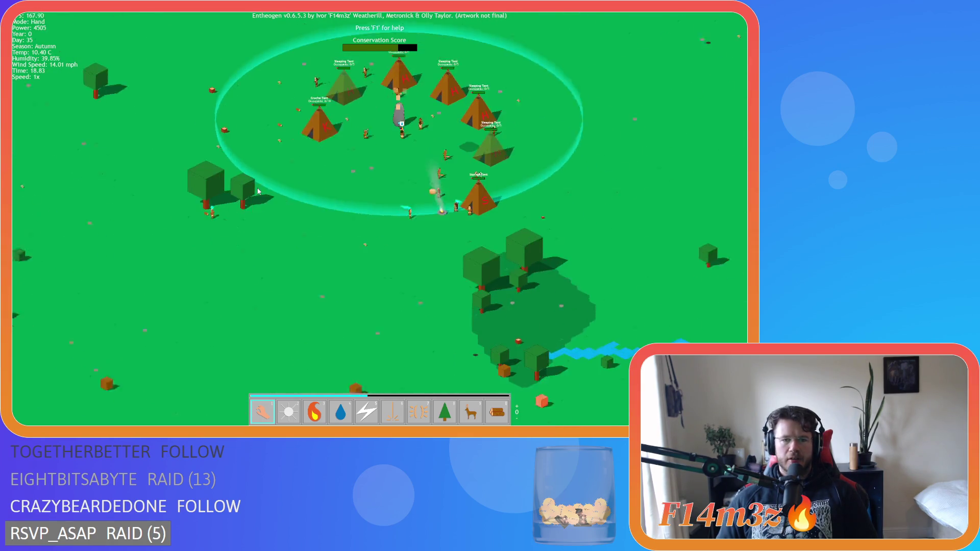
{"action": "key", "text": "d"}
{"action": "scroll", "coordinate": [258, 191], "scroll_direction": "down", "scroll_amount": 5}
{"action": "key", "text": "d"}
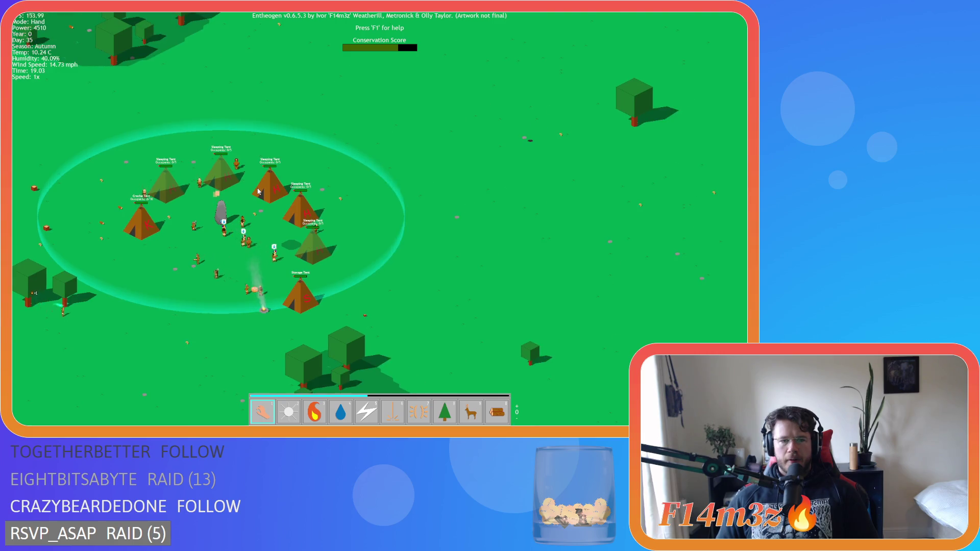
{"action": "key", "text": "w"}
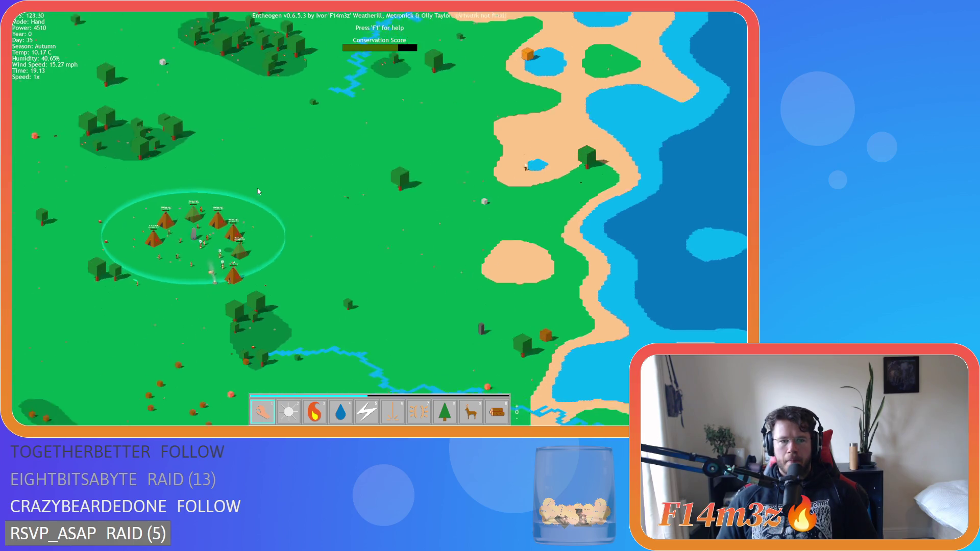
{"action": "scroll", "coordinate": [257, 191], "scroll_direction": "up", "scroll_amount": 5}
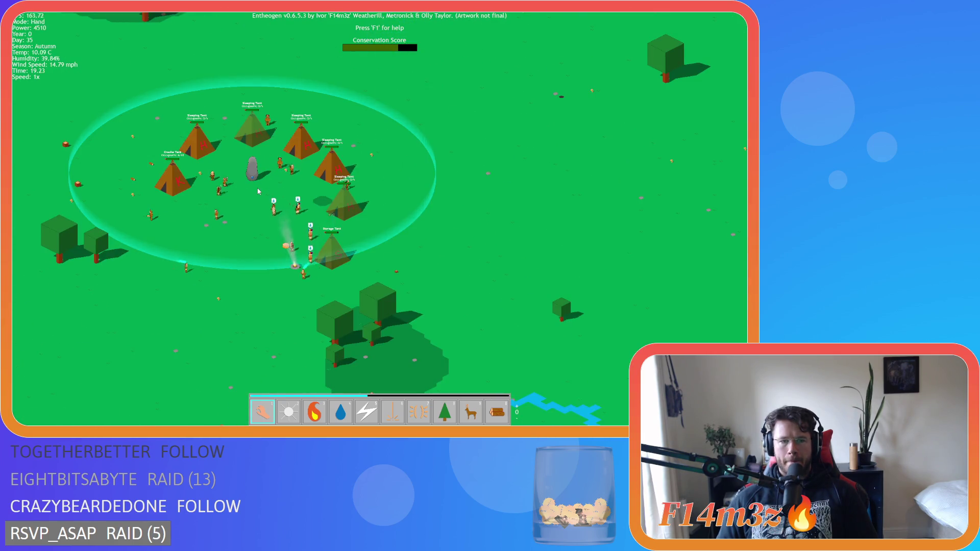
{"action": "key", "text": "s"}
{"action": "key", "text": "a"}
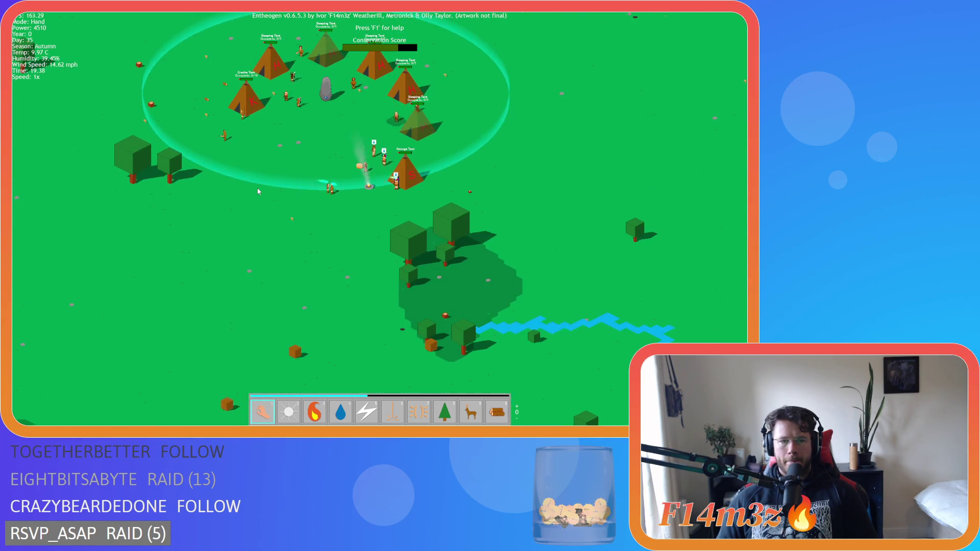
{"action": "scroll", "coordinate": [258, 191], "scroll_direction": "down", "scroll_amount": 3}
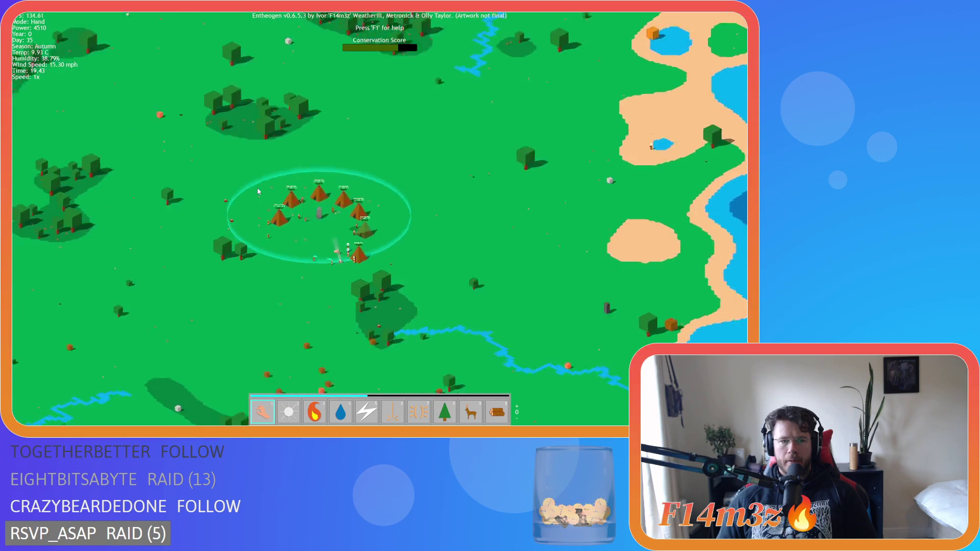
{"action": "key", "text": "s"}
{"action": "key", "text": "a"}
{"action": "key", "text": "w"}
{"action": "key", "text": "a"}
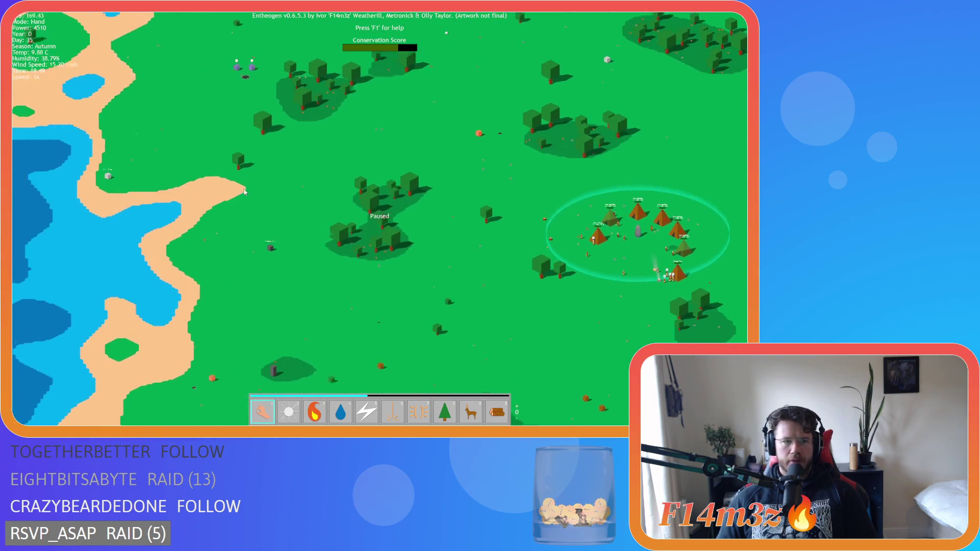
Zoom in on the camp and speed the game up to 8x.
{"action": "key", "text": "d"}
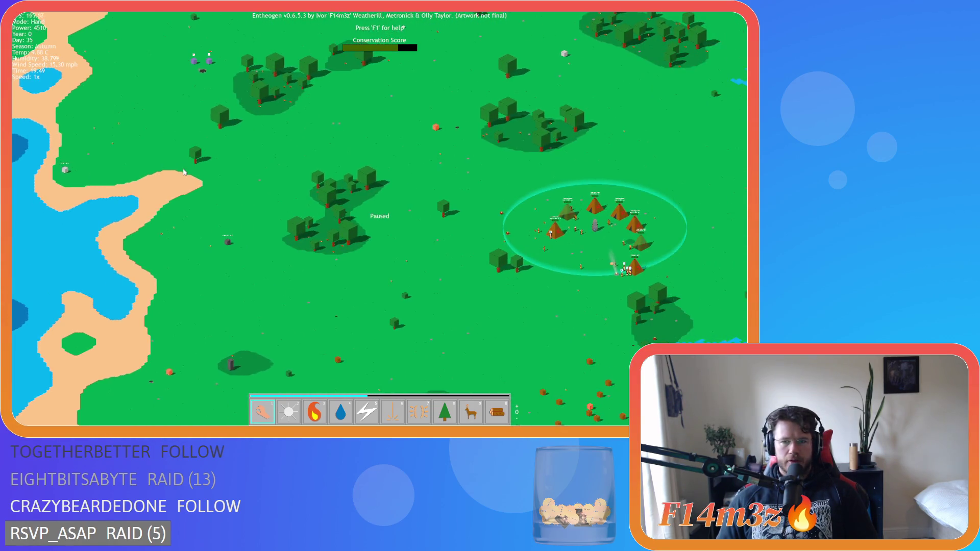
{"action": "key", "text": "a"}
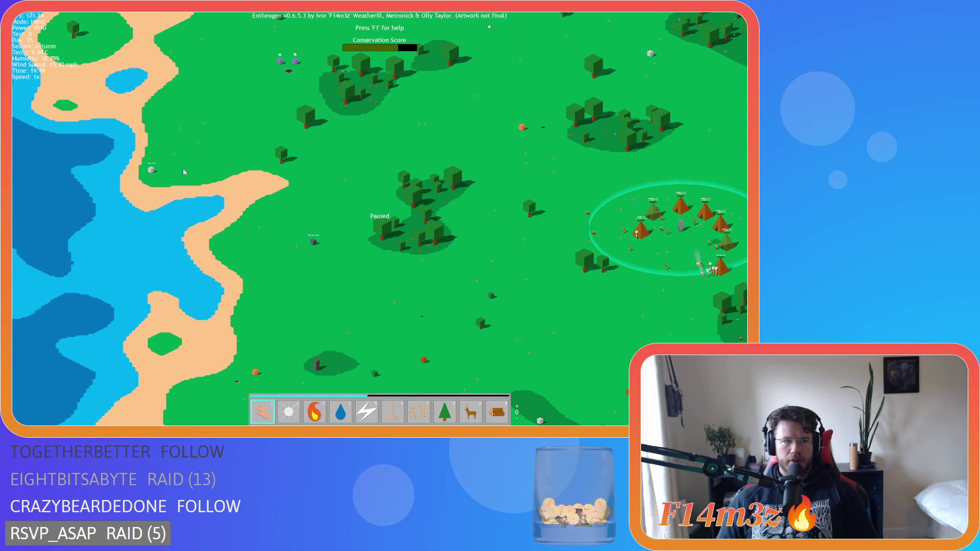
{"action": "scroll", "coordinate": [557, 231], "scroll_direction": "up", "scroll_amount": 5}
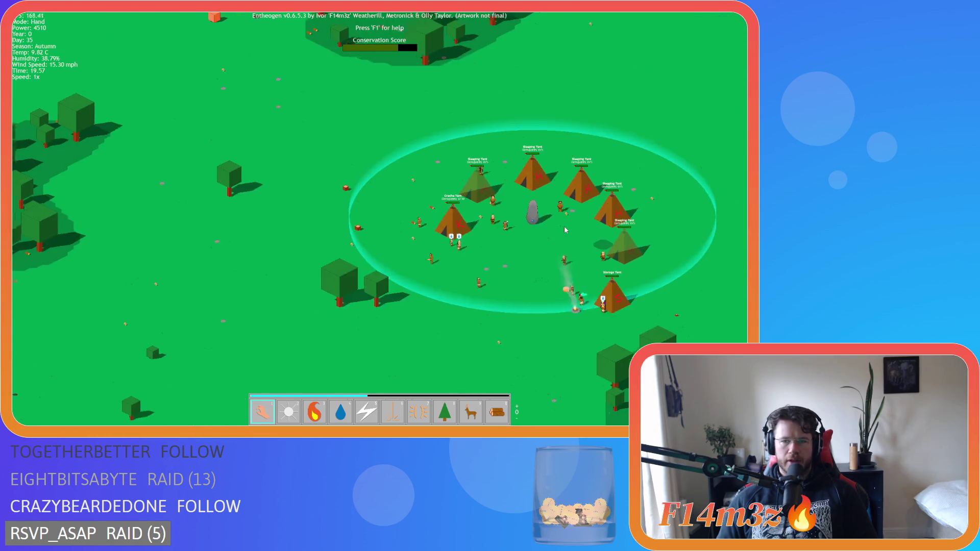
{"action": "key", "text": "s"}
{"action": "key", "text": "d"}
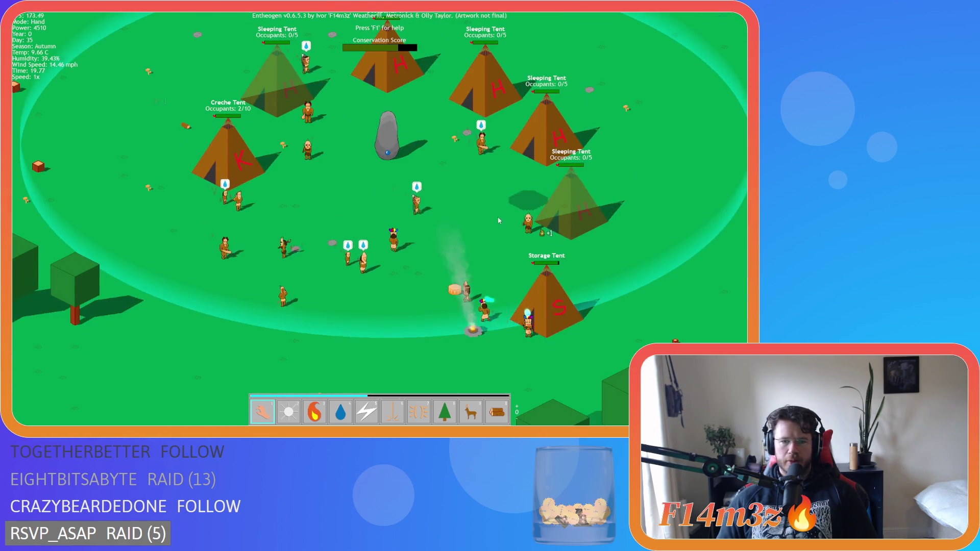
{"action": "key", "text": "s"}
{"action": "key", "text": "d"}
{"action": "key", "text": "w"}
{"action": "key", "text": "d"}
{"action": "key", "text": "plus"}
{"action": "key", "text": "plus"}
{"action": "key", "text": "plus"}
{"action": "key", "text": "a"}
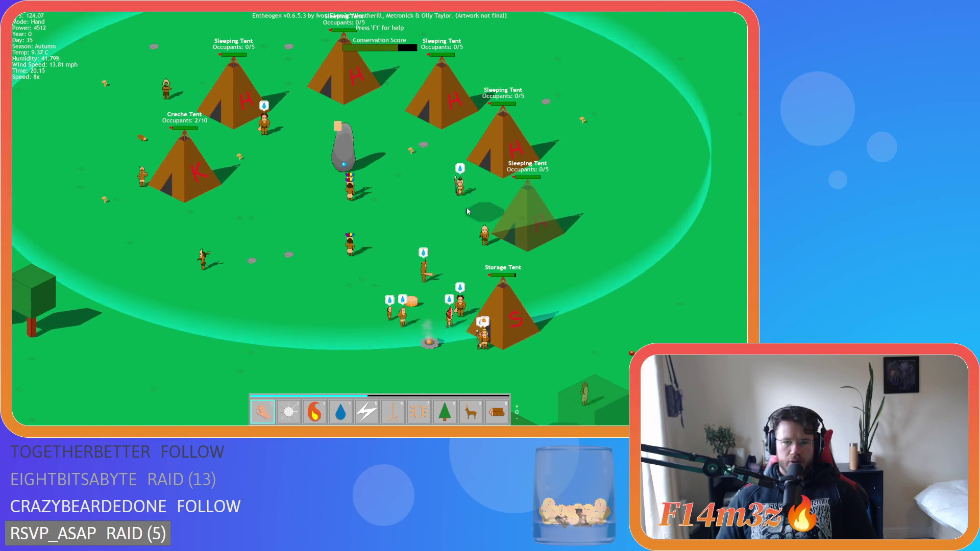
Pull the view back with the camp upper-left and slow the game to 1x at nightfall.
{"action": "scroll", "coordinate": [468, 211], "scroll_direction": "down", "scroll_amount": 5}
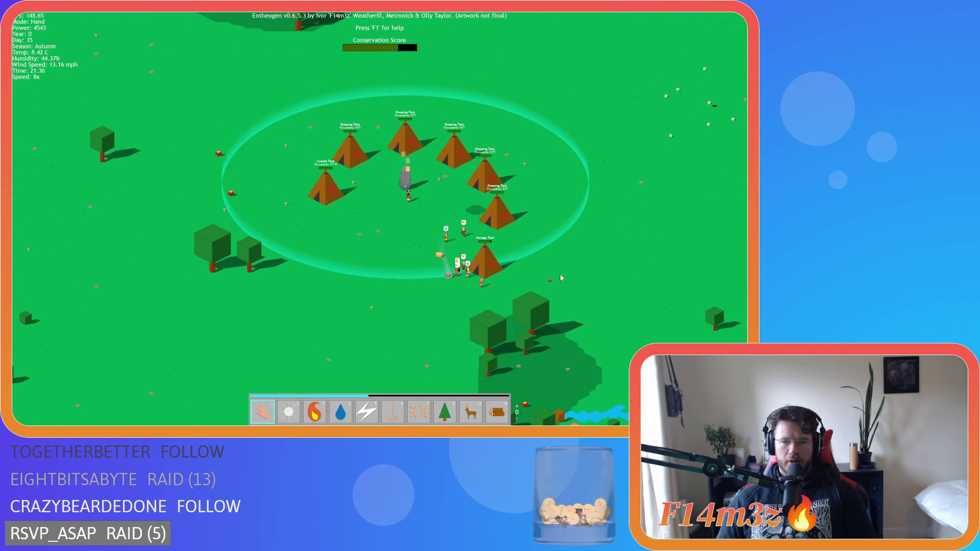
{"action": "key", "text": "s"}
{"action": "key", "text": "d"}
{"action": "key", "text": "s"}
{"action": "key", "text": "d"}
{"action": "key", "text": "minus"}
{"action": "key", "text": "minus"}
{"action": "key", "text": "minus"}
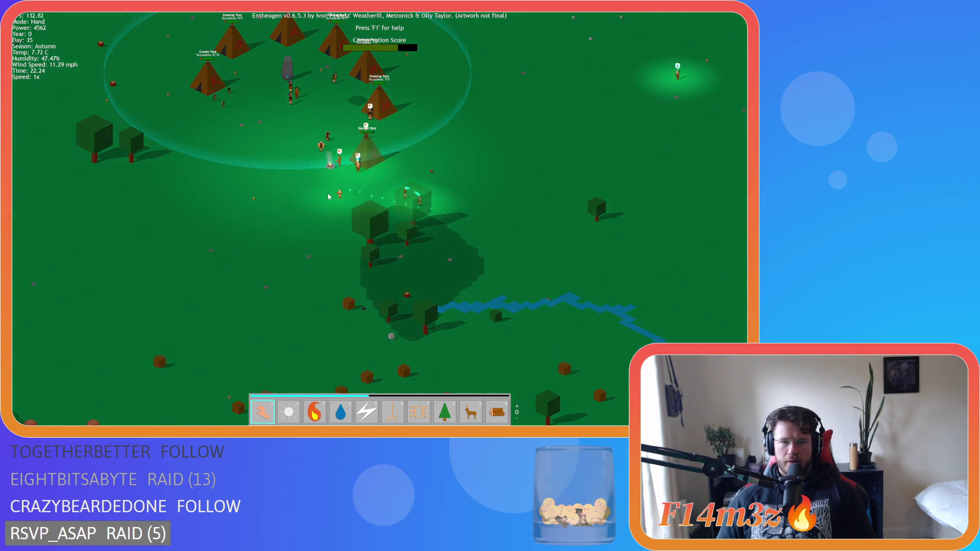
Recentre on the camp and fast-forward through the night at 8x.
{"action": "key", "text": "w"}
{"action": "key", "text": "d"}
{"action": "key", "text": "a"}
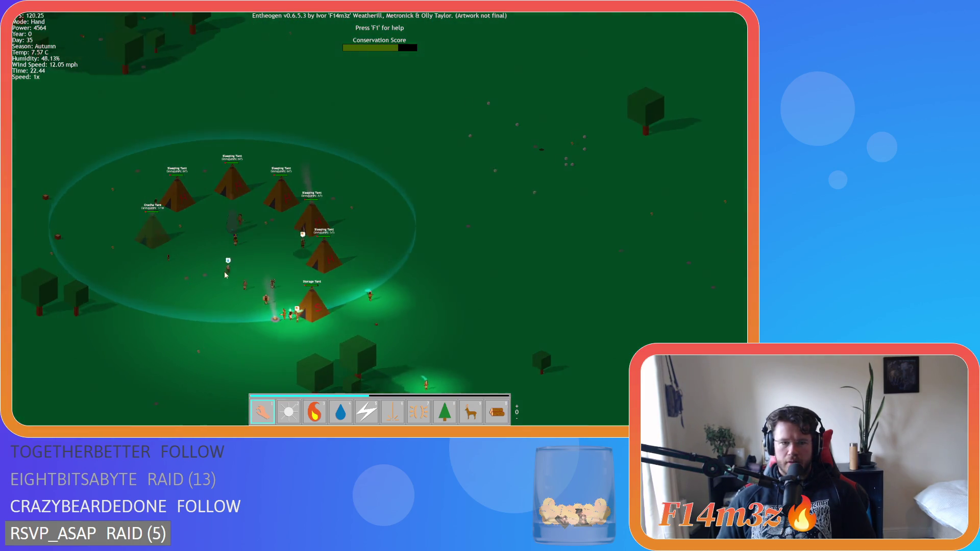
{"action": "key", "text": "s"}
{"action": "key", "text": "a"}
{"action": "key", "text": "plus"}
{"action": "key", "text": "plus"}
{"action": "key", "text": "plus"}
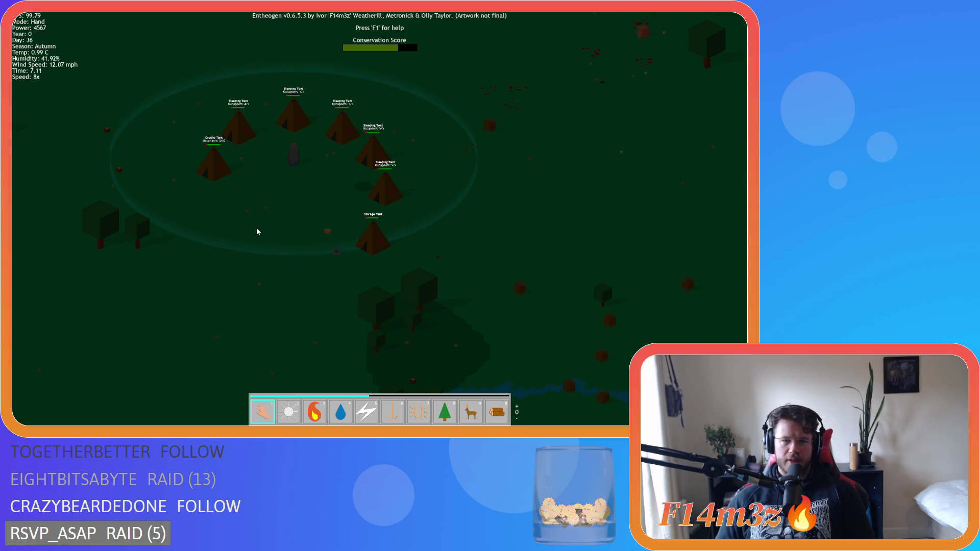
Return to 1x speed as day 36 dawns and zoom in on the camp.
{"action": "key", "text": "minus"}
{"action": "key", "text": "minus"}
{"action": "key", "text": "minus"}
{"action": "key", "text": "a"}
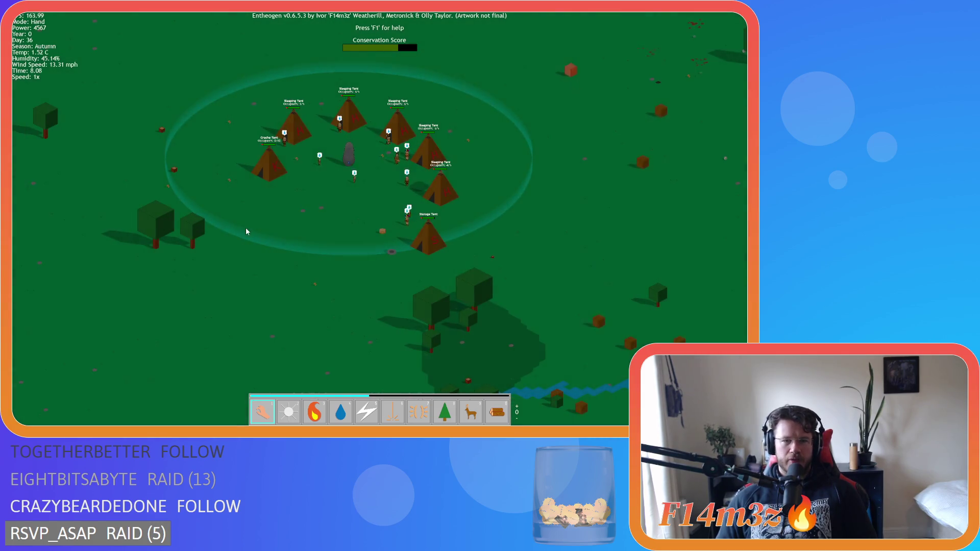
{"action": "key", "text": "s"}
{"action": "scroll", "coordinate": [296, 222], "scroll_direction": "up", "scroll_amount": 5}
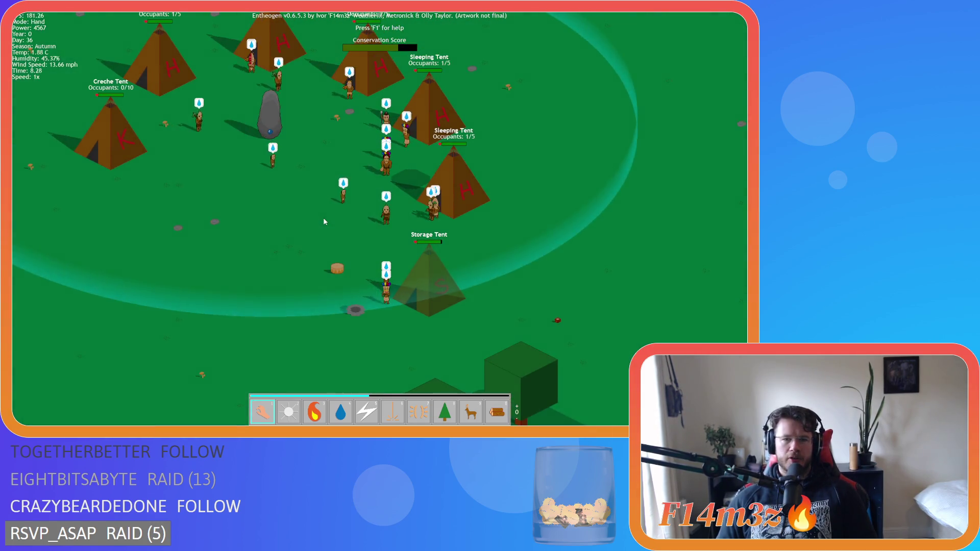
Light the camp's fire pit beside the Storage Tent with the Fire power.
{"action": "key", "text": "3"}
{"action": "left_click", "coordinate": [354, 309]}
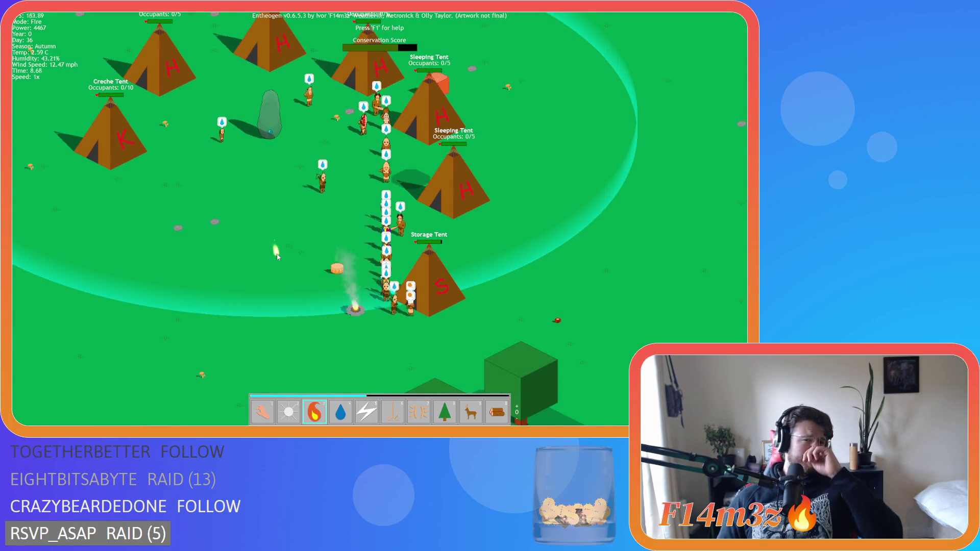
{"action": "key", "text": "s"}
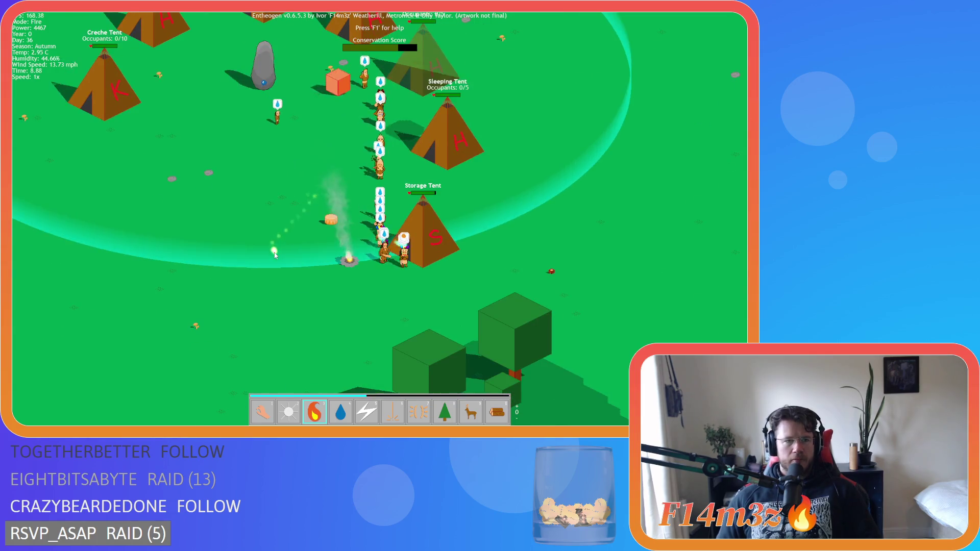
{"action": "key", "text": "w"}
{"action": "key", "text": "s"}
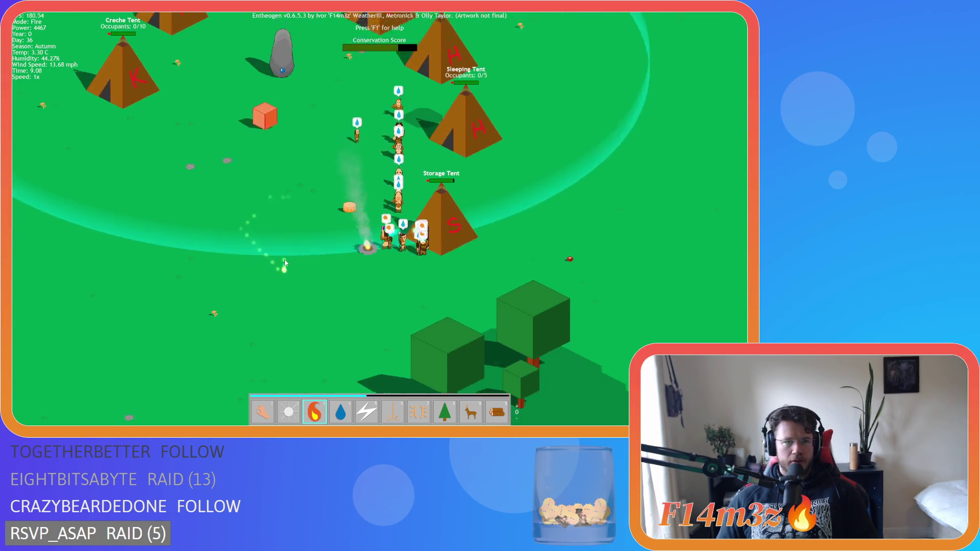
{"action": "scroll", "coordinate": [284, 260], "scroll_direction": "down", "scroll_amount": 3}
Switch back to the Hand power and frame the new campfire beside the Storage Tent.
{"action": "key", "text": "1"}
{"action": "scroll", "coordinate": [280, 264], "scroll_direction": "down", "scroll_amount": 2}
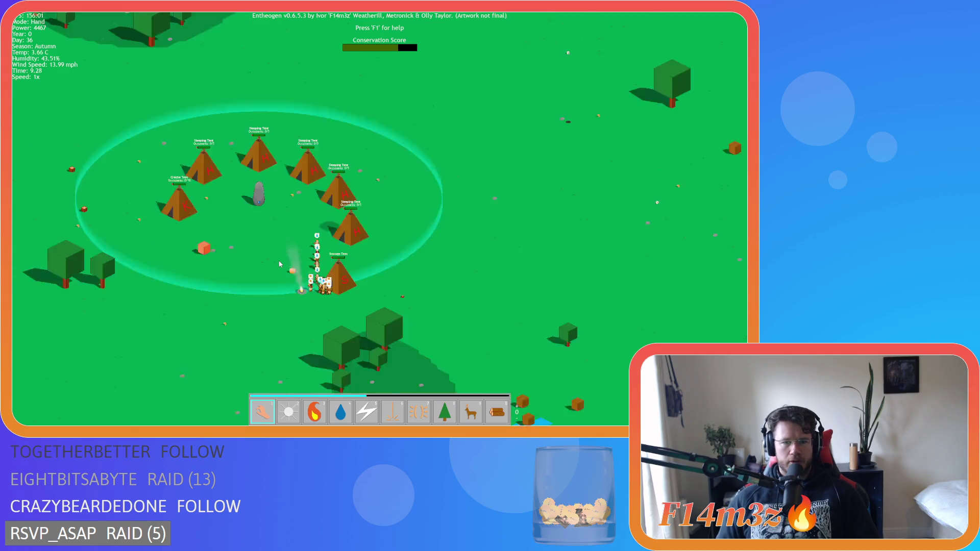
{"action": "scroll", "coordinate": [280, 264], "scroll_direction": "down", "scroll_amount": 3}
{"action": "scroll", "coordinate": [280, 264], "scroll_direction": "up", "scroll_amount": 8}
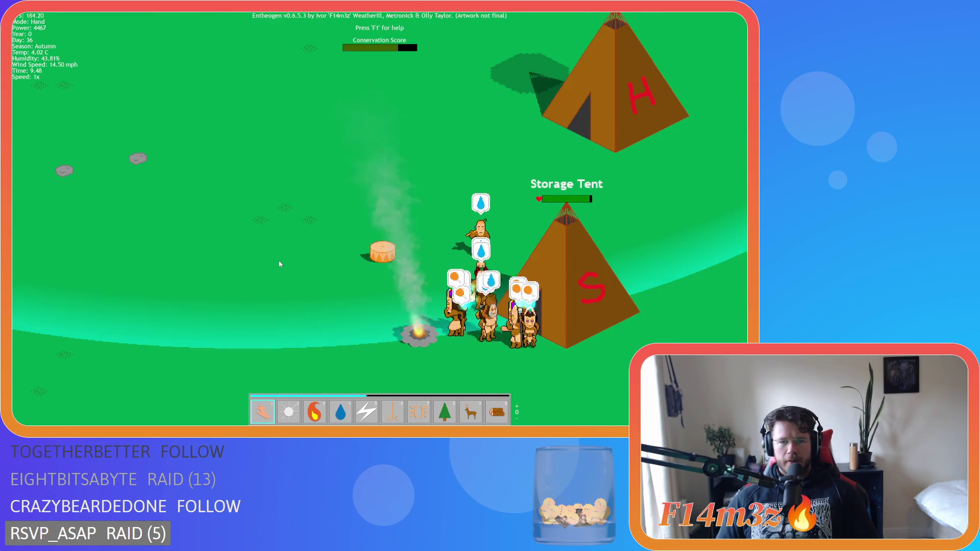
{"action": "key", "text": "d"}
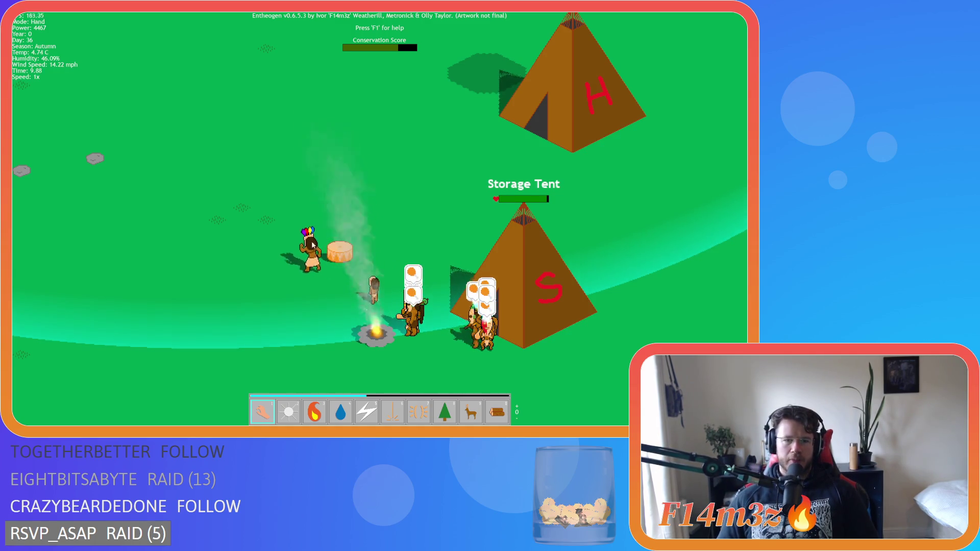
{"action": "scroll", "coordinate": [213, 227], "scroll_direction": "down", "scroll_amount": 5}
{"action": "key", "text": "a"}
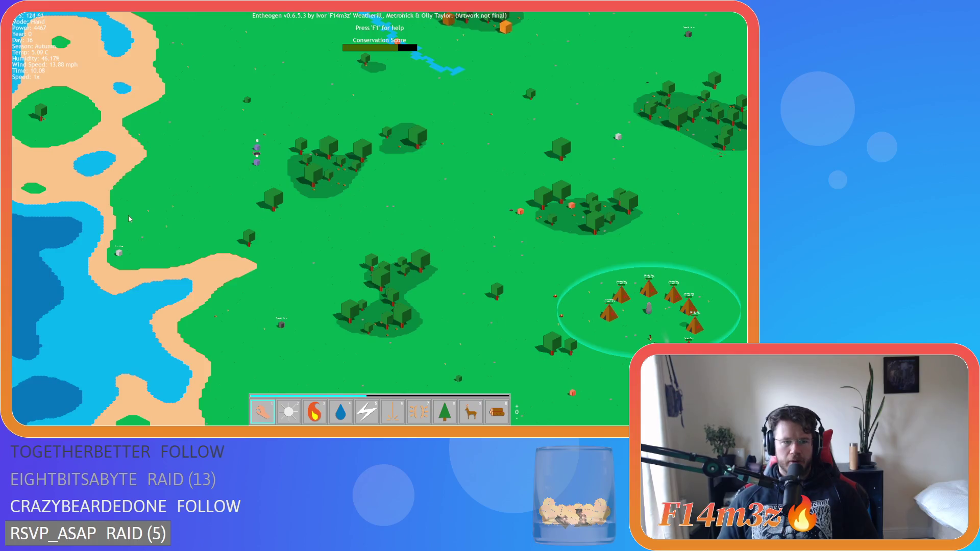
{"action": "key", "text": "d"}
{"action": "scroll", "coordinate": [453, 342], "scroll_direction": "up", "scroll_amount": 5}
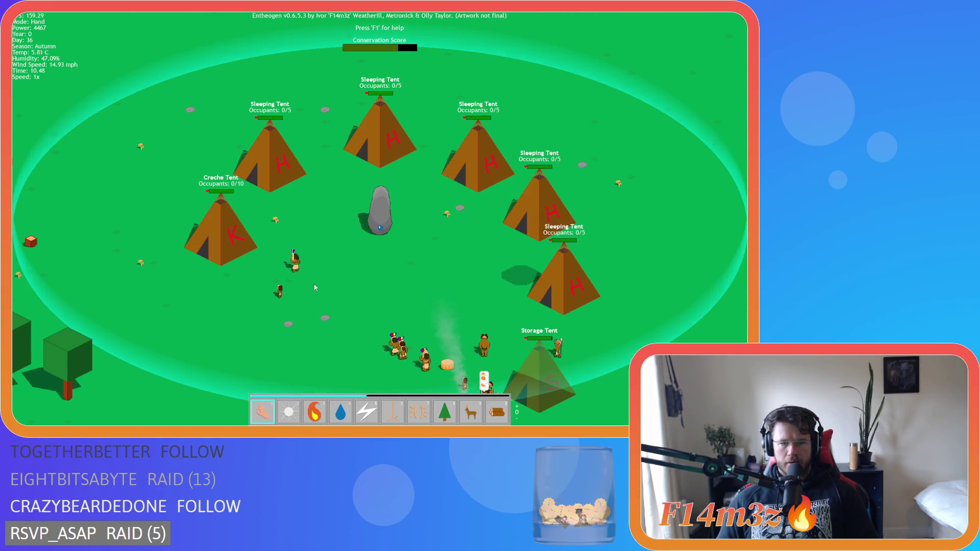
{"action": "scroll", "coordinate": [317, 288], "scroll_direction": "down", "scroll_amount": 5}
{"action": "key", "text": "a"}
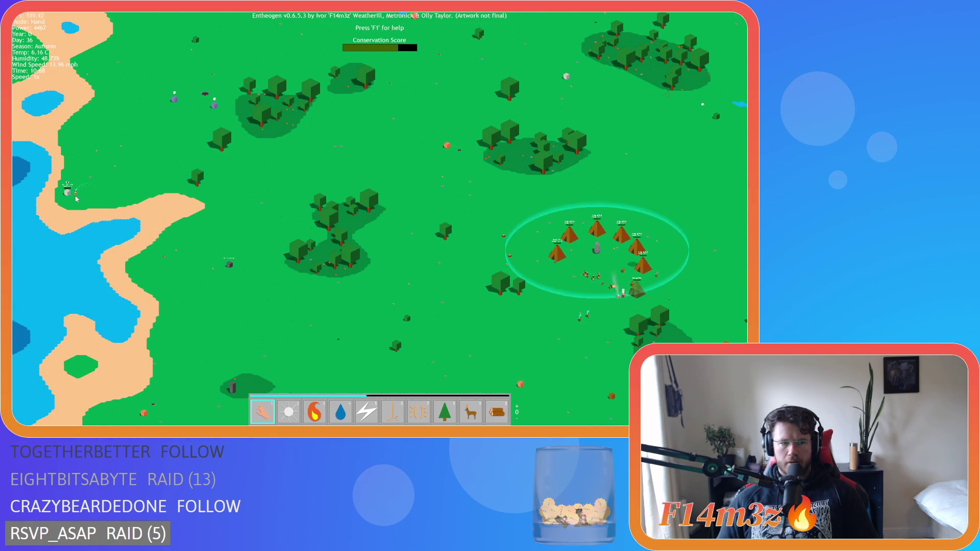
{"action": "key", "text": "d"}
{"action": "scroll", "coordinate": [433, 248], "scroll_direction": "up", "scroll_amount": 5}
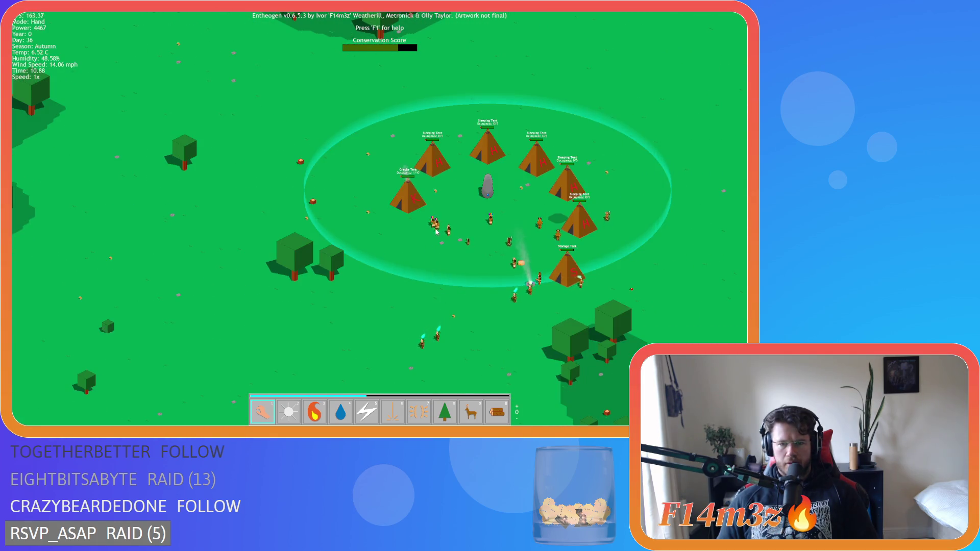
{"action": "key", "text": "a"}
{"action": "key", "text": "a"}
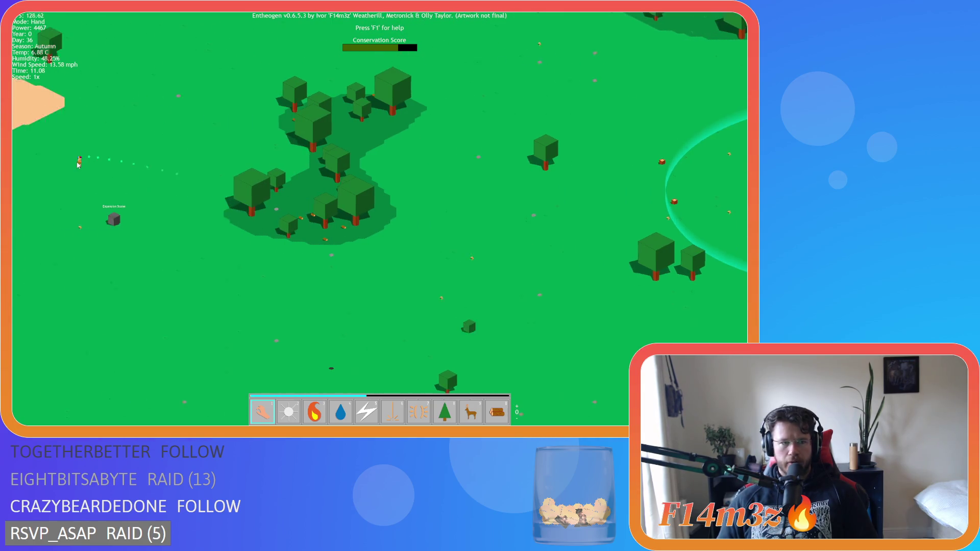
{"action": "scroll", "coordinate": [79, 165], "scroll_direction": "down", "scroll_amount": 5}
{"action": "scroll", "coordinate": [98, 208], "scroll_direction": "up", "scroll_amount": 3}
{"action": "scroll", "coordinate": [98, 208], "scroll_direction": "up", "scroll_amount": 2}
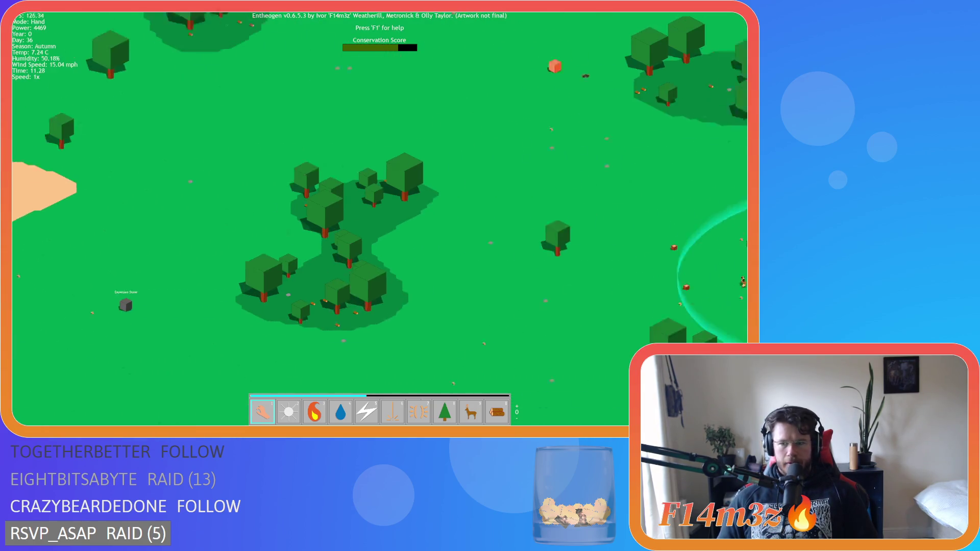
{"action": "key", "text": "d"}
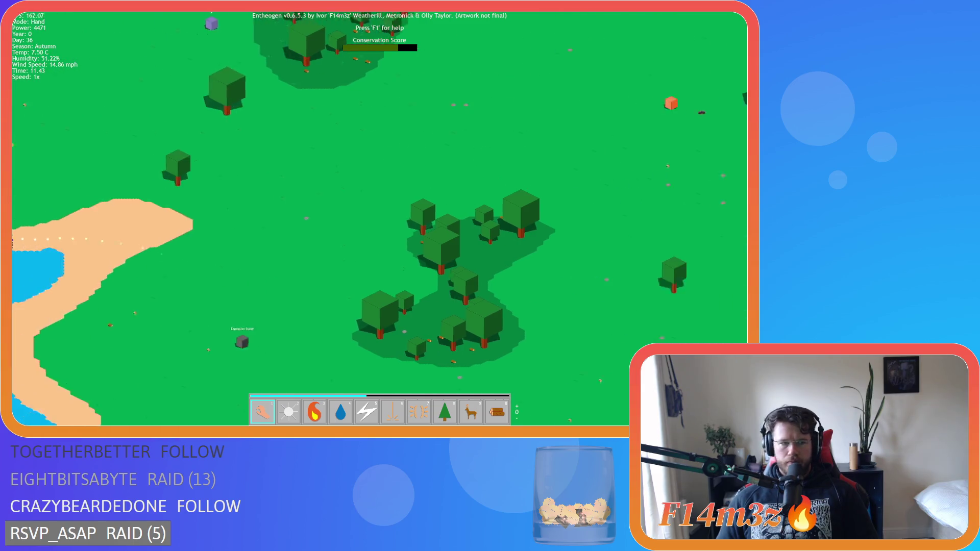
{"action": "scroll", "coordinate": [442, 215], "scroll_direction": "down", "scroll_amount": 5}
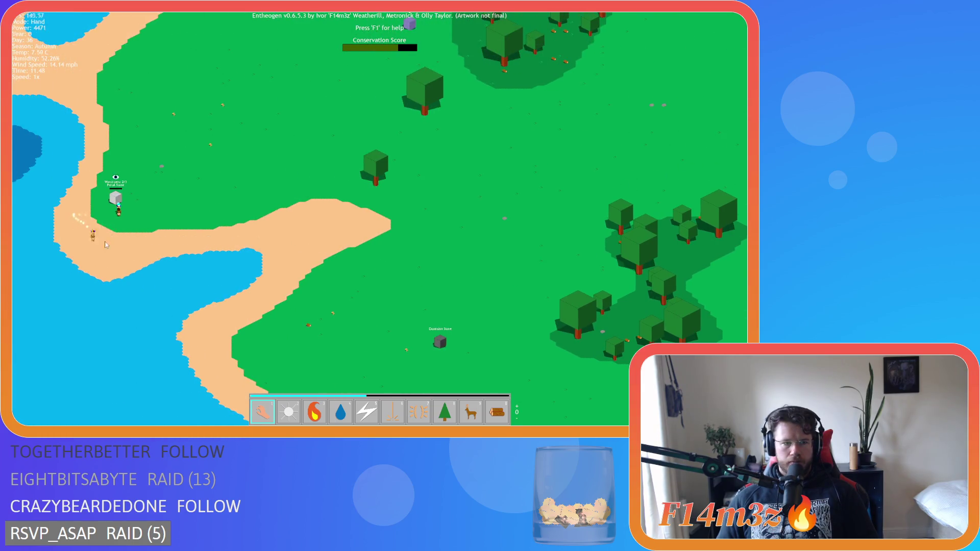
{"action": "mouse_move", "coordinate": [429, 212]}
{"action": "left_mouse_down"}
{"action": "mouse_move", "coordinate": [287, 333]}
{"action": "mouse_move", "coordinate": [255, 344]}
{"action": "mouse_move", "coordinate": [310, 295]}
{"action": "mouse_move", "coordinate": [166, 400]}
{"action": "mouse_move", "coordinate": [232, 335]}
{"action": "mouse_move", "coordinate": [293, 300]}
{"action": "mouse_move", "coordinate": [165, 405]}
{"action": "mouse_move", "coordinate": [266, 344]}
{"action": "left_mouse_up"}
{"action": "mouse_move", "coordinate": [287, 304]}
{"action": "left_mouse_down"}
{"action": "mouse_move", "coordinate": [253, 350]}
{"action": "mouse_move", "coordinate": [245, 403]}
{"action": "mouse_move", "coordinate": [480, 238]}
{"action": "left_mouse_up"}
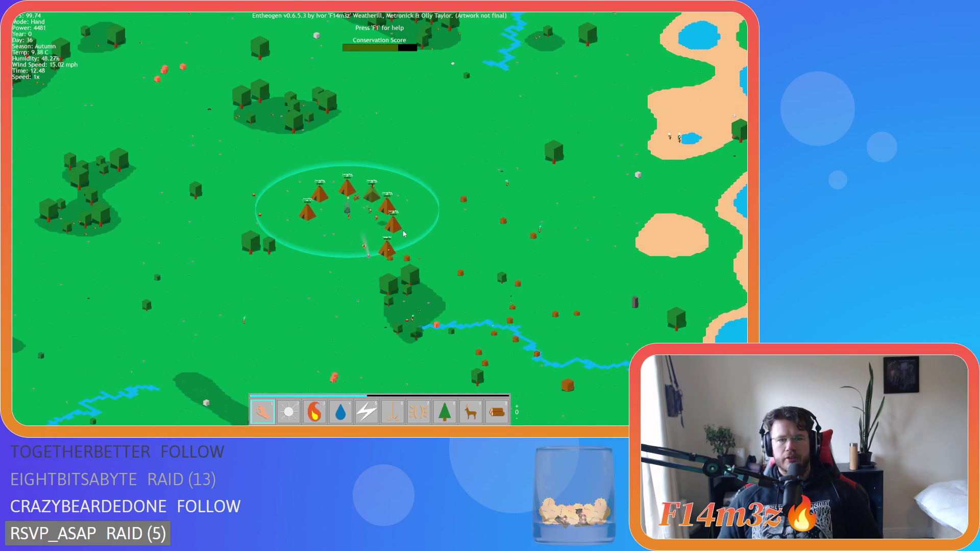
{"action": "scroll", "coordinate": [403, 234], "scroll_direction": "up", "scroll_amount": 5}
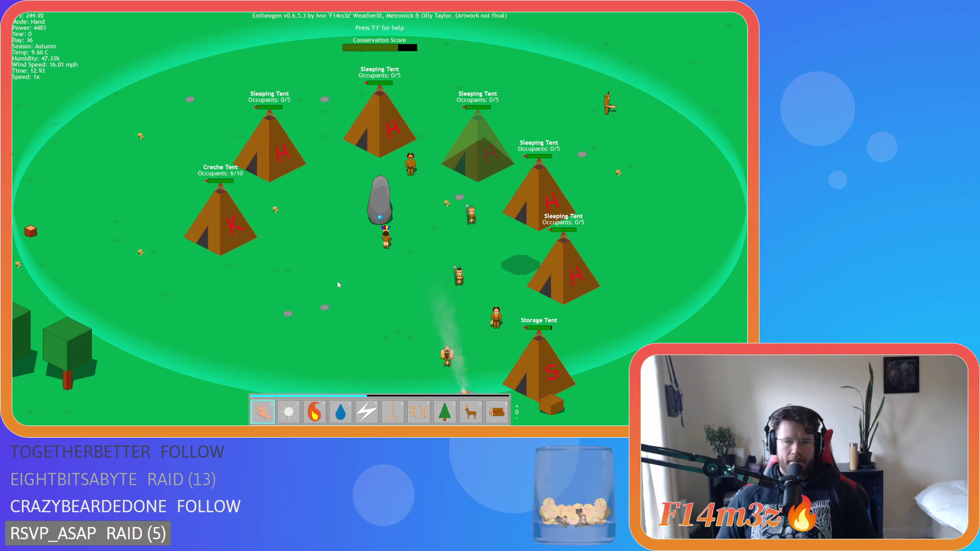
{"action": "scroll", "coordinate": [337, 280], "scroll_direction": "down", "scroll_amount": 5}
{"action": "key", "text": "a"}
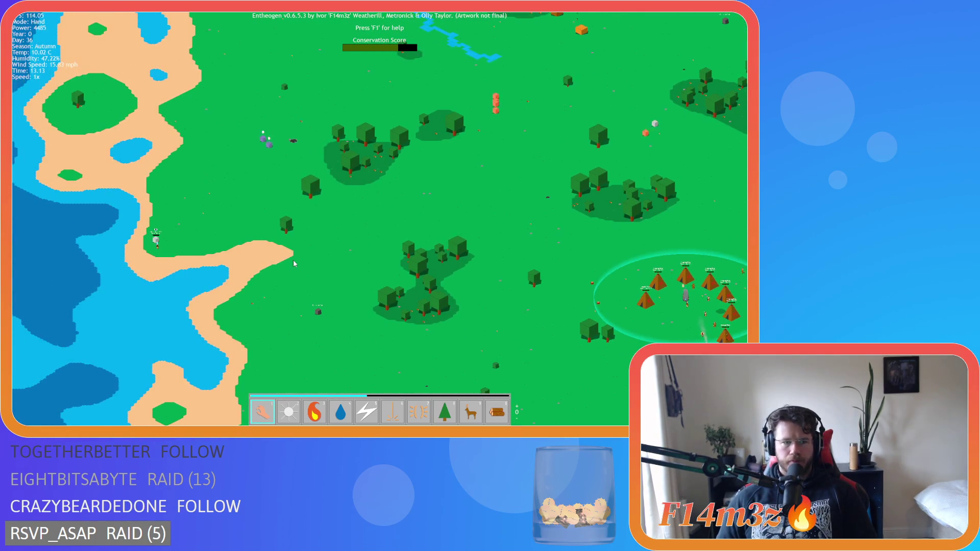
{"action": "key", "text": "s"}
{"action": "key", "text": "d"}
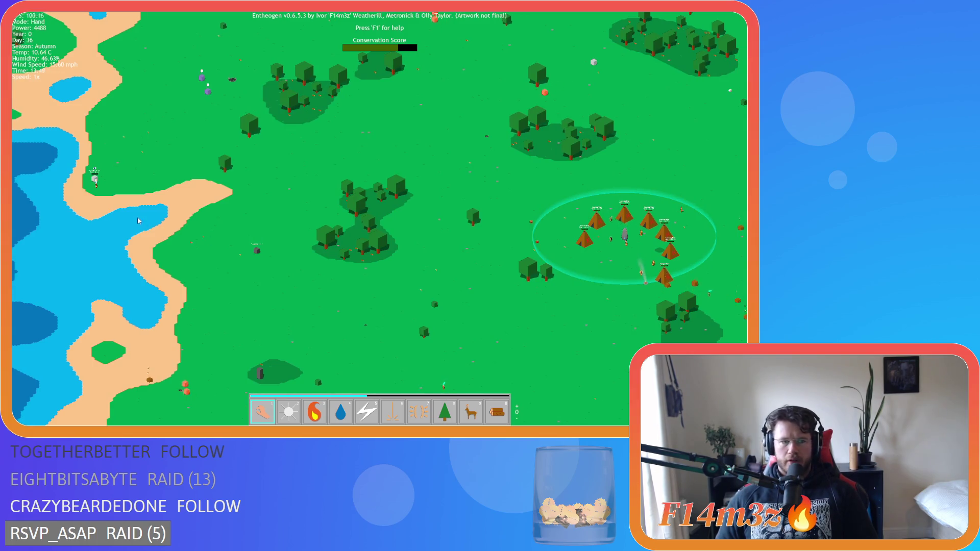
{"action": "key", "text": "a"}
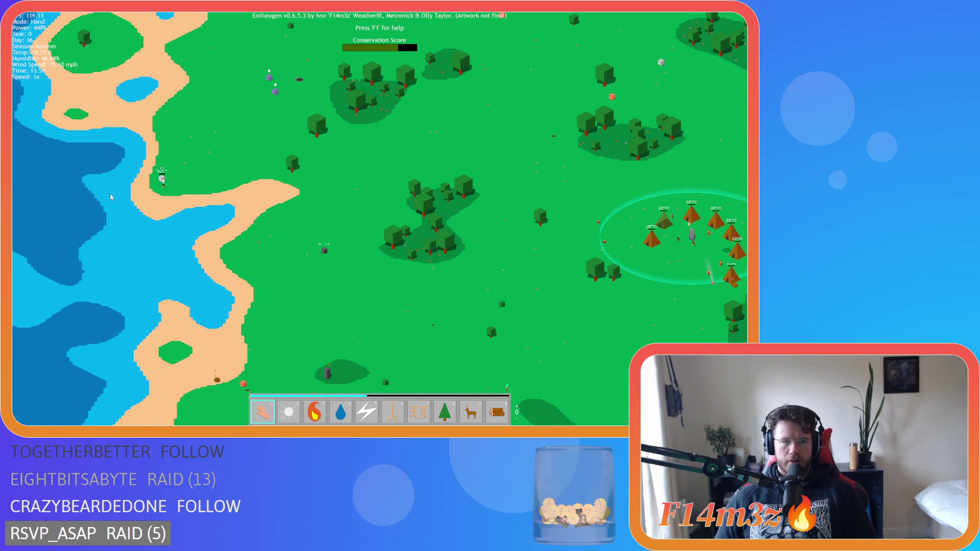
{"action": "scroll", "coordinate": [448, 293], "scroll_direction": "down", "scroll_amount": 5}
{"action": "scroll", "coordinate": [447, 293], "scroll_direction": "up", "scroll_amount": 5}
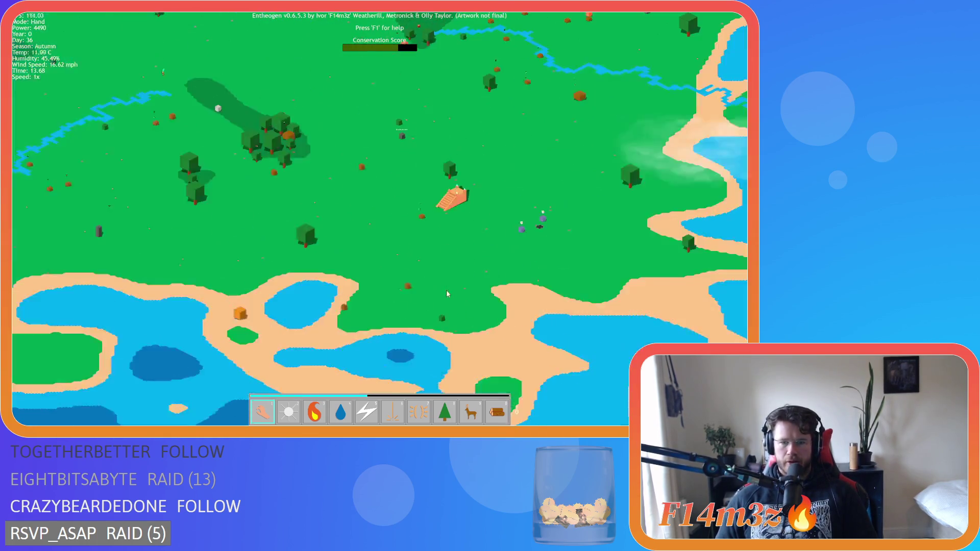
{"action": "scroll", "coordinate": [399, 238], "scroll_direction": "up", "scroll_amount": 5}
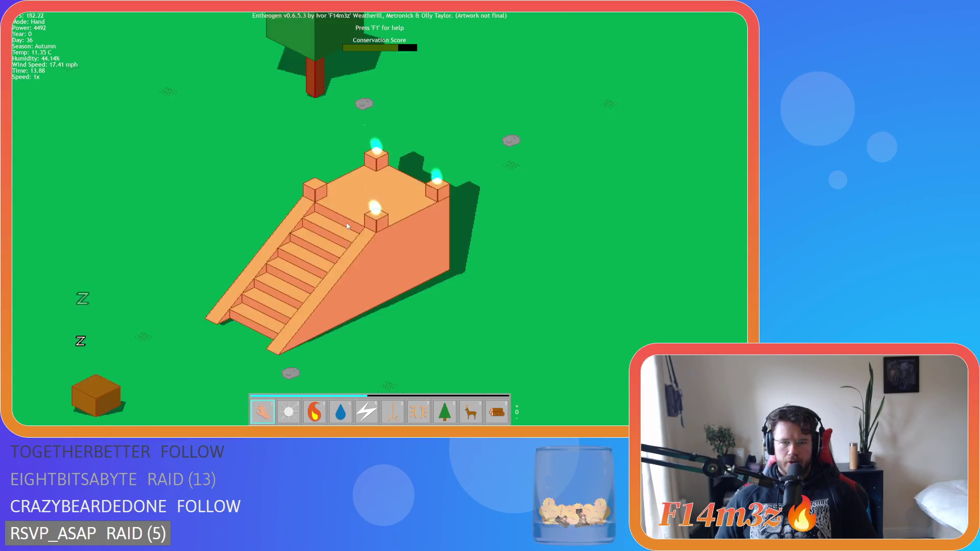
{"action": "scroll", "coordinate": [347, 227], "scroll_direction": "up", "scroll_amount": 2}
{"action": "scroll", "coordinate": [347, 226], "scroll_direction": "down", "scroll_amount": 5}
{"action": "scroll", "coordinate": [347, 226], "scroll_direction": "up", "scroll_amount": 5}
{"action": "scroll", "coordinate": [348, 226], "scroll_direction": "down", "scroll_amount": 6}
{"action": "scroll", "coordinate": [348, 226], "scroll_direction": "up", "scroll_amount": 4}
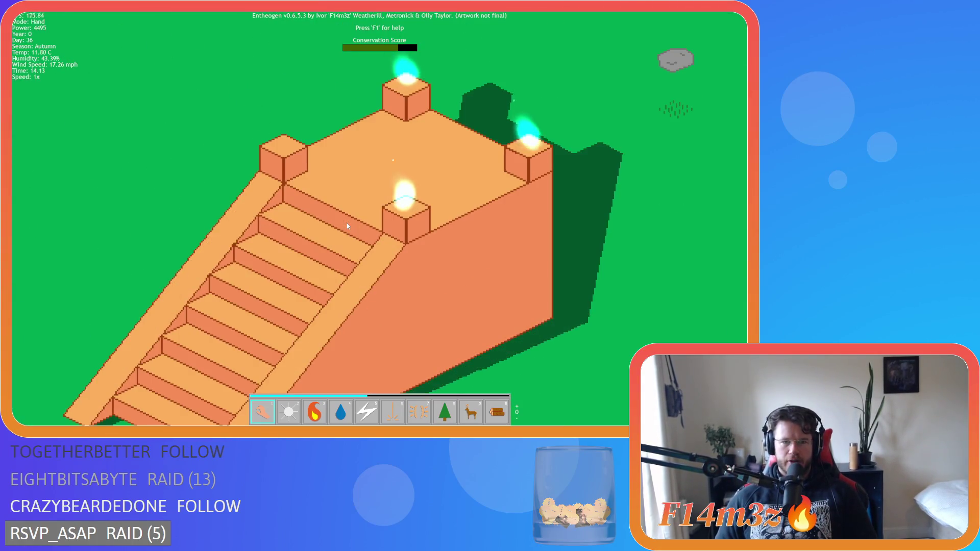
{"action": "scroll", "coordinate": [347, 223], "scroll_direction": "down", "scroll_amount": 6}
{"action": "scroll", "coordinate": [347, 226], "scroll_direction": "up", "scroll_amount": 3}
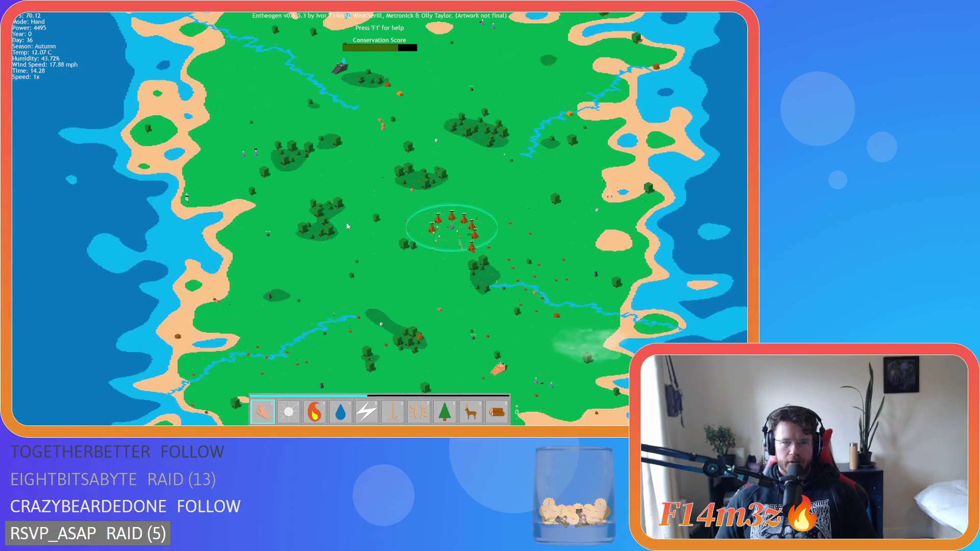
{"action": "key", "text": "w"}
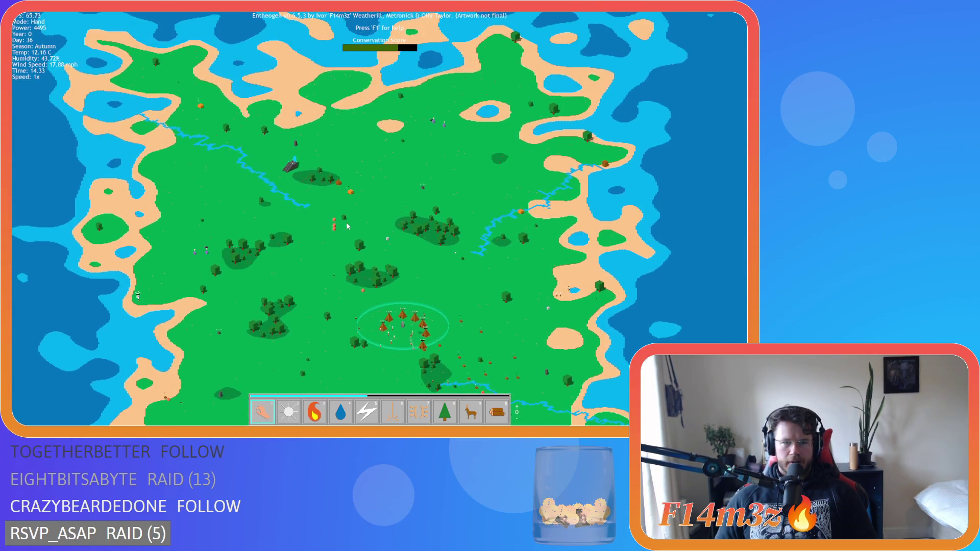
{"action": "scroll", "coordinate": [347, 226], "scroll_direction": "down", "scroll_amount": 2}
{"action": "scroll", "coordinate": [347, 226], "scroll_direction": "up", "scroll_amount": 6}
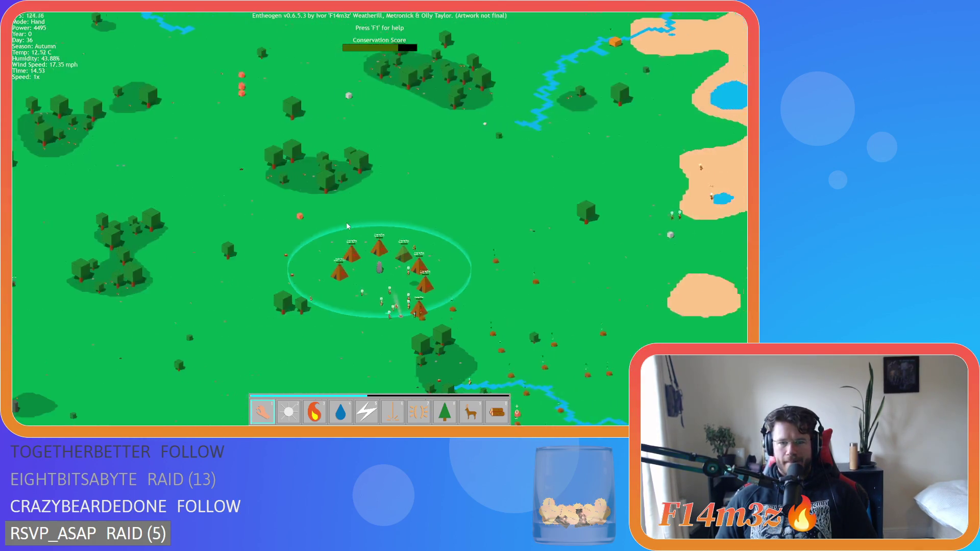
{"action": "scroll", "coordinate": [347, 226], "scroll_direction": "up", "scroll_amount": 3}
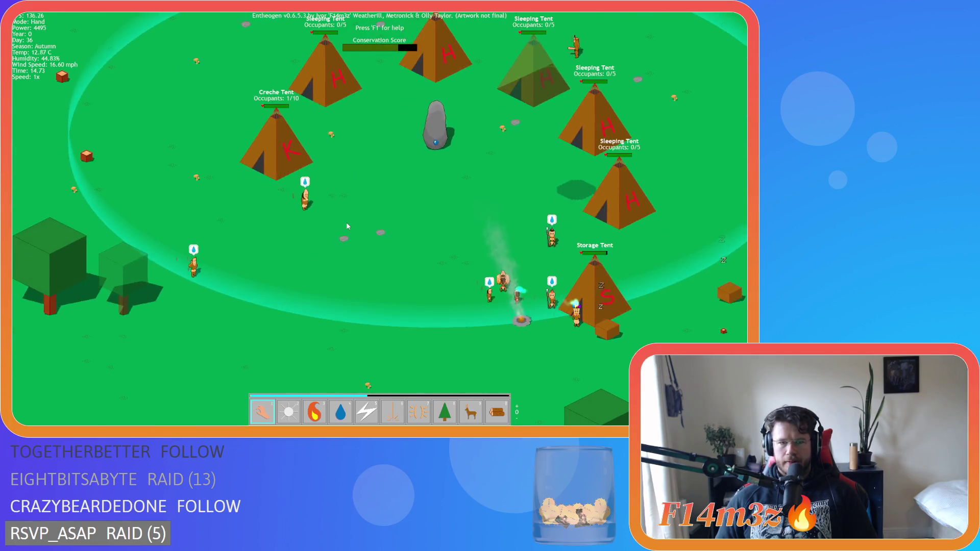
{"action": "scroll", "coordinate": [348, 226], "scroll_direction": "down", "scroll_amount": 5}
{"action": "key", "text": "a"}
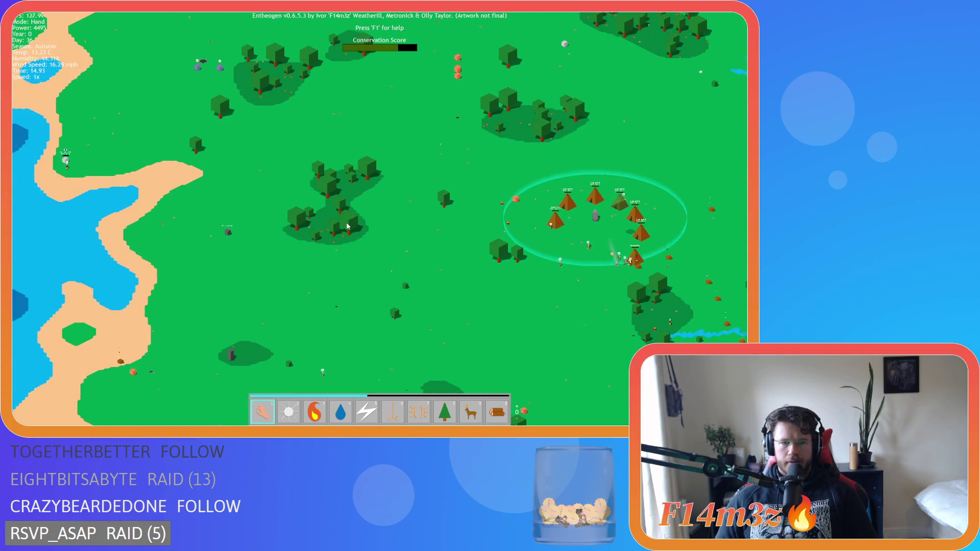
{"action": "key", "text": "s"}
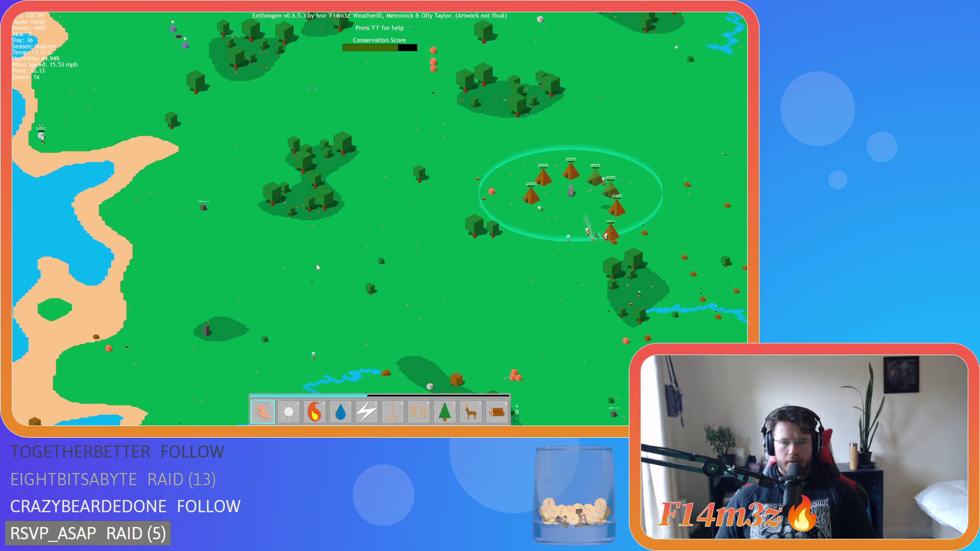
{"action": "scroll", "coordinate": [315, 267], "scroll_direction": "up", "scroll_amount": 5}
{"action": "key", "text": "w"}
{"action": "key", "text": "d"}
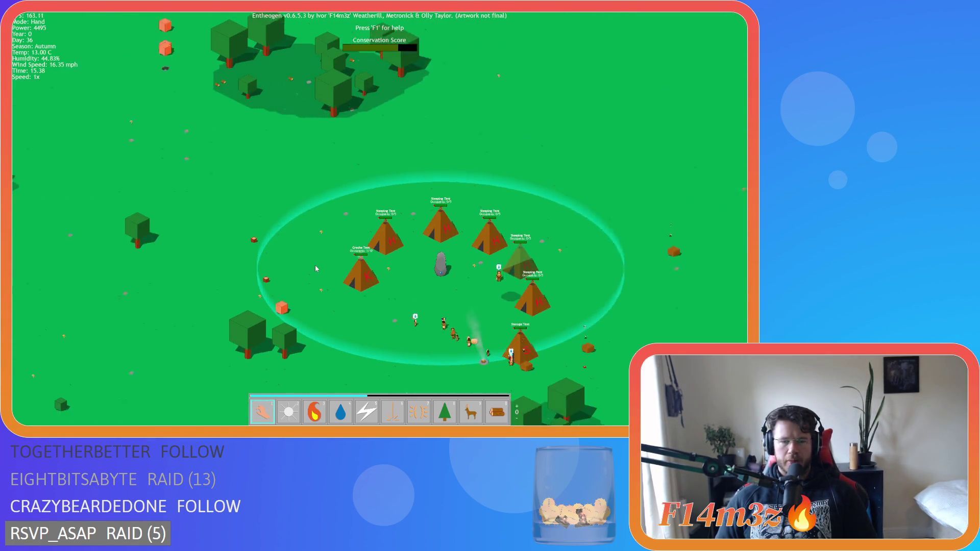
{"action": "key", "text": "d"}
{"action": "key", "text": "w"}
{"action": "key", "text": "s"}
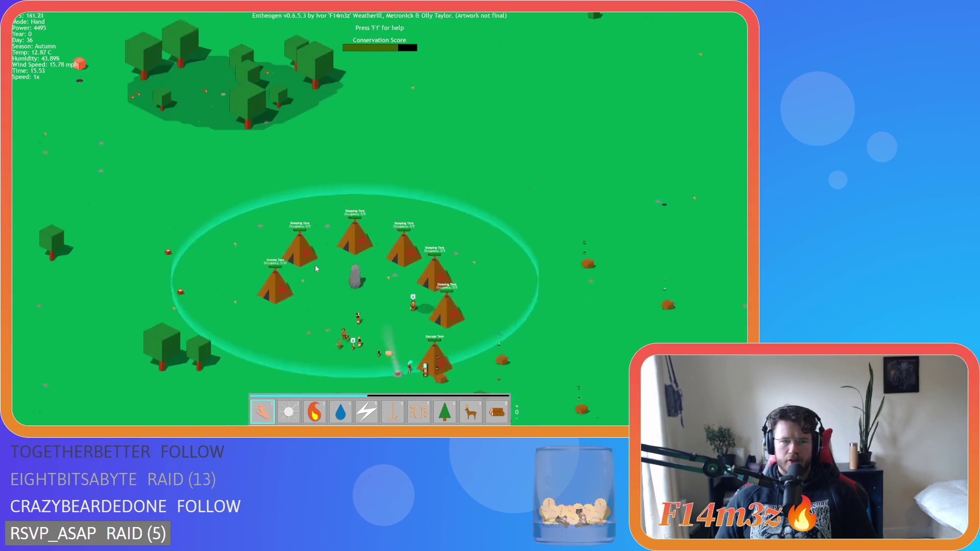
{"action": "key", "text": "d"}
{"action": "key", "text": "a"}
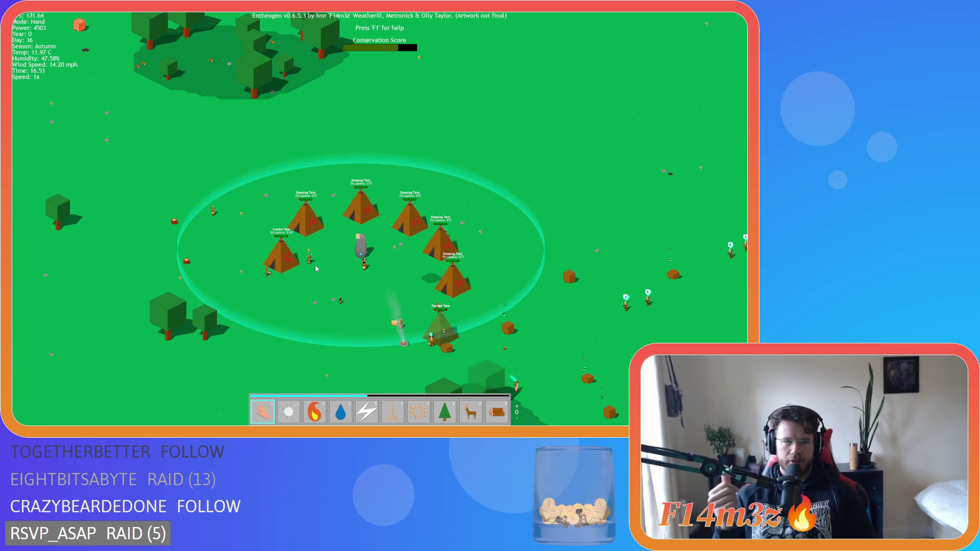
{"action": "scroll", "coordinate": [315, 266], "scroll_direction": "down", "scroll_amount": 3}
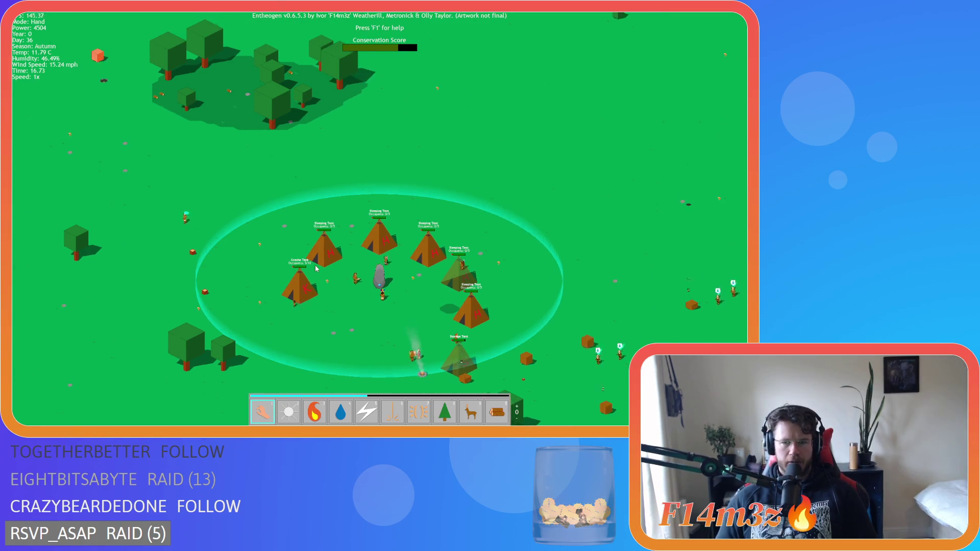
{"action": "scroll", "coordinate": [392, 262], "scroll_direction": "down", "scroll_amount": 3}
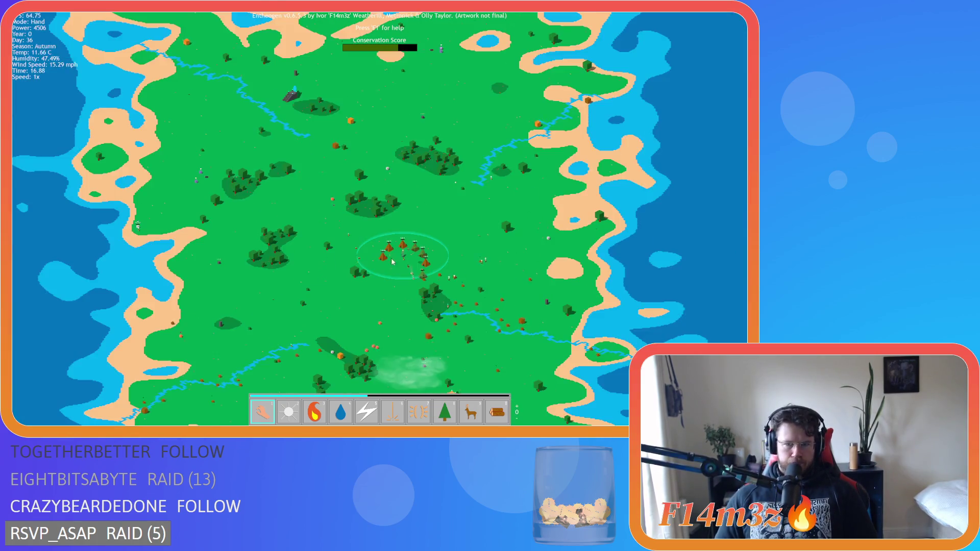
{"action": "scroll", "coordinate": [498, 279], "scroll_direction": "up", "scroll_amount": 5}
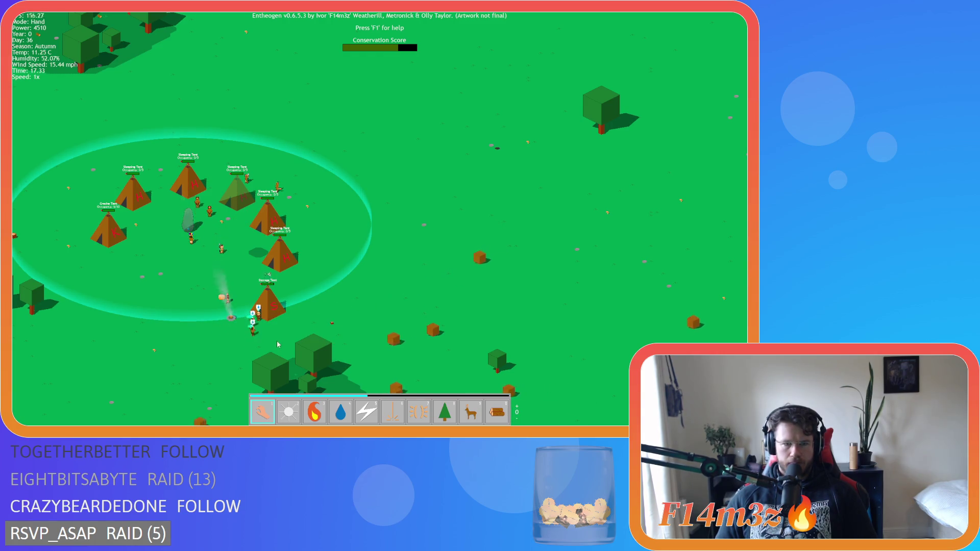
{"action": "key", "text": "d"}
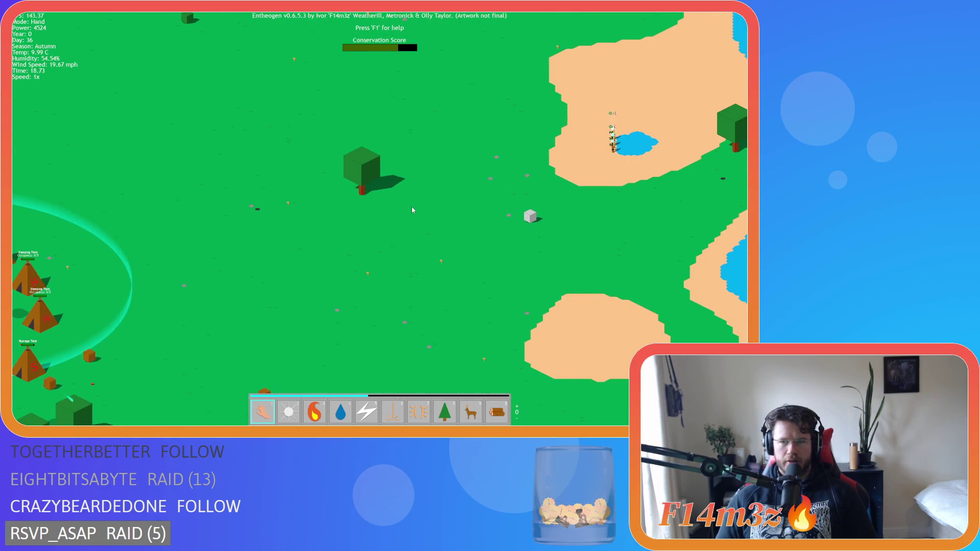
{"action": "scroll", "coordinate": [339, 194], "scroll_direction": "down", "scroll_amount": 4}
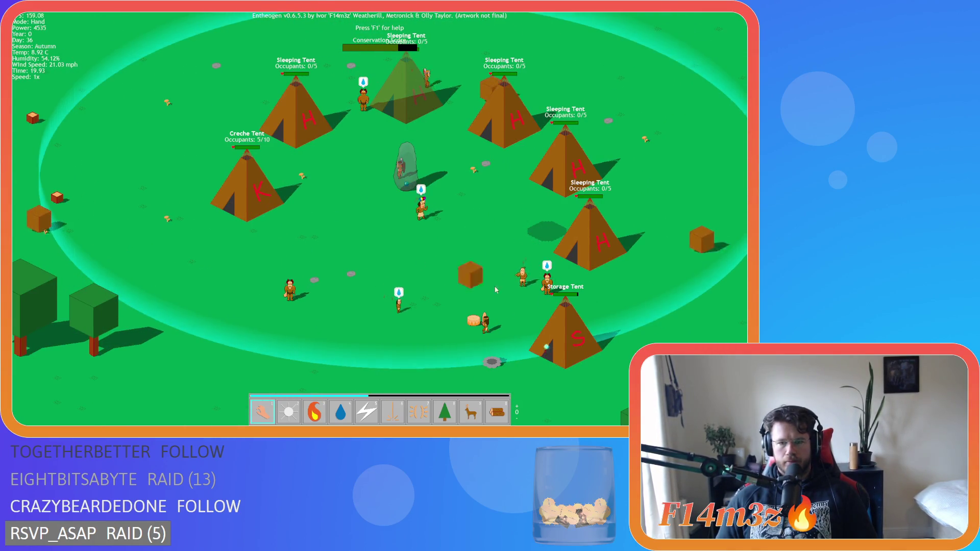
{"action": "key", "text": "i"}
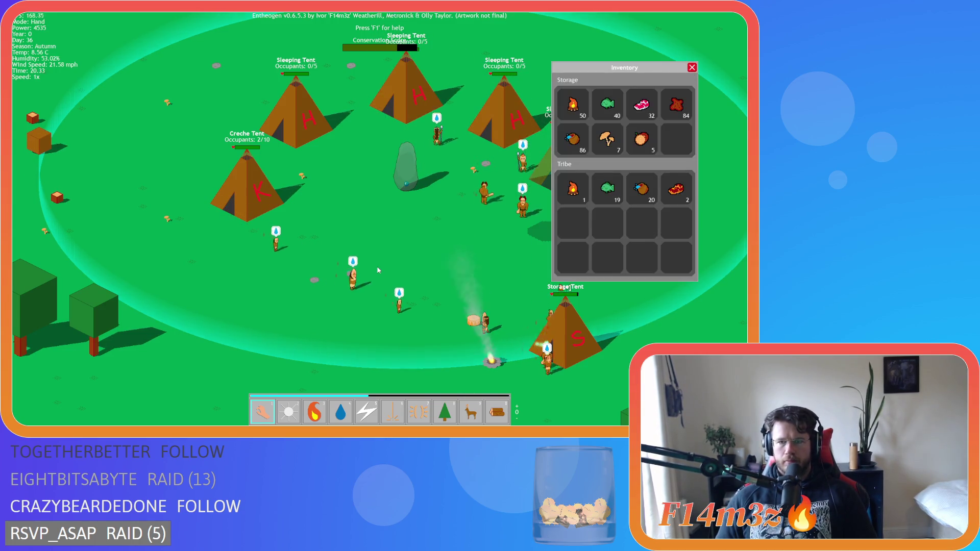
{"action": "key", "text": "i"}
{"action": "scroll", "coordinate": [379, 271], "scroll_direction": "down", "scroll_amount": 5}
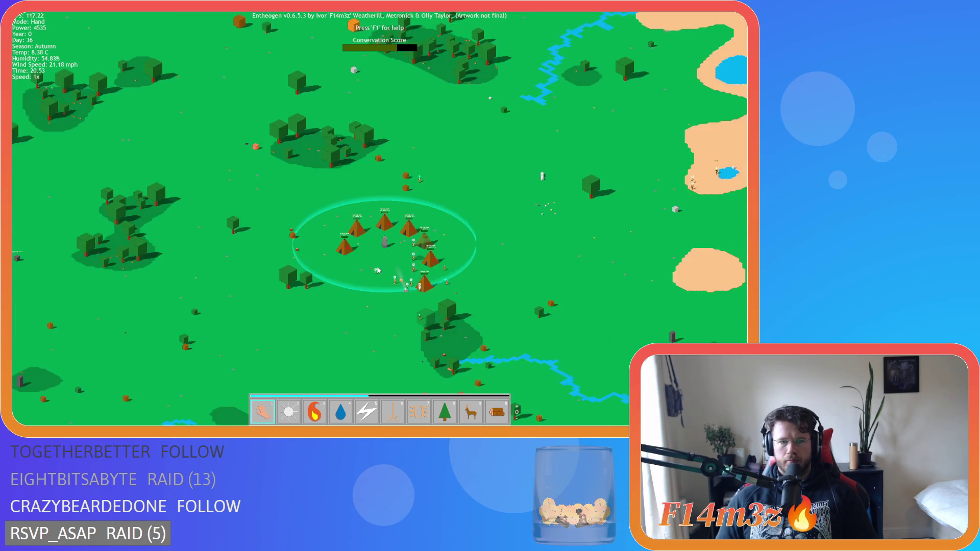
{"action": "scroll", "coordinate": [431, 278], "scroll_direction": "up", "scroll_amount": 5}
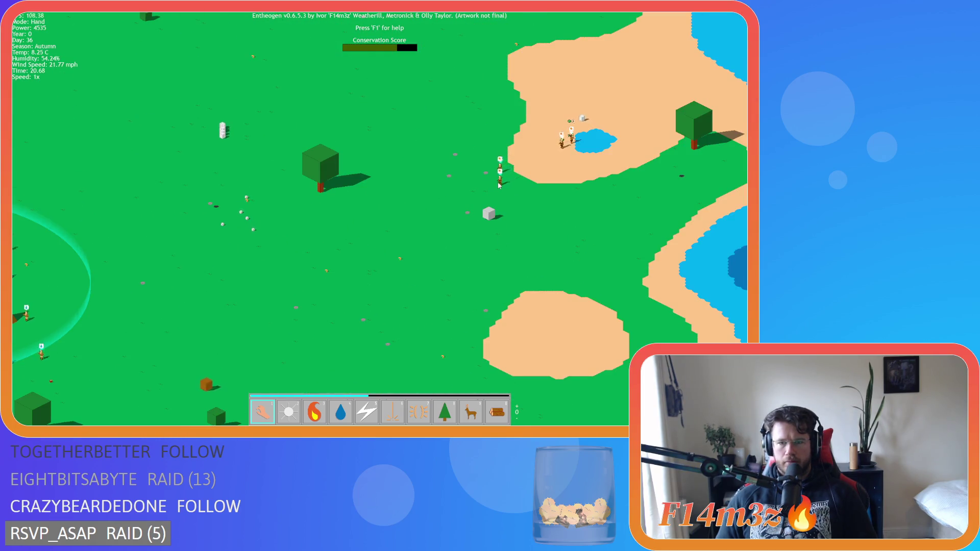
{"action": "key", "text": "space"}
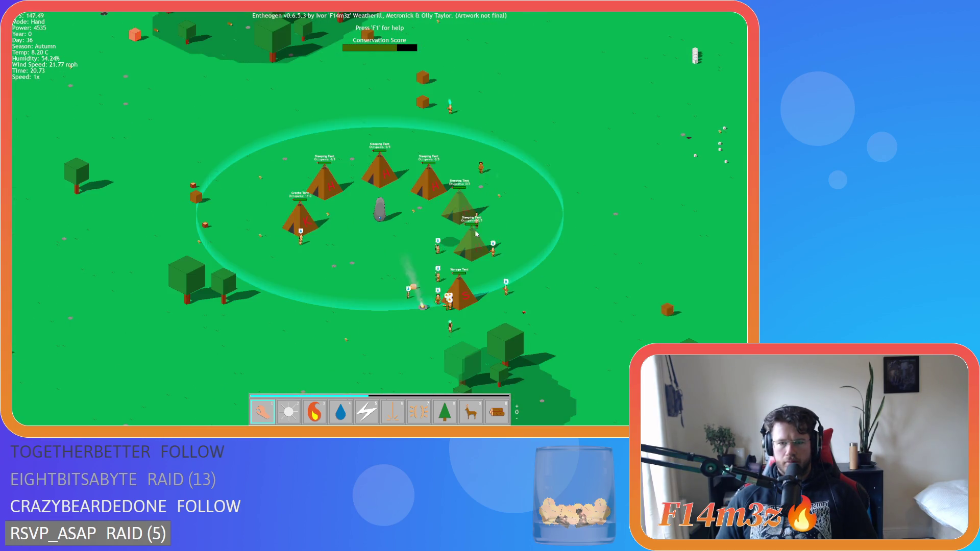
Jump the view back to the village tents several times while adjusting the zoom.
{"action": "scroll", "coordinate": [396, 279], "scroll_direction": "down", "scroll_amount": 5}
{"action": "scroll", "coordinate": [472, 304], "scroll_direction": "up", "scroll_amount": 5}
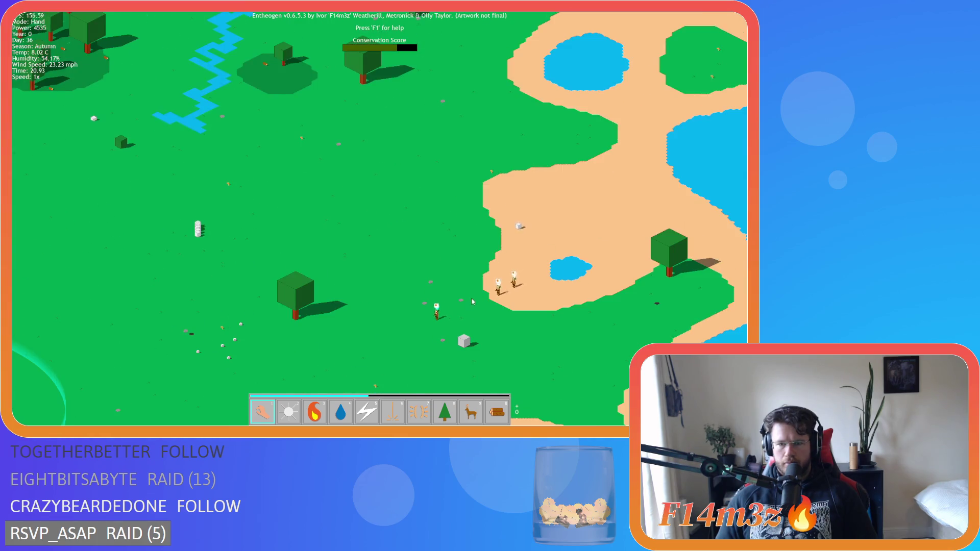
{"action": "key", "text": "space"}
{"action": "scroll", "coordinate": [457, 291], "scroll_direction": "down", "scroll_amount": 2}
{"action": "scroll", "coordinate": [561, 234], "scroll_direction": "up", "scroll_amount": 5}
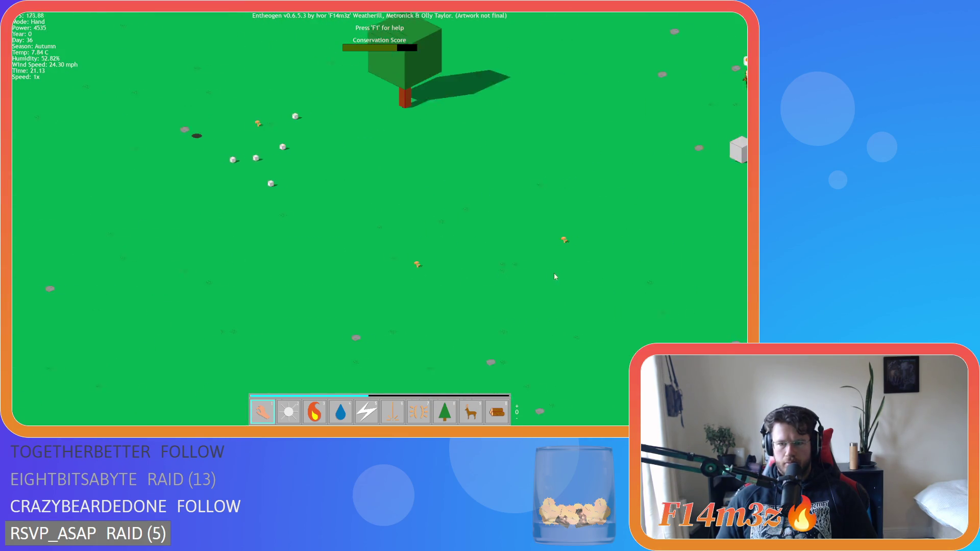
{"action": "key", "text": "space"}
{"action": "scroll", "coordinate": [496, 262], "scroll_direction": "down", "scroll_amount": 3}
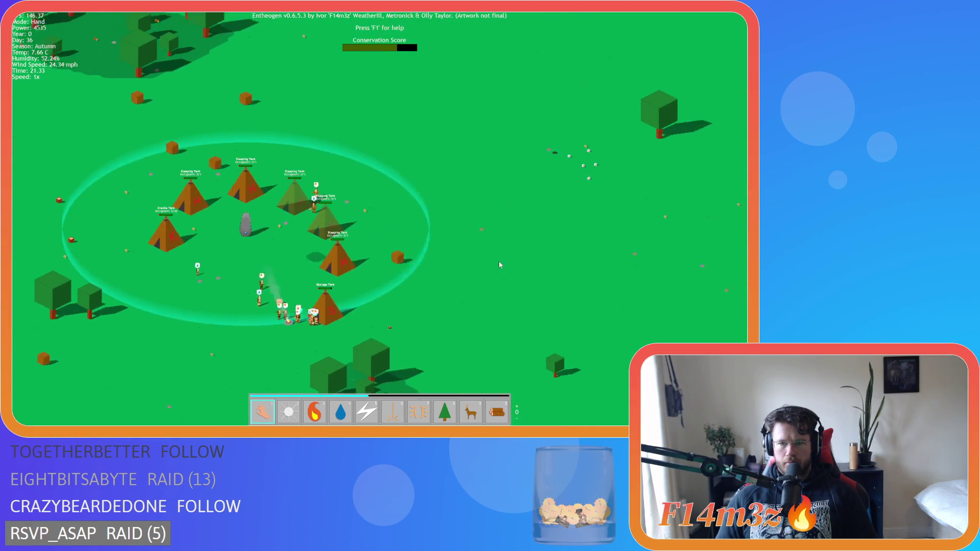
{"action": "scroll", "coordinate": [543, 264], "scroll_direction": "up", "scroll_amount": 3}
{"action": "key", "text": "space"}
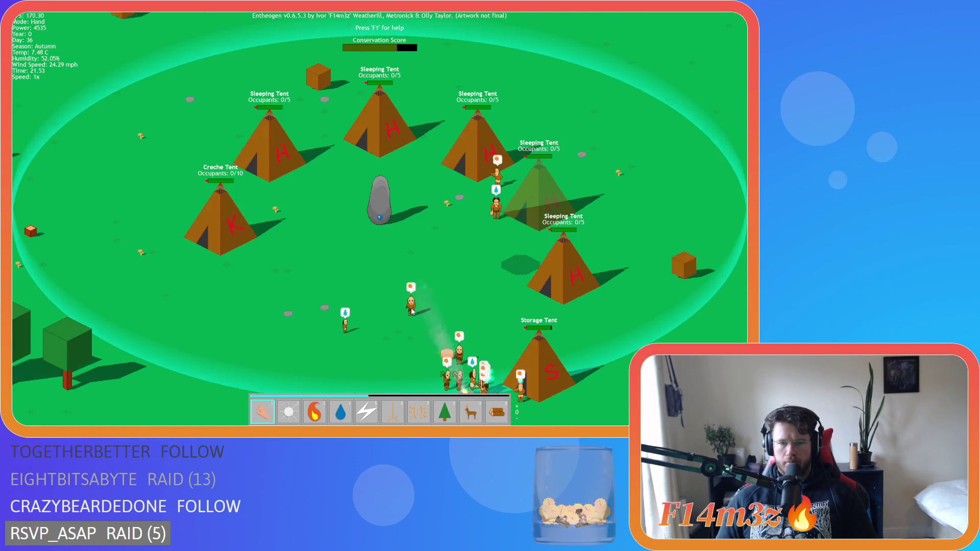
Zoom in close on the tent ring so the sleeping and creche tent occupancy labels are readable.
{"action": "scroll", "coordinate": [401, 299], "scroll_direction": "down", "scroll_amount": 2}
{"action": "scroll", "coordinate": [400, 300], "scroll_direction": "down", "scroll_amount": 3}
{"action": "scroll", "coordinate": [213, 267], "scroll_direction": "up", "scroll_amount": 5}
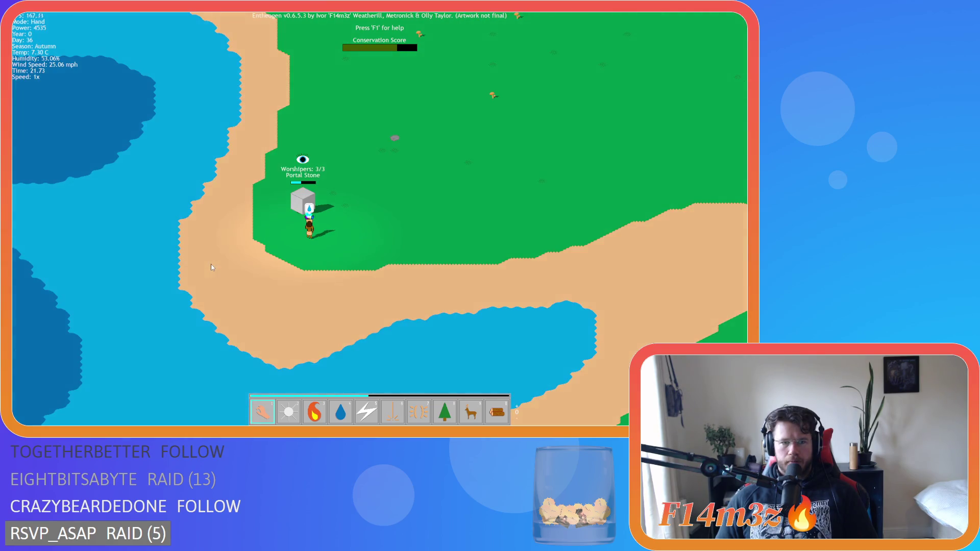
{"action": "scroll", "coordinate": [210, 265], "scroll_direction": "down", "scroll_amount": 3}
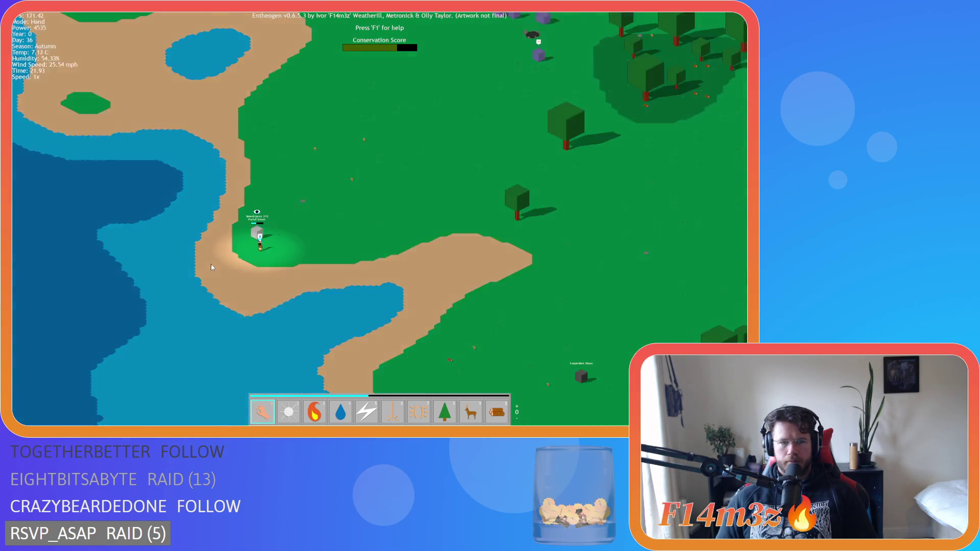
{"action": "key", "text": "space"}
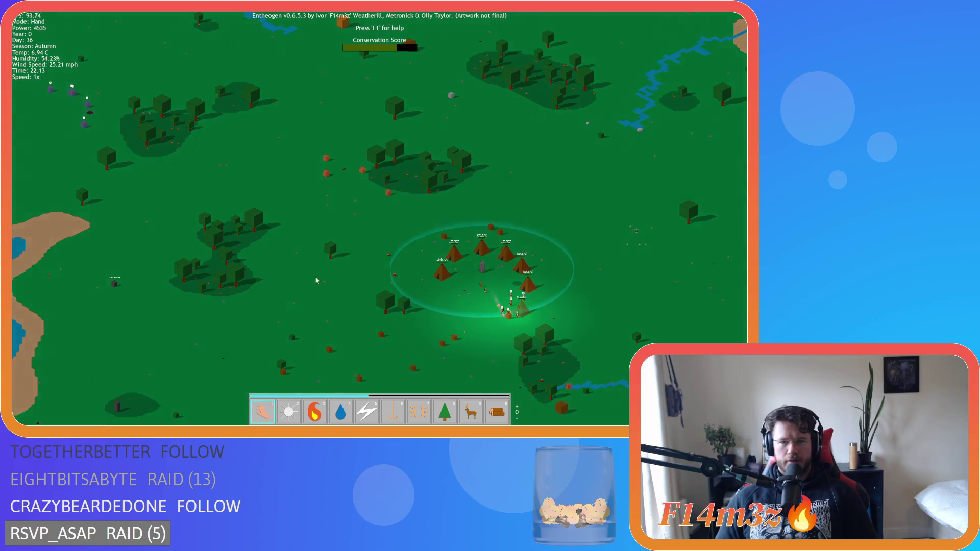
{"action": "scroll", "coordinate": [286, 262], "scroll_direction": "up", "scroll_amount": 3}
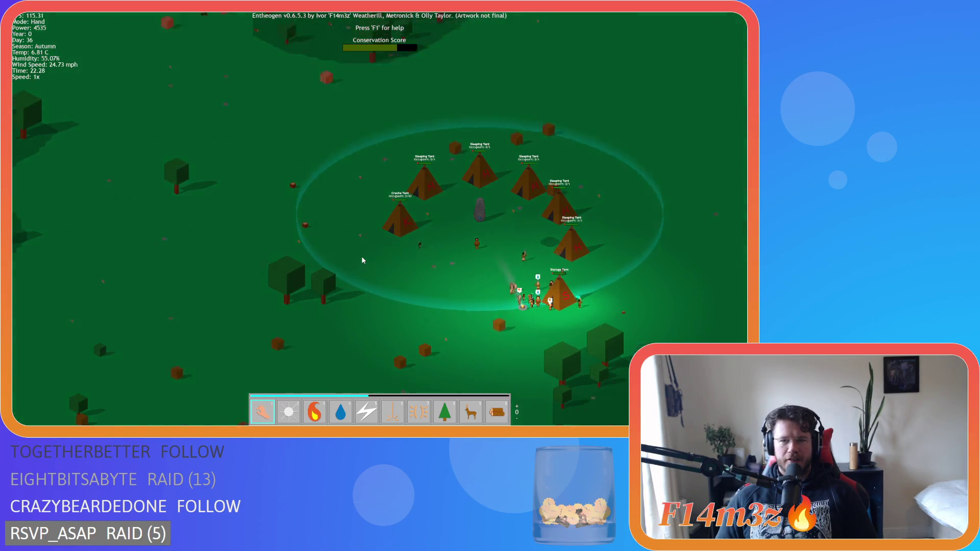
{"action": "scroll", "coordinate": [362, 260], "scroll_direction": "up", "scroll_amount": 3}
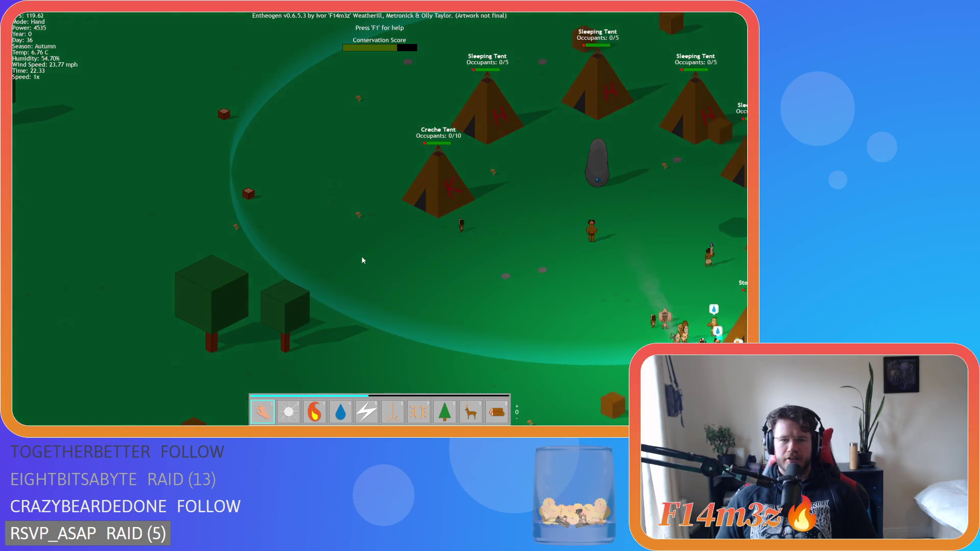
{"action": "scroll", "coordinate": [362, 261], "scroll_direction": "down", "scroll_amount": 1}
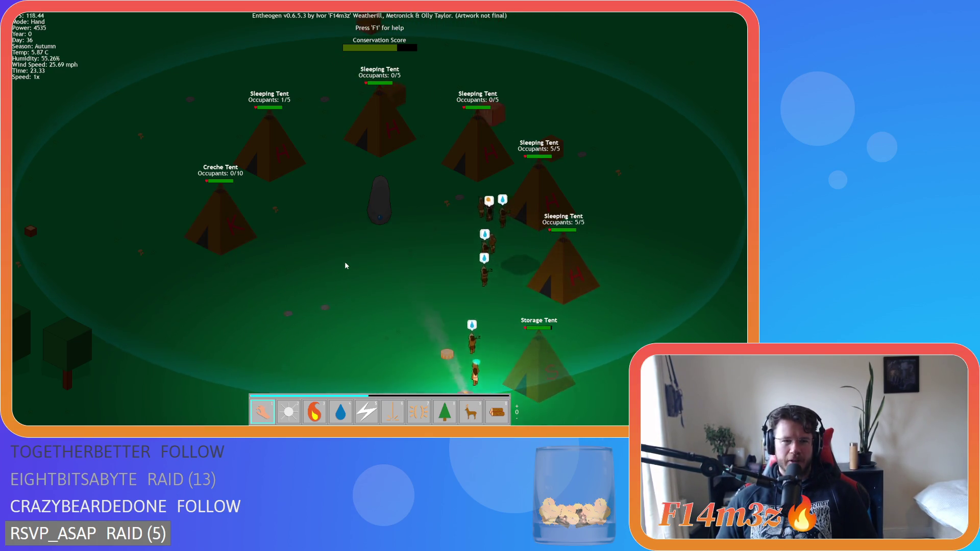
Pan from the tent camp to the Portal Stone, east over the forest, and back to the village.
{"action": "key", "text": "a"}
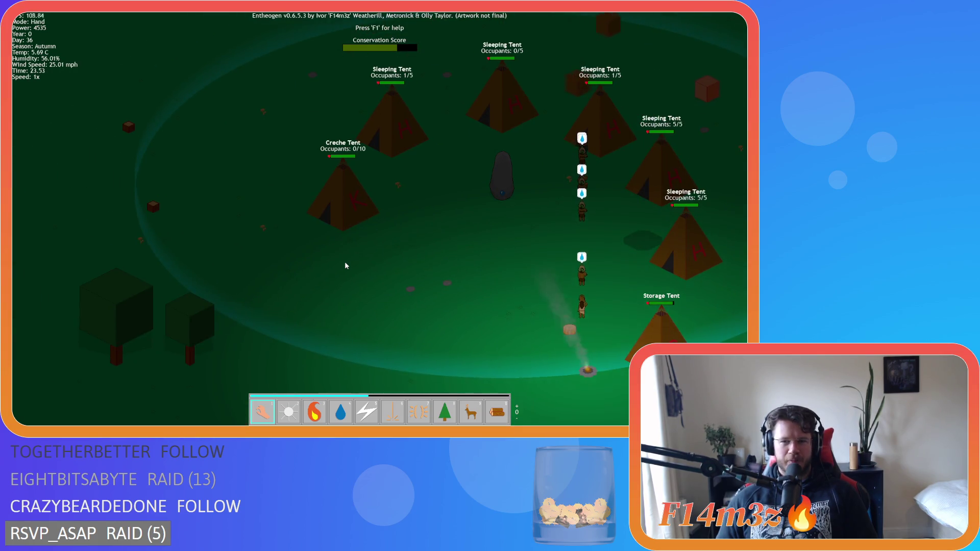
{"action": "key", "text": "a"}
{"action": "scroll", "coordinate": [345, 265], "scroll_direction": "down", "scroll_amount": 5}
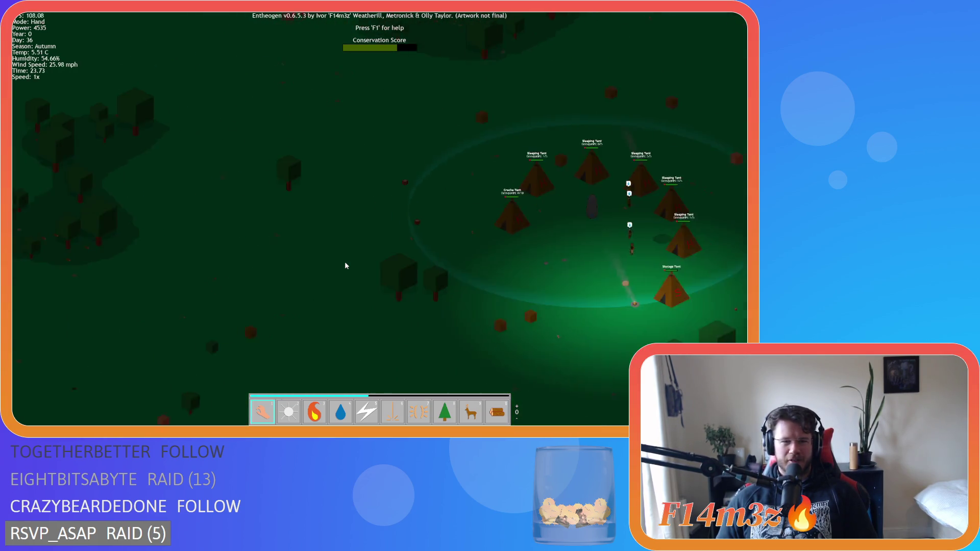
{"action": "scroll", "coordinate": [181, 257], "scroll_direction": "up", "scroll_amount": 5}
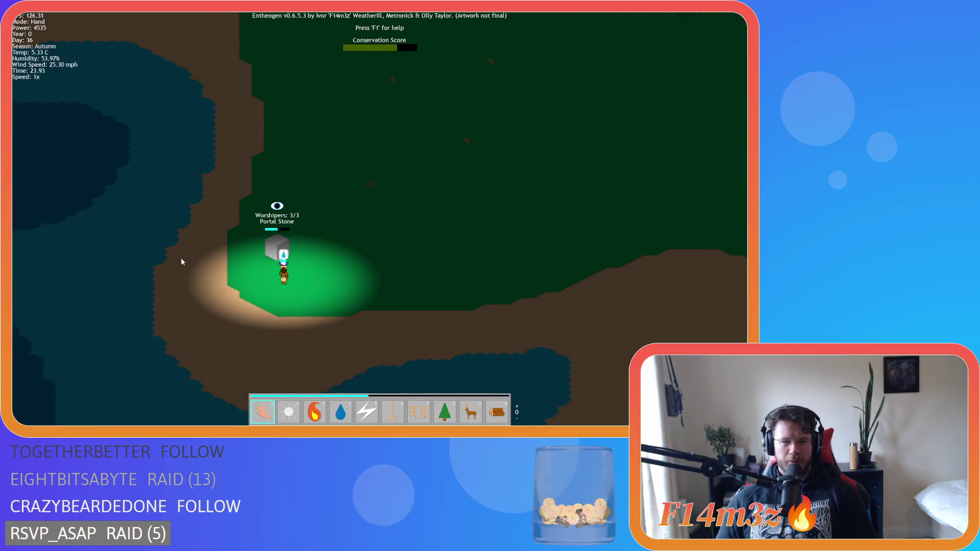
{"action": "key", "text": "d"}
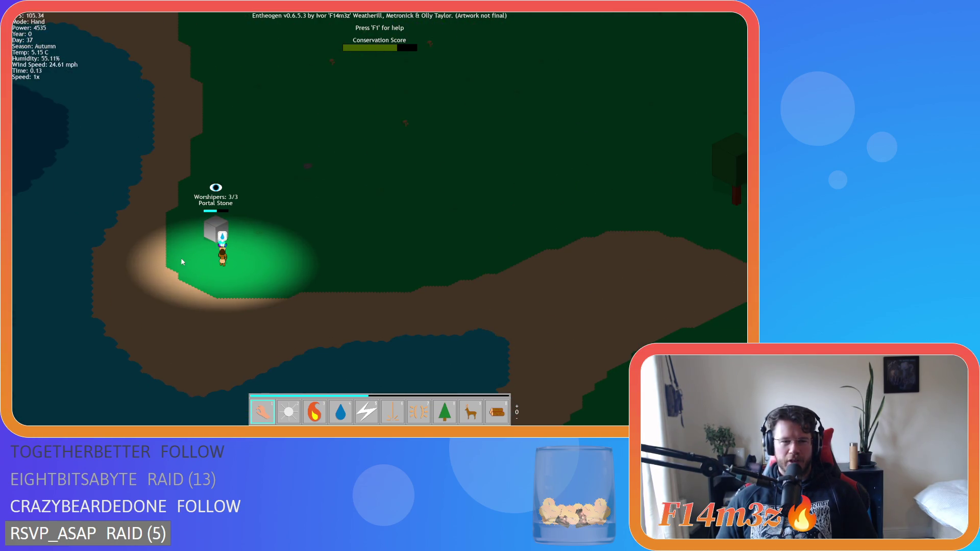
{"action": "key", "text": "d"}
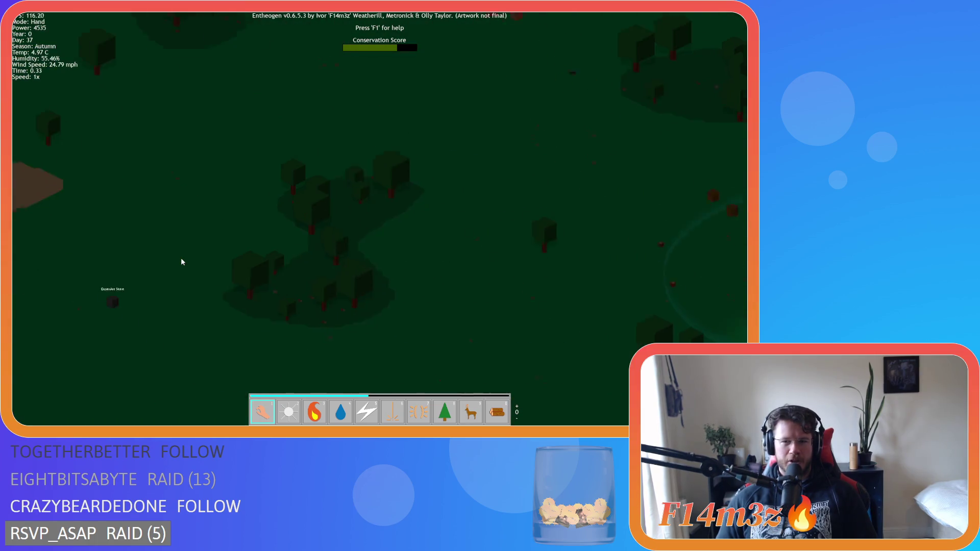
{"action": "key", "text": "d"}
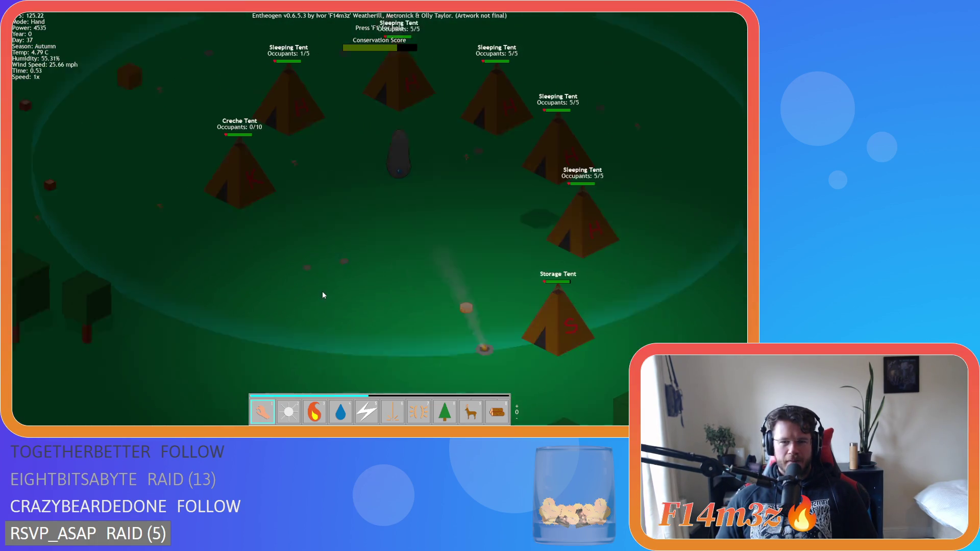
{"action": "key", "text": "w"}
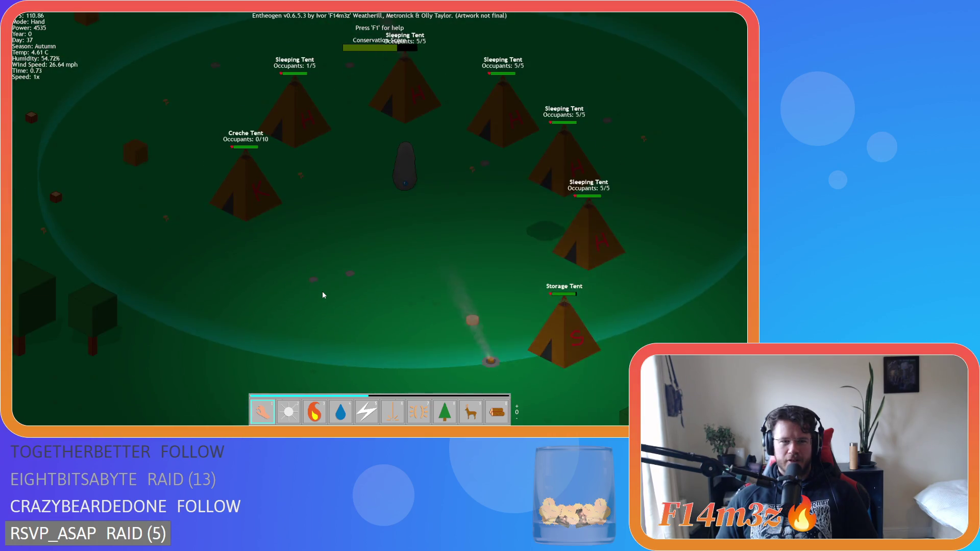
Zoom in and out over the village and lake while the night rolls into Day 37.
{"action": "scroll", "coordinate": [322, 295], "scroll_direction": "down", "scroll_amount": 5}
{"action": "key", "text": "a"}
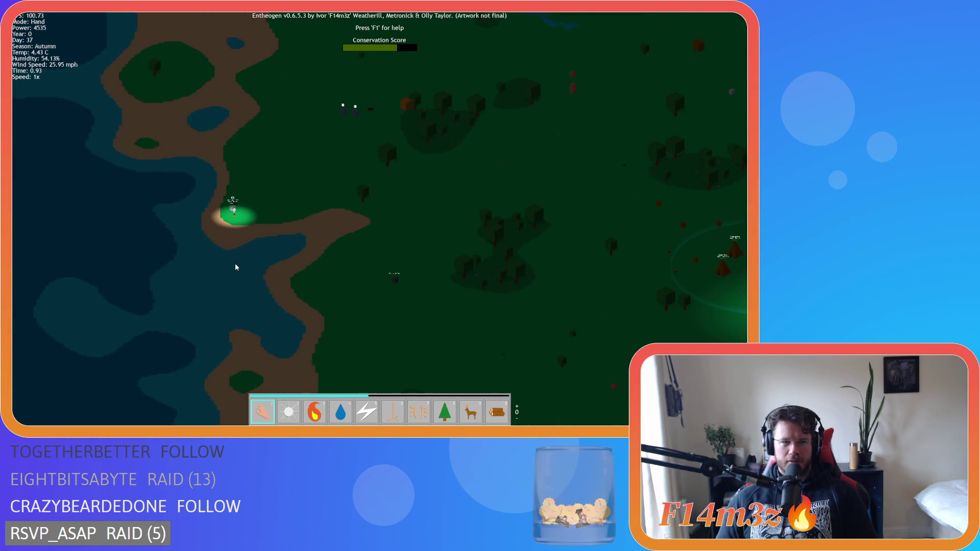
{"action": "scroll", "coordinate": [235, 267], "scroll_direction": "up", "scroll_amount": 5}
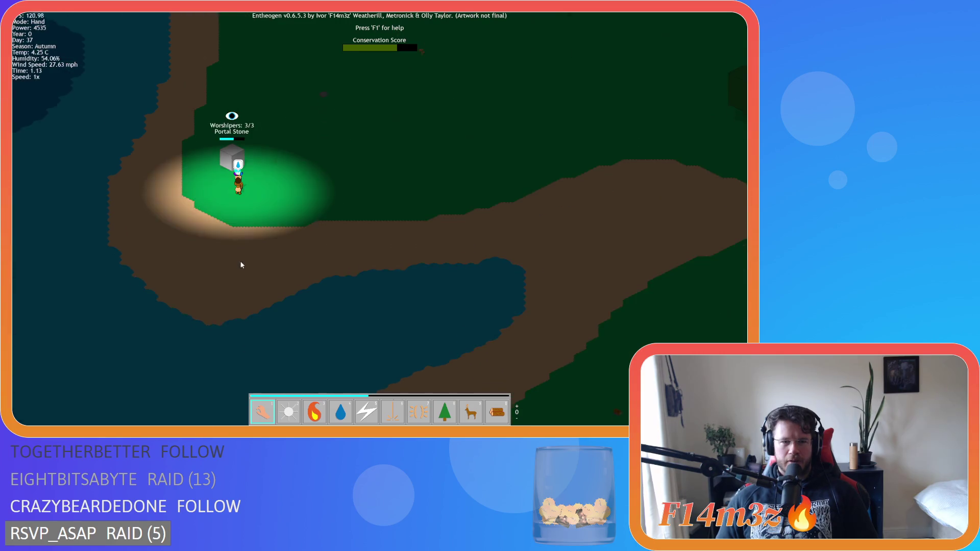
{"action": "scroll", "coordinate": [240, 264], "scroll_direction": "down", "scroll_amount": 5}
{"action": "scroll", "coordinate": [485, 265], "scroll_direction": "up", "scroll_amount": 5}
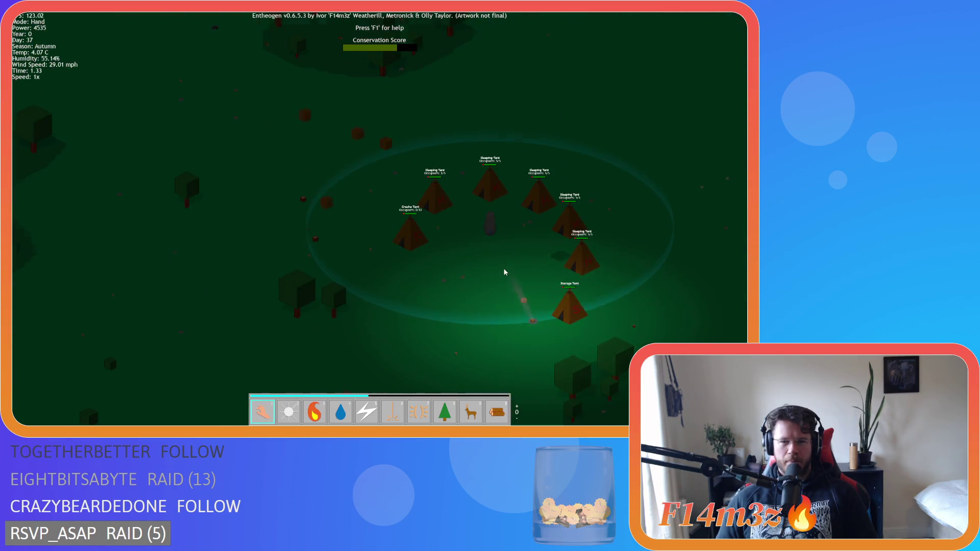
{"action": "scroll", "coordinate": [461, 264], "scroll_direction": "up", "scroll_amount": 3}
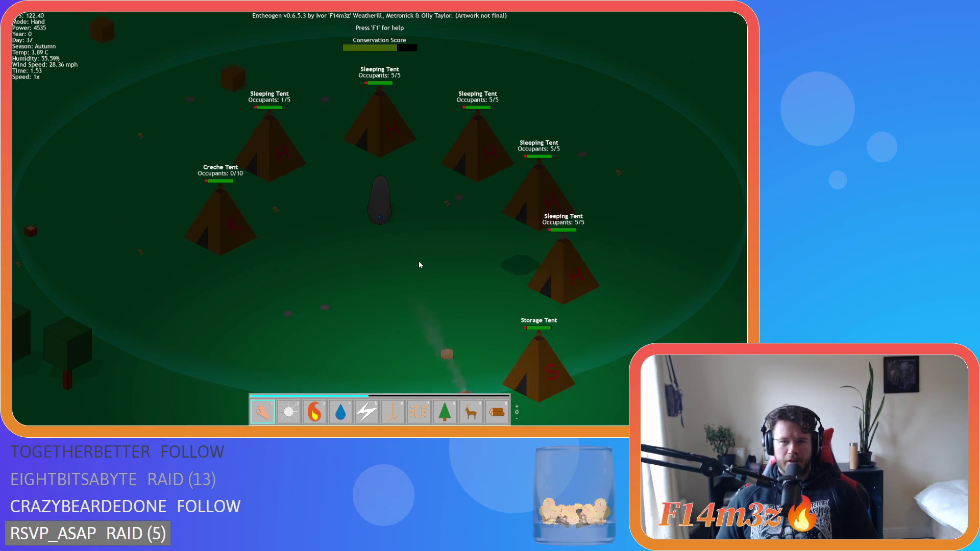
{"action": "scroll", "coordinate": [412, 264], "scroll_direction": "down", "scroll_amount": 5}
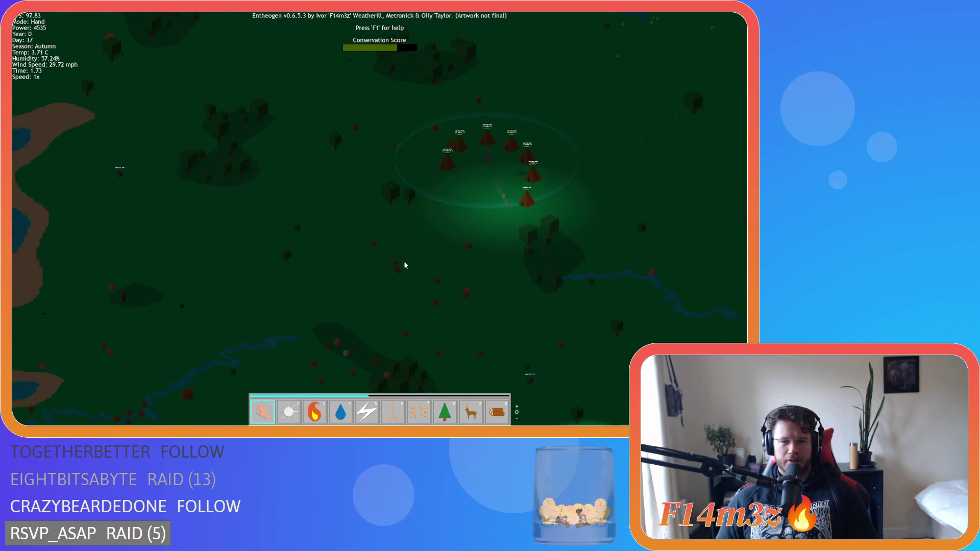
{"action": "scroll", "coordinate": [404, 265], "scroll_direction": "up", "scroll_amount": 5}
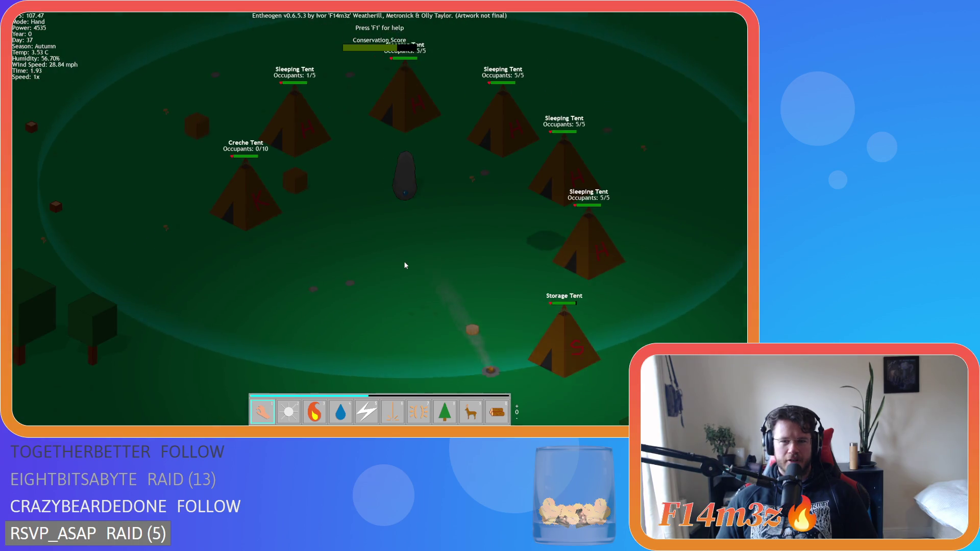
{"action": "scroll", "coordinate": [405, 265], "scroll_direction": "down", "scroll_amount": 5}
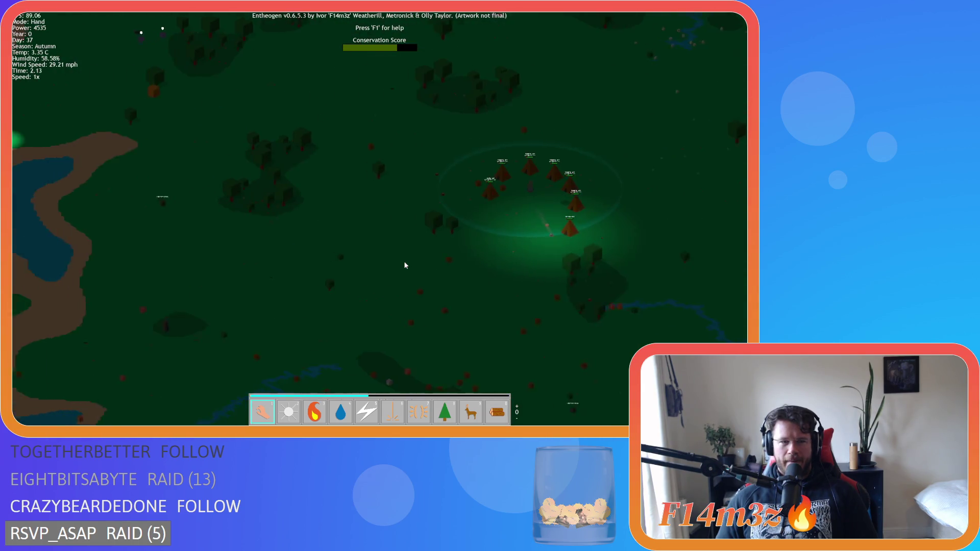
{"action": "scroll", "coordinate": [225, 274], "scroll_direction": "up", "scroll_amount": 5}
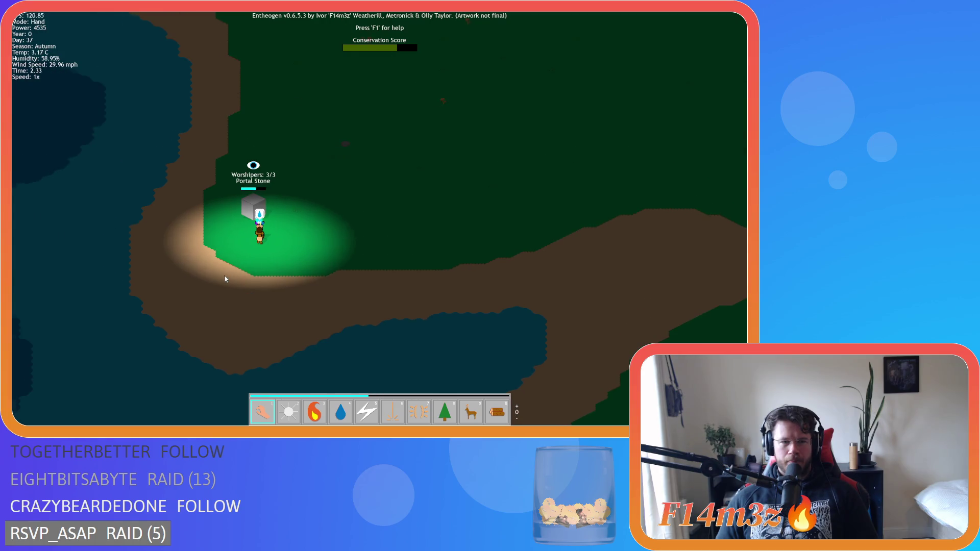
{"action": "scroll", "coordinate": [224, 275], "scroll_direction": "down", "scroll_amount": 5}
{"action": "scroll", "coordinate": [298, 266], "scroll_direction": "up", "scroll_amount": 5}
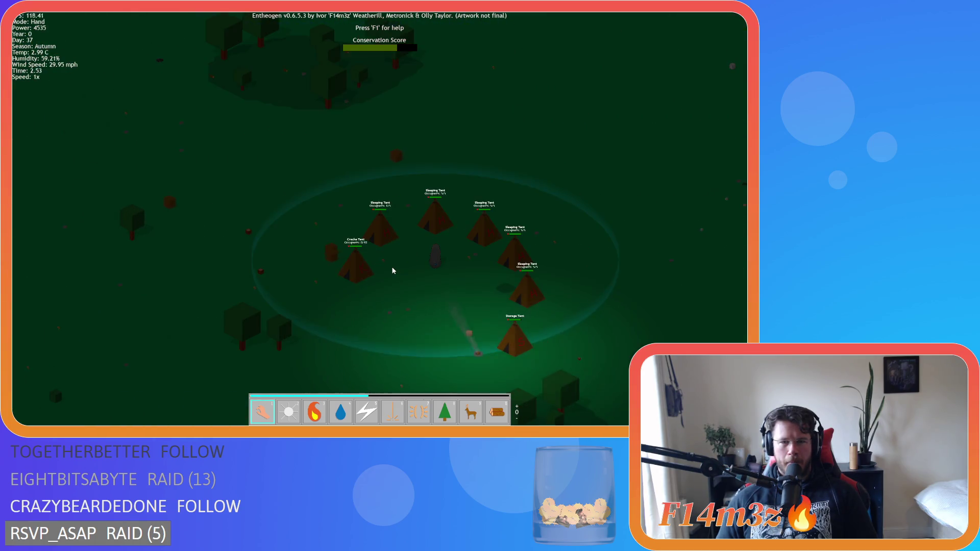
{"action": "scroll", "coordinate": [393, 271], "scroll_direction": "down", "scroll_amount": 5}
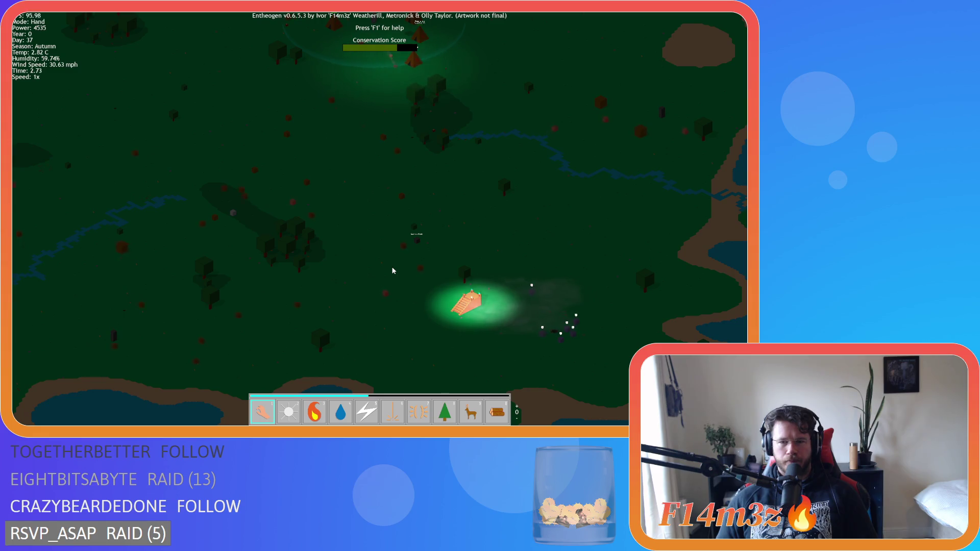
{"action": "key", "text": "s"}
{"action": "key", "text": "w"}
{"action": "key", "text": "a"}
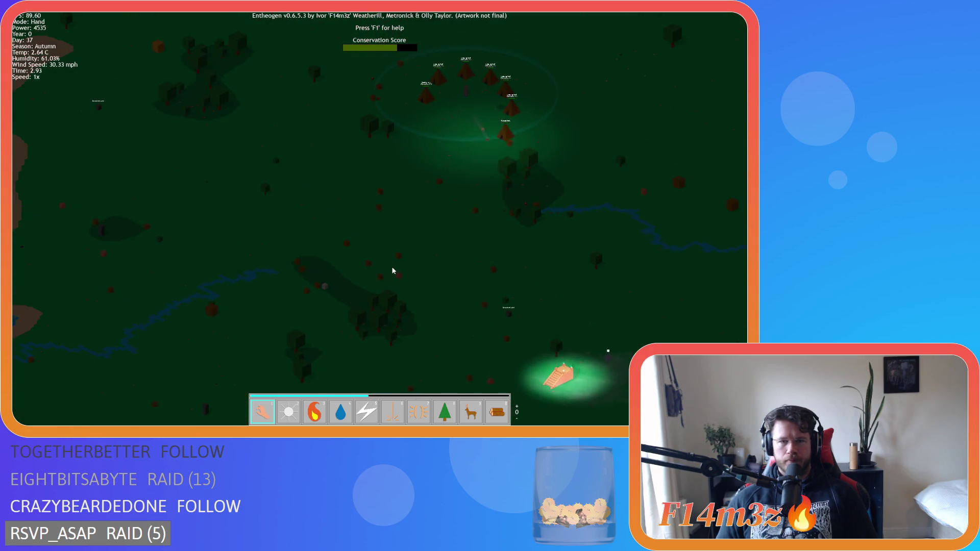
{"action": "key", "text": "d"}
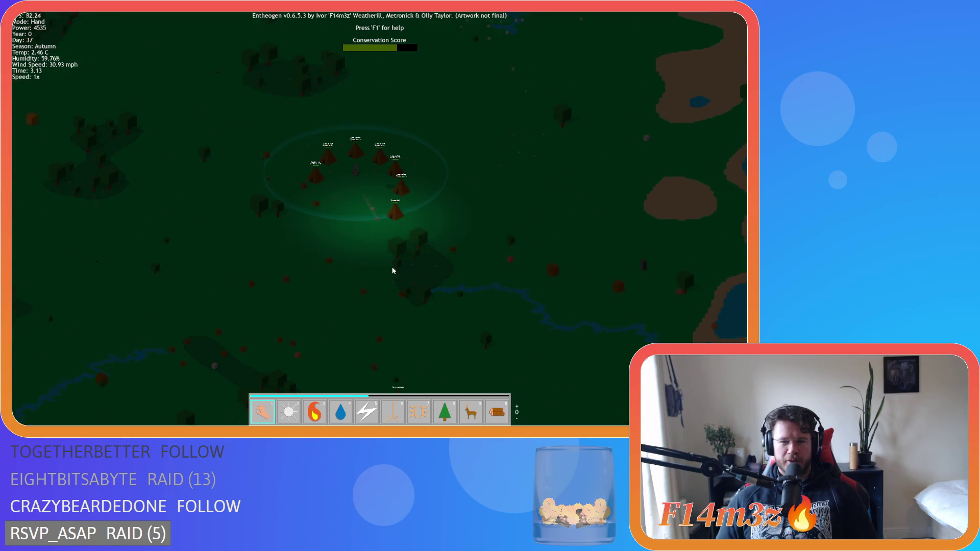
{"action": "key", "text": "a"}
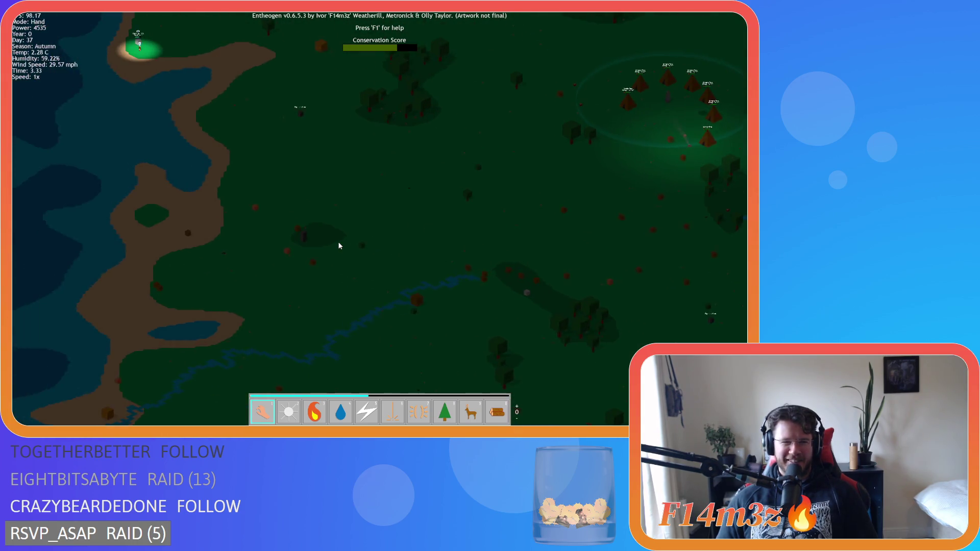
{"action": "key", "text": "d"}
{"action": "key", "text": "s"}
{"action": "key", "text": "d"}
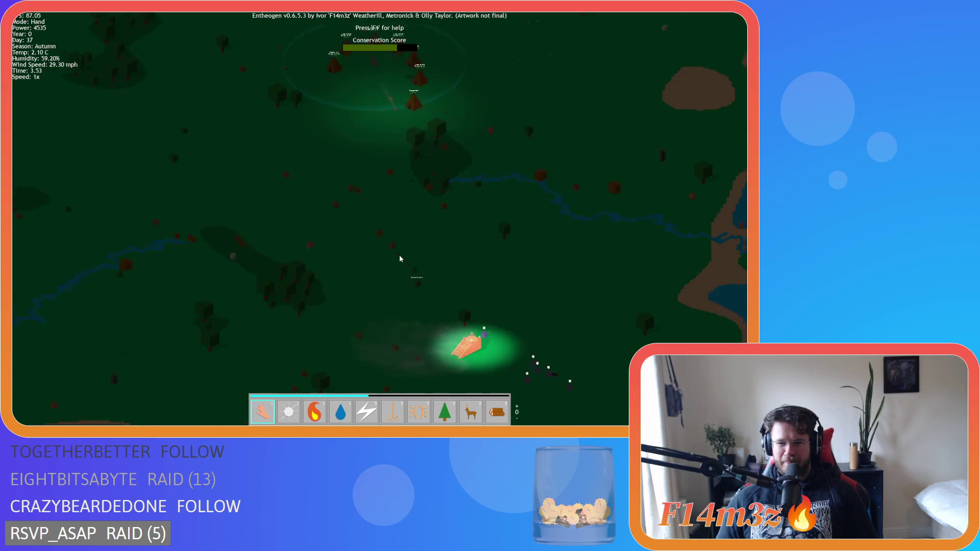
{"action": "scroll", "coordinate": [400, 258], "scroll_direction": "up", "scroll_amount": 3}
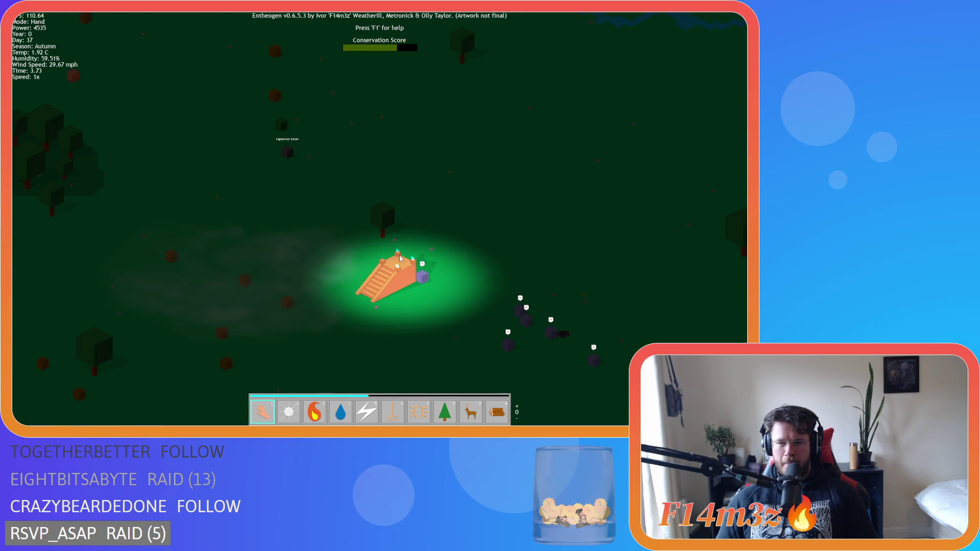
{"action": "scroll", "coordinate": [400, 258], "scroll_direction": "up", "scroll_amount": 4}
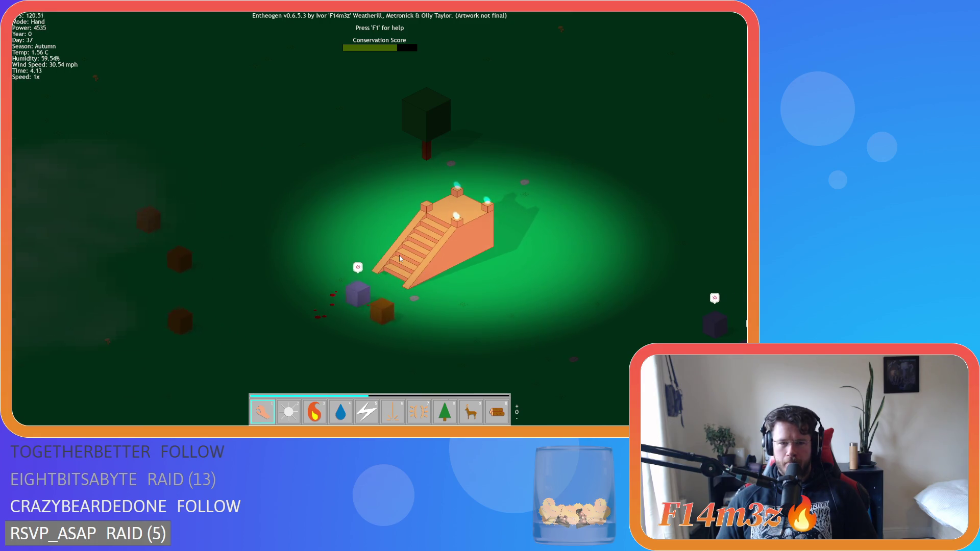
{"action": "scroll", "coordinate": [400, 258], "scroll_direction": "down", "scroll_amount": 5}
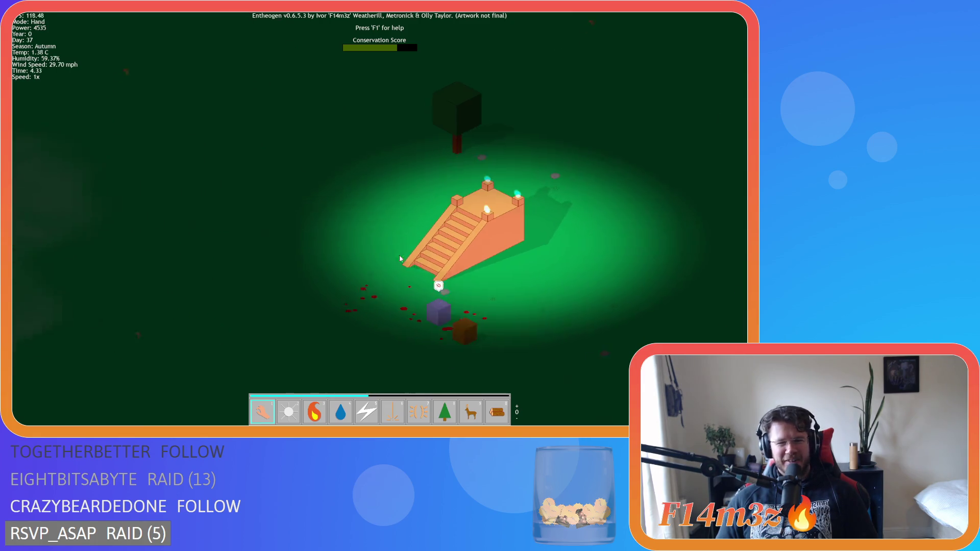
{"action": "scroll", "coordinate": [400, 259], "scroll_direction": "down", "scroll_amount": 5}
{"action": "key", "text": "a"}
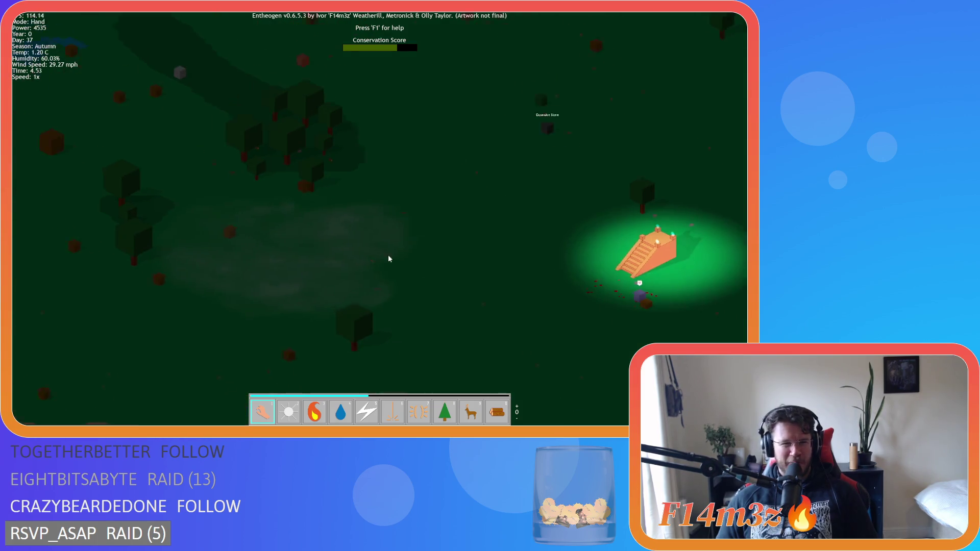
{"action": "key", "text": "a"}
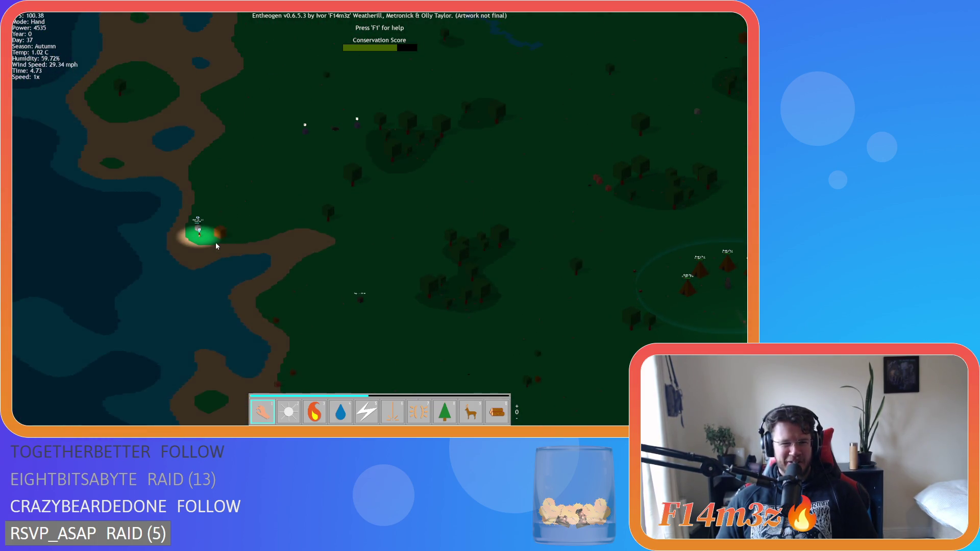
{"action": "scroll", "coordinate": [220, 248], "scroll_direction": "up", "scroll_amount": 5}
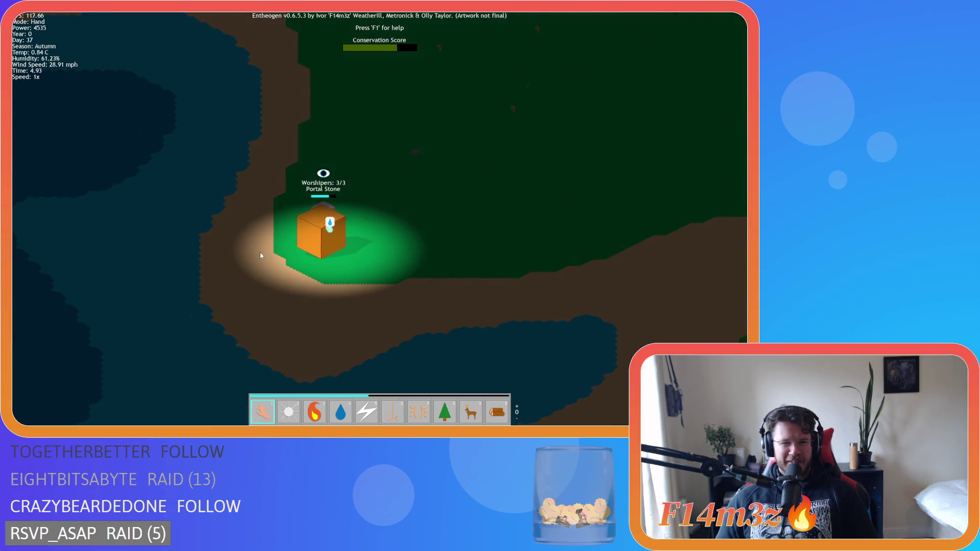
{"action": "scroll", "coordinate": [260, 251], "scroll_direction": "down", "scroll_amount": 5}
{"action": "key", "text": "d"}
{"action": "key", "text": "a"}
{"action": "scroll", "coordinate": [337, 270], "scroll_direction": "up", "scroll_amount": 5}
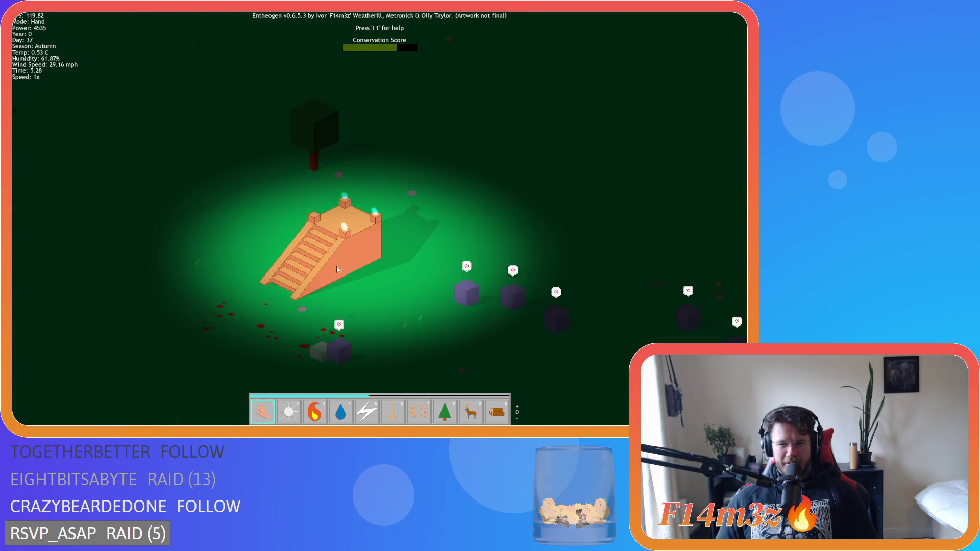
{"action": "key", "text": "d"}
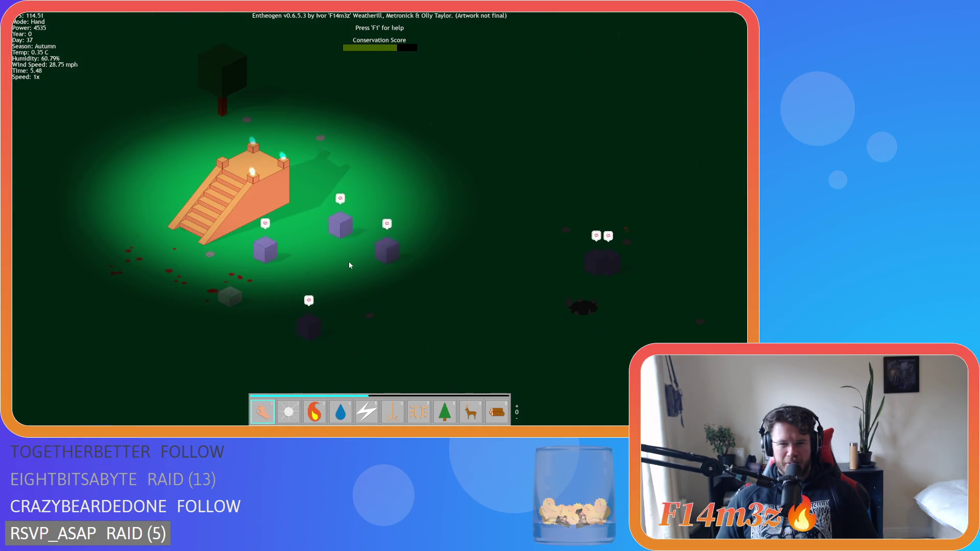
{"action": "scroll", "coordinate": [349, 265], "scroll_direction": "down", "scroll_amount": 5}
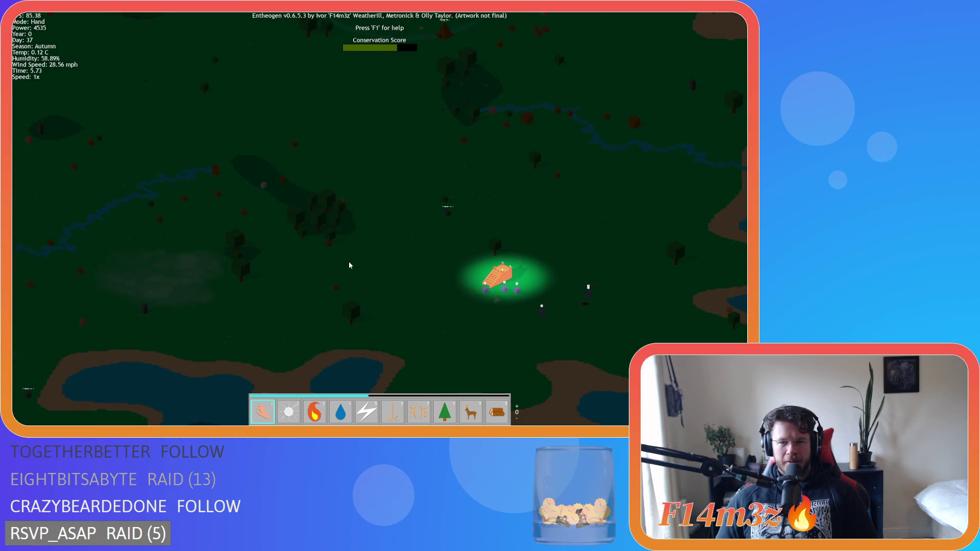
{"action": "key", "text": "Tab"}
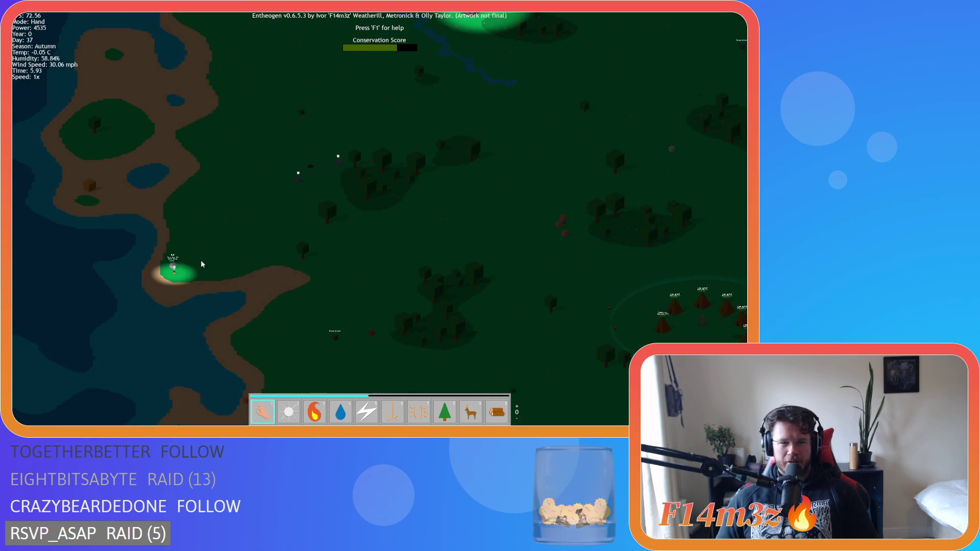
{"action": "scroll", "coordinate": [189, 265], "scroll_direction": "down", "scroll_amount": 5}
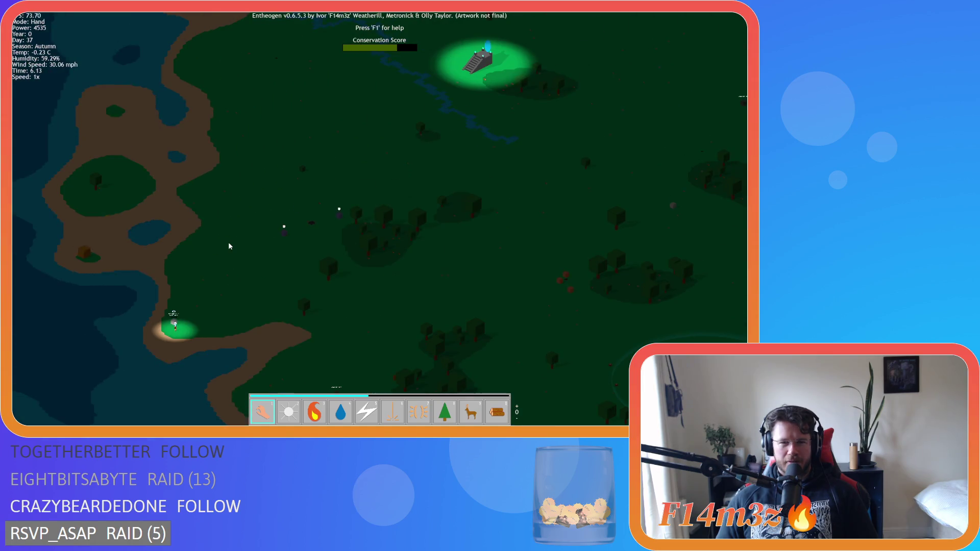
{"action": "key", "text": "Tab"}
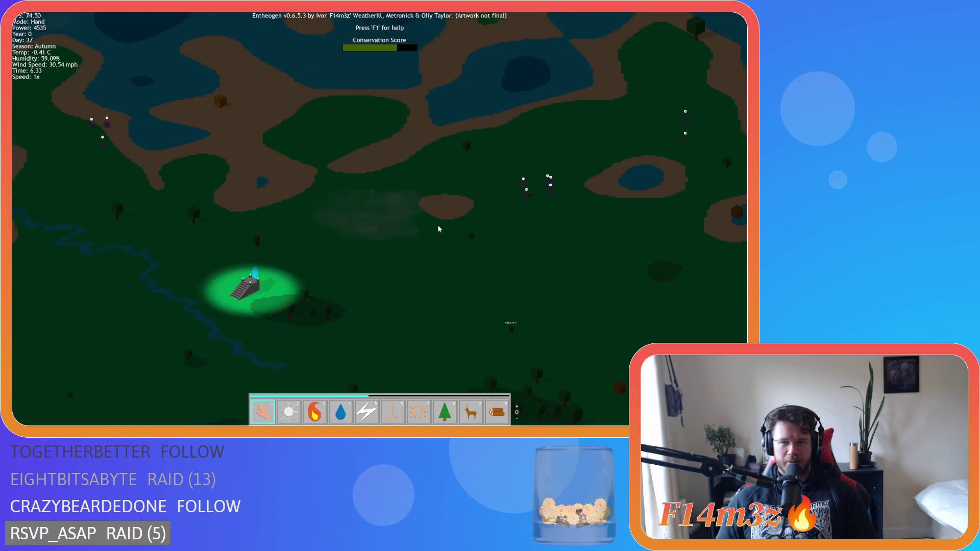
{"action": "key", "text": "Tab"}
{"action": "scroll", "coordinate": [439, 263], "scroll_direction": "down", "scroll_amount": 5}
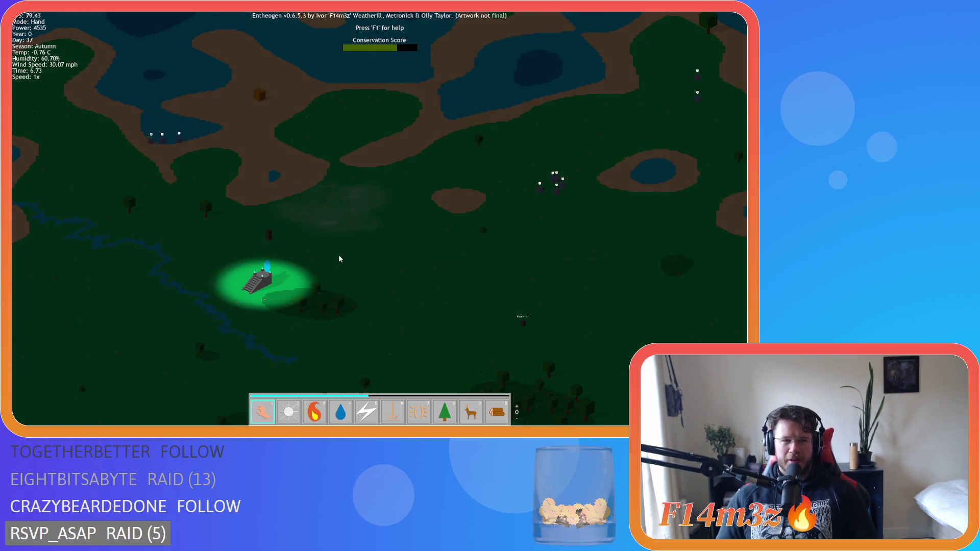
{"action": "key", "text": "Tab"}
{"action": "key", "text": "Tab"}
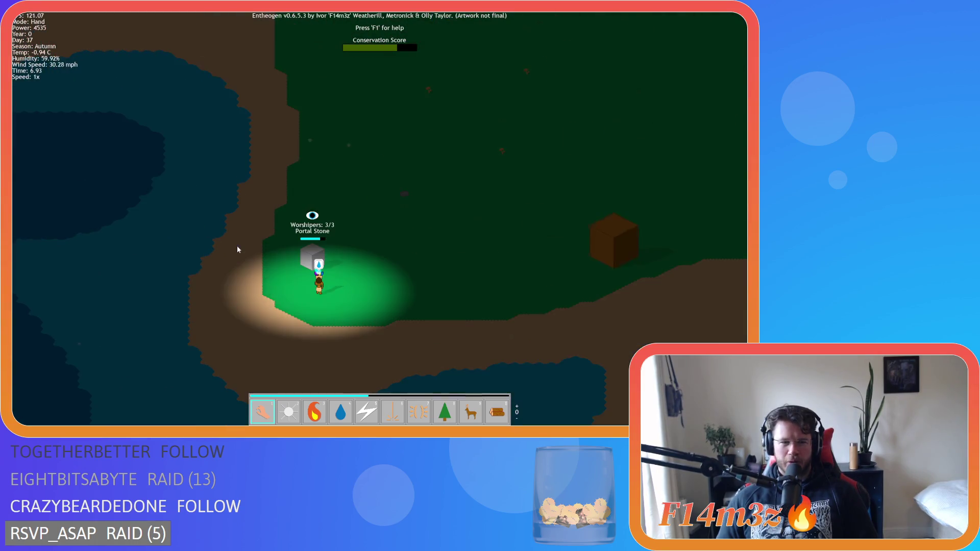
{"action": "key", "text": "Tab"}
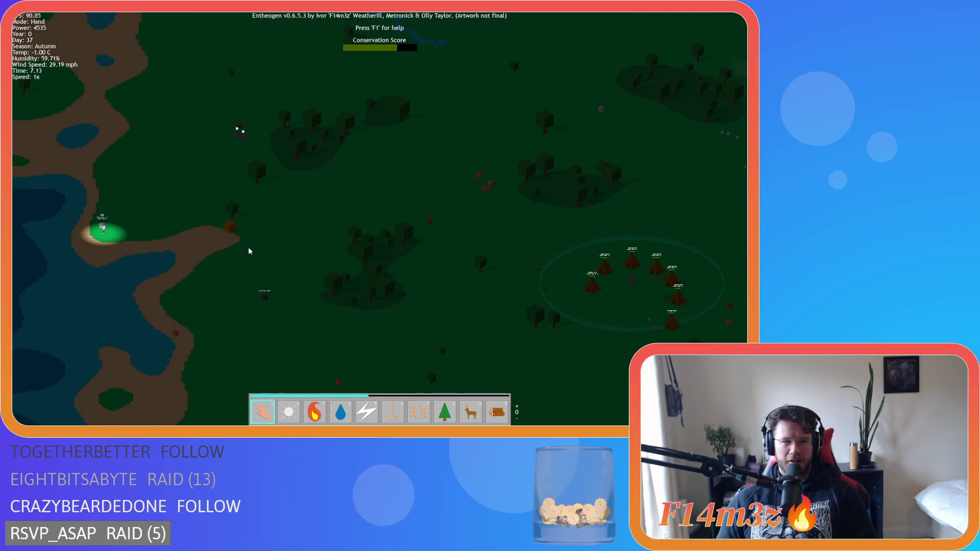
Cycle the camera back to the Portal Stone and its worshippers as night turns into day.
{"action": "key", "text": "Tab"}
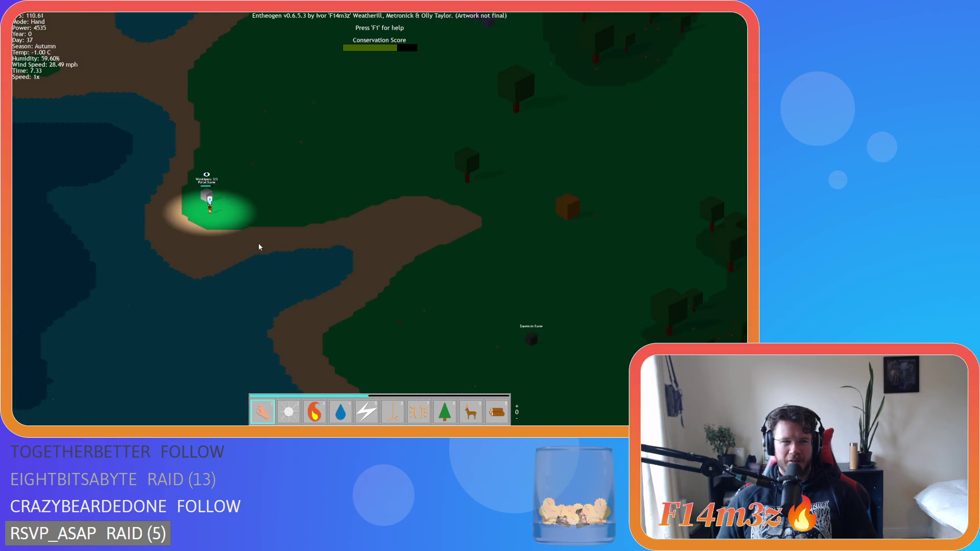
{"action": "key", "text": "Tab"}
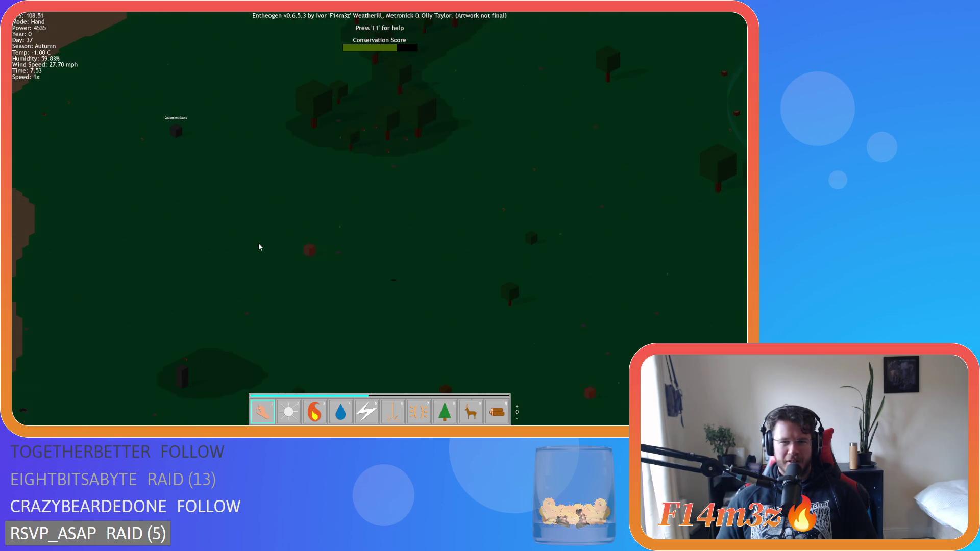
{"action": "key", "text": "Tab"}
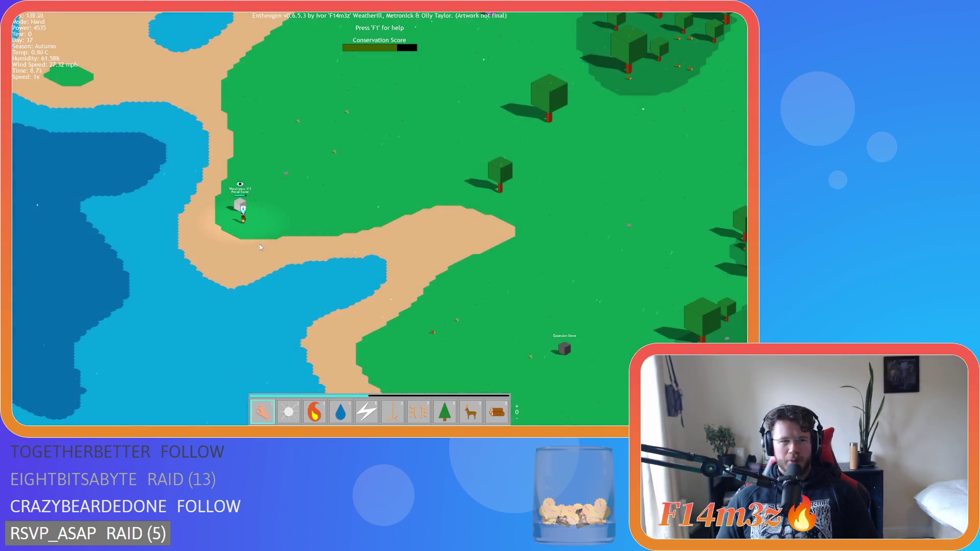
{"action": "key", "text": "d"}
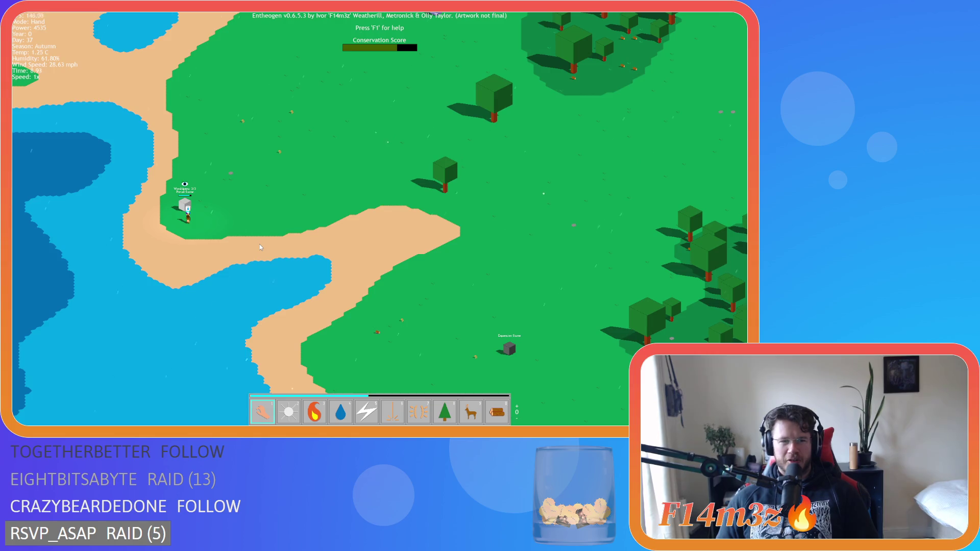
{"action": "key", "text": "a"}
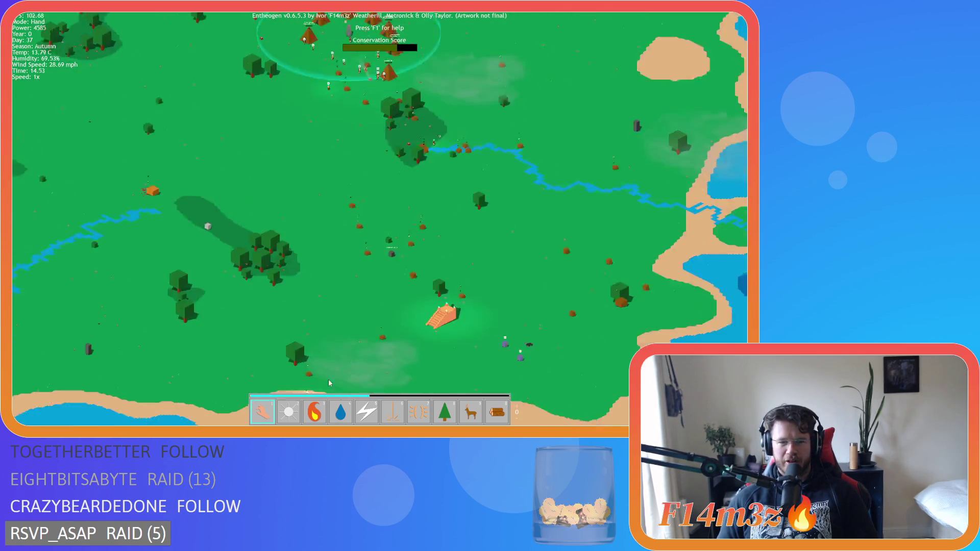
Zoom in on the daytime tent camp, then leave the running game session.
{"action": "scroll", "coordinate": [313, 295], "scroll_direction": "up", "scroll_amount": 5}
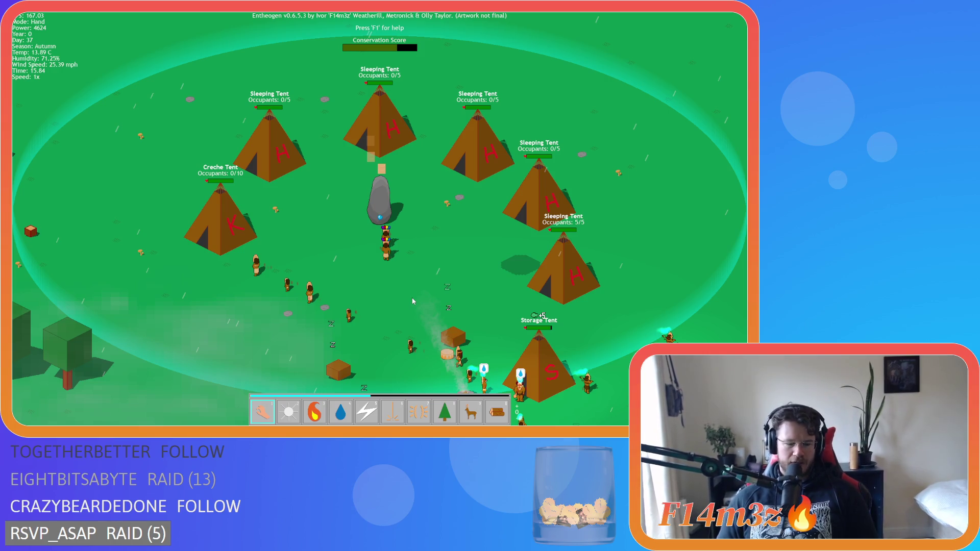
{"action": "key", "text": "Escape"}
Confirm exiting to the title screen, close the game, and save all project changes.
{"action": "key", "text": "Return"}
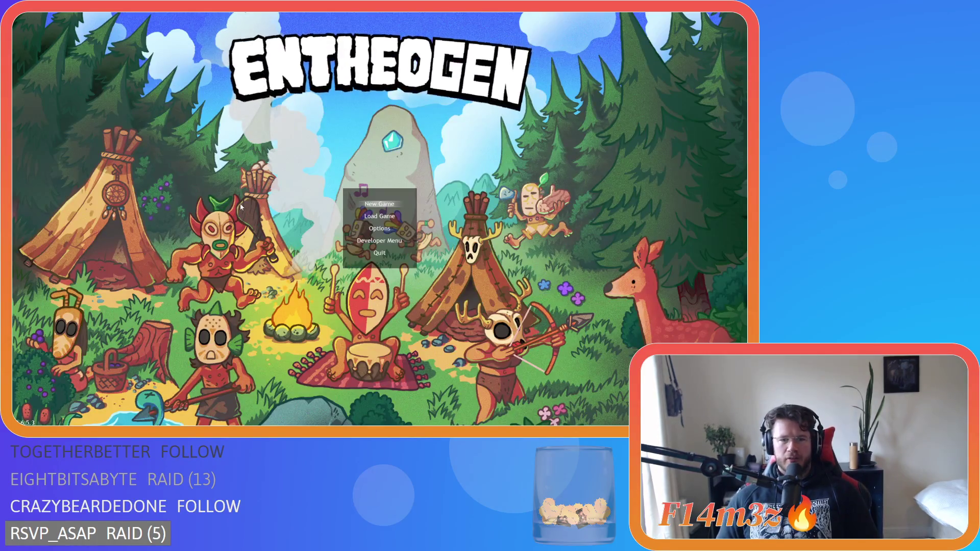
{"action": "key", "text": "alt+F4"}
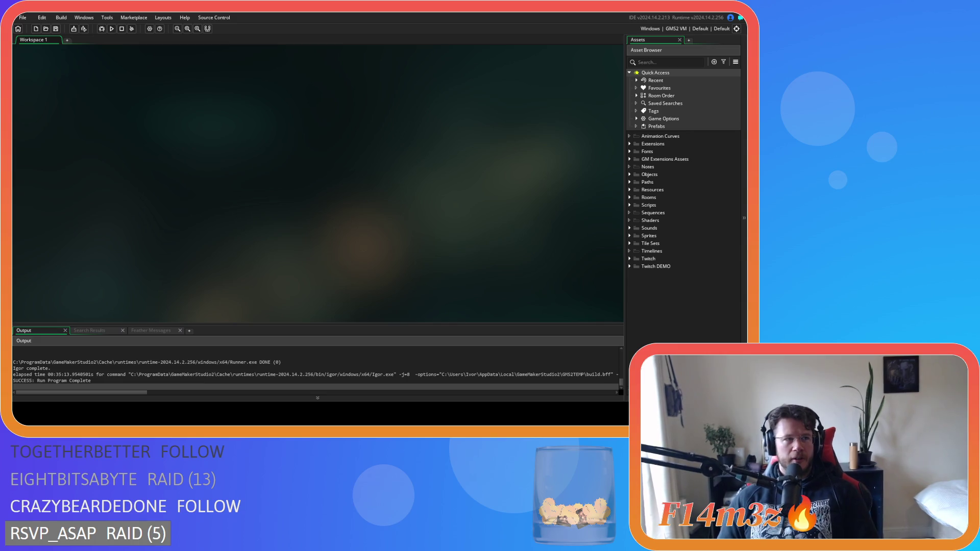
{"action": "left_click", "coordinate": [57, 29]}
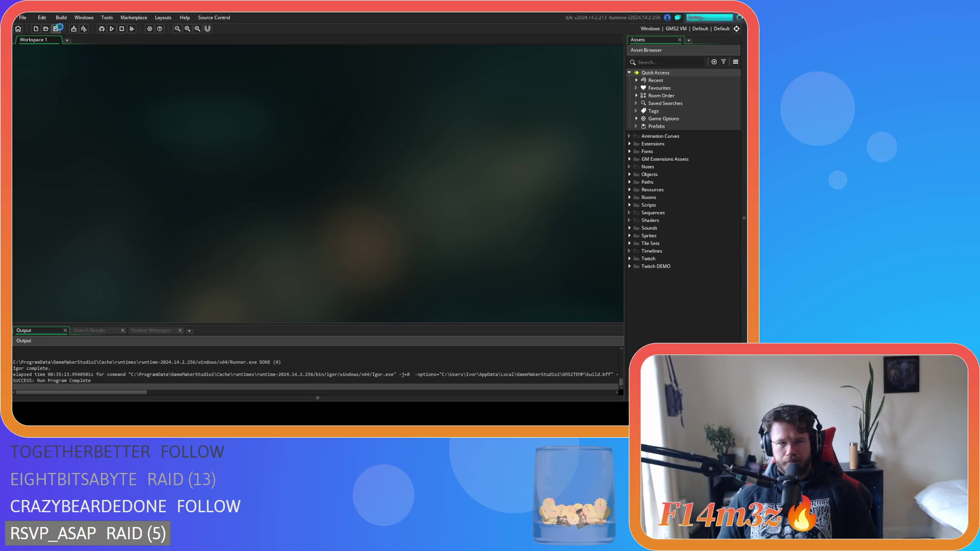
Open the sc_defineRooms script from Scripts > Definitions.
{"action": "left_click", "coordinate": [631, 206]}
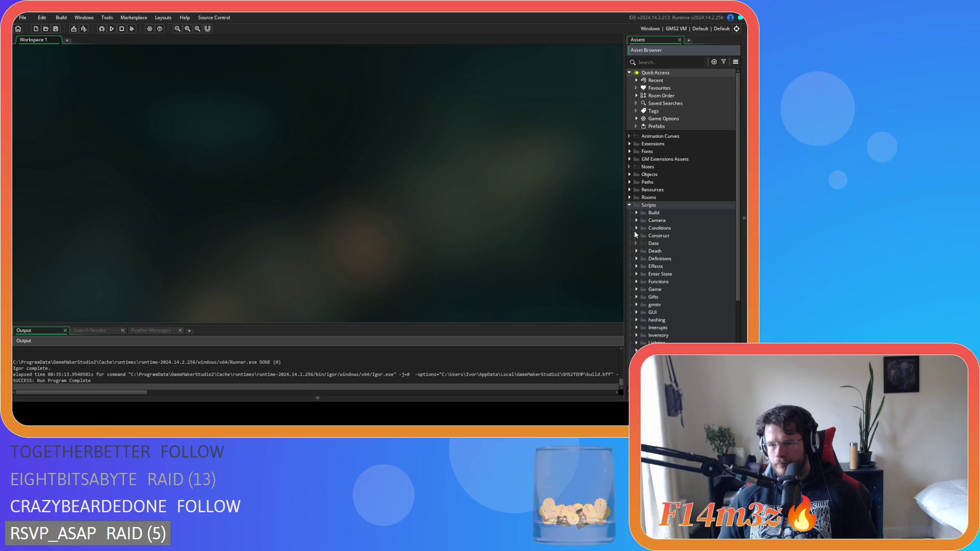
{"action": "left_click", "coordinate": [636, 259]}
{"action": "double_click", "coordinate": [672, 275]}
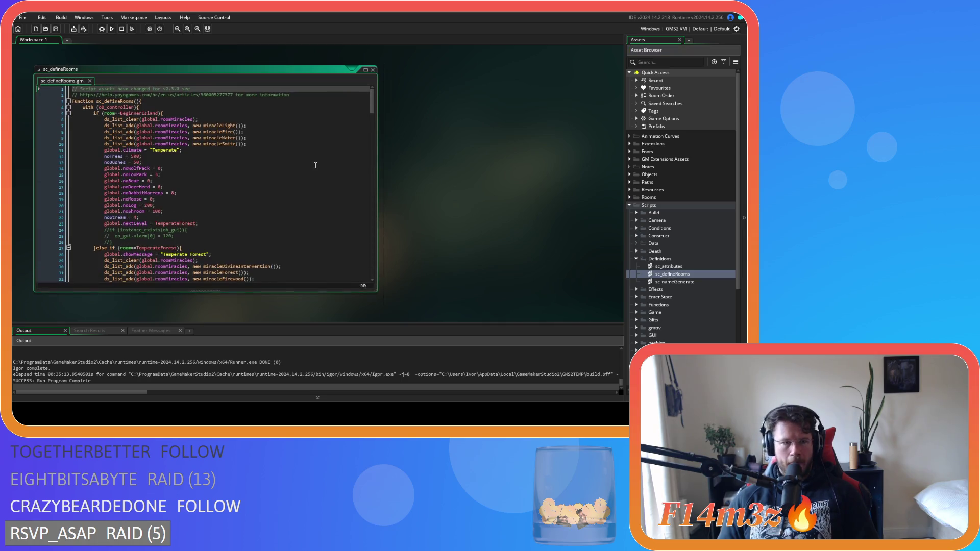
Scroll to the Open Plains block and overwrite its noBushes line, typing 5.
{"action": "scroll", "coordinate": [158, 193], "scroll_direction": "down", "scroll_amount": 4}
{"action": "left_click_drag", "start_coordinate": [143, 225], "coordinate": [93, 224]}
{"action": "scroll", "coordinate": [173, 228], "scroll_direction": "down", "scroll_amount": 7}
{"action": "scroll", "coordinate": [172, 228], "scroll_direction": "down", "scroll_amount": 1}
{"action": "left_click", "coordinate": [128, 214]}
{"action": "key", "text": "shift+Home"}
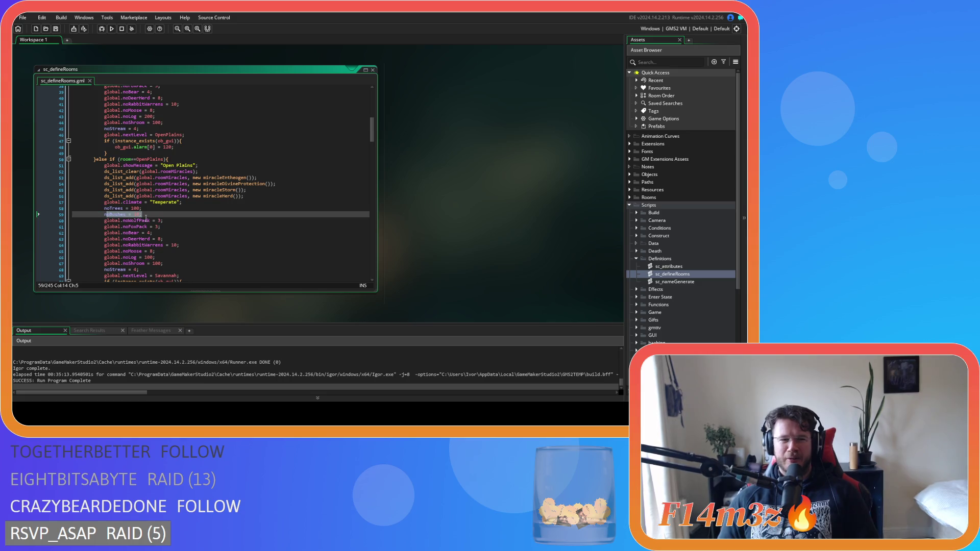
{"action": "type", "text": "5"}
Compare bush counts across rooms, checking Beginner Island's 50 and Open Plains' 10.
{"action": "scroll", "coordinate": [153, 209], "scroll_direction": "up", "scroll_amount": 10}
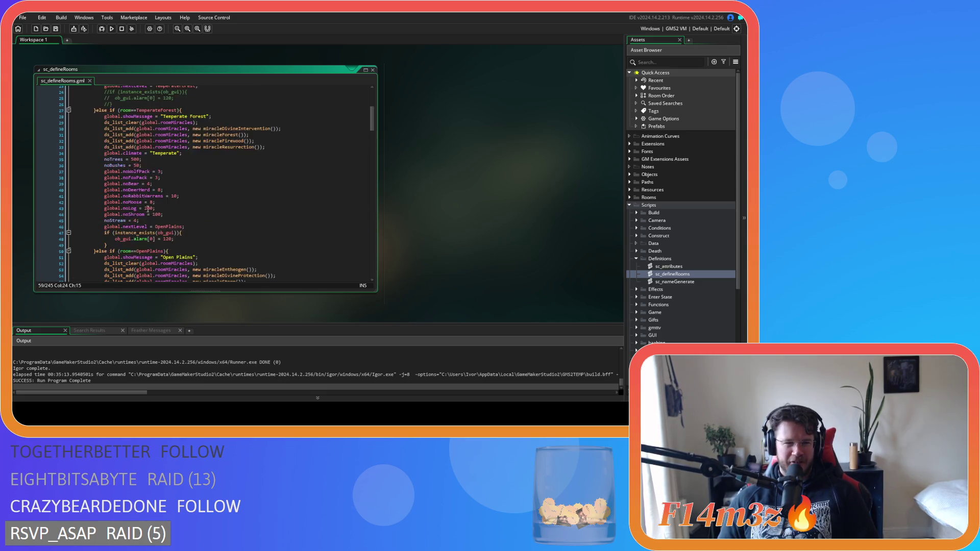
{"action": "scroll", "coordinate": [207, 205], "scroll_direction": "down", "scroll_amount": 5}
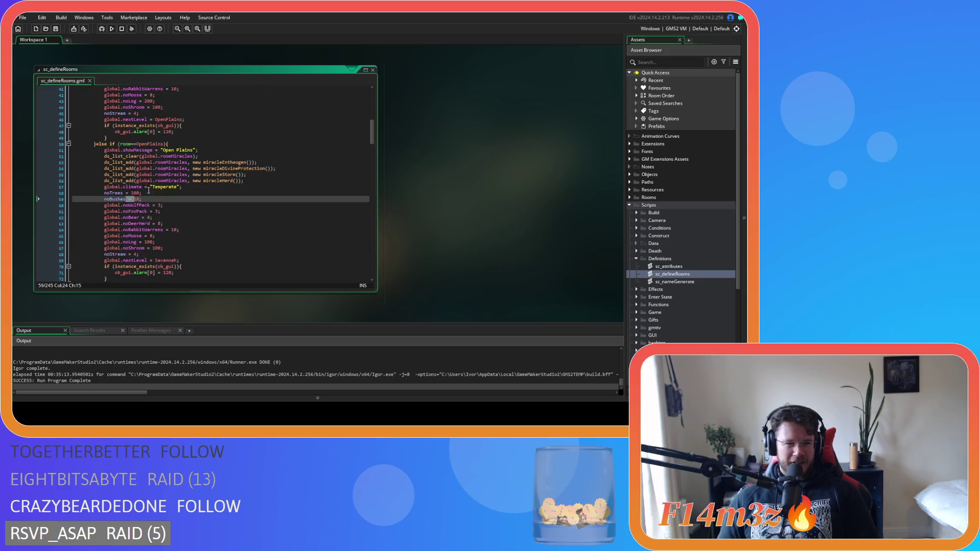
{"action": "scroll", "coordinate": [155, 200], "scroll_direction": "up", "scroll_amount": 7}
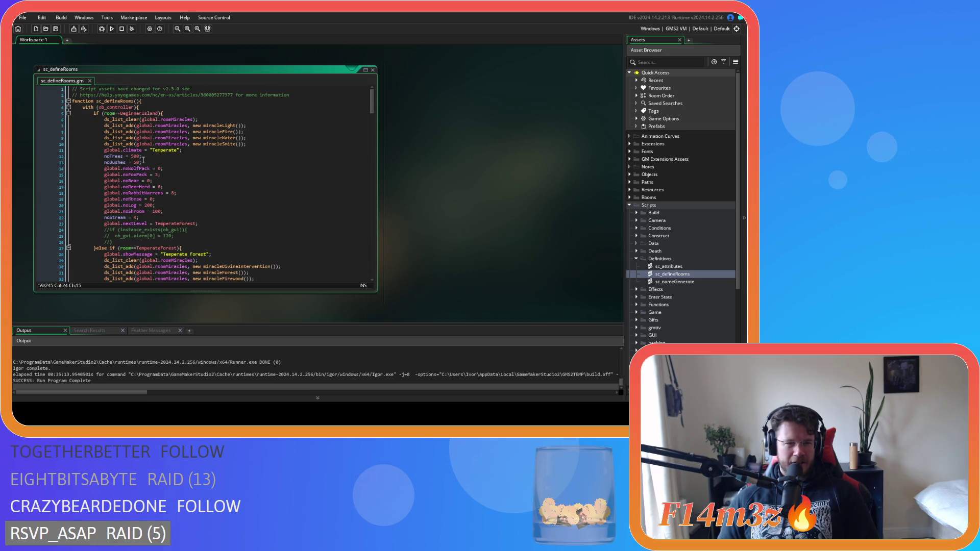
{"action": "scroll", "coordinate": [144, 160], "scroll_direction": "down", "scroll_amount": 2}
{"action": "double_click", "coordinate": [138, 132]}
{"action": "scroll", "coordinate": [220, 165], "scroll_direction": "down", "scroll_amount": 5}
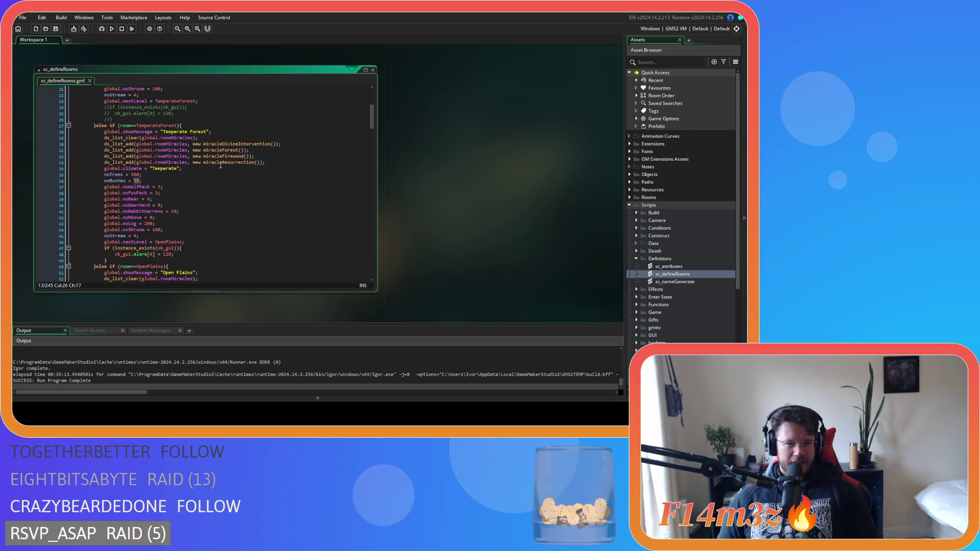
{"action": "scroll", "coordinate": [178, 158], "scroll_direction": "up", "scroll_amount": 7}
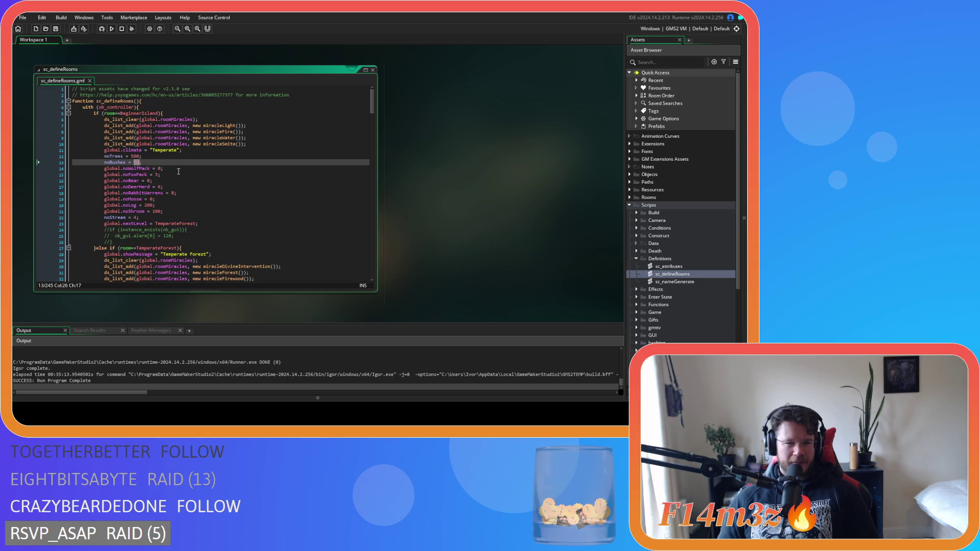
{"action": "scroll", "coordinate": [178, 171], "scroll_direction": "down", "scroll_amount": 3}
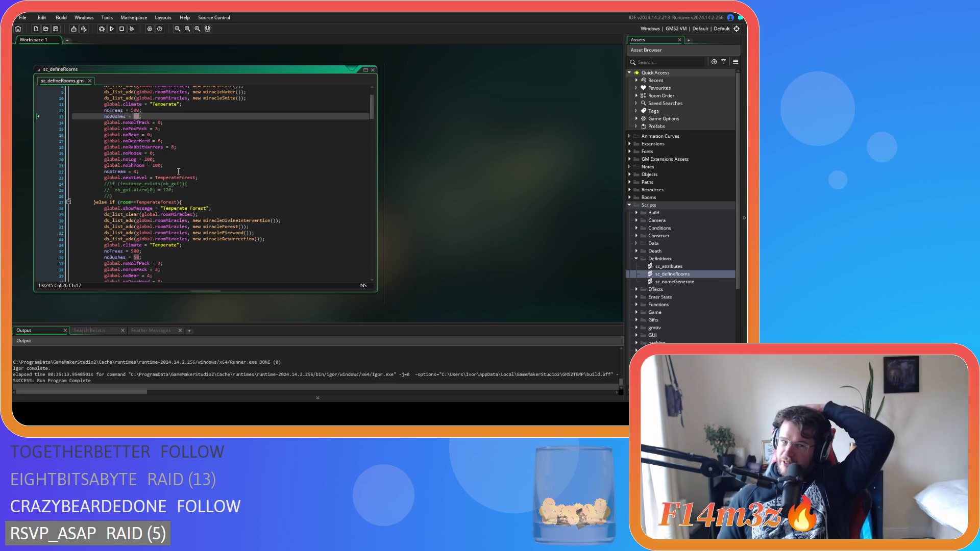
{"action": "scroll", "coordinate": [178, 171], "scroll_direction": "down", "scroll_amount": 7}
{"action": "scroll", "coordinate": [178, 171], "scroll_direction": "down", "scroll_amount": 7}
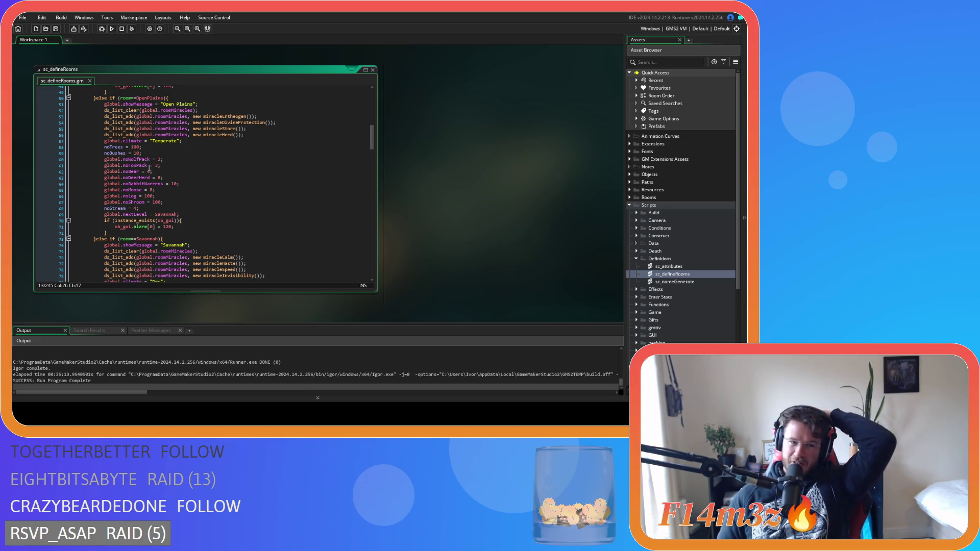
{"action": "left_click", "coordinate": [134, 153]}
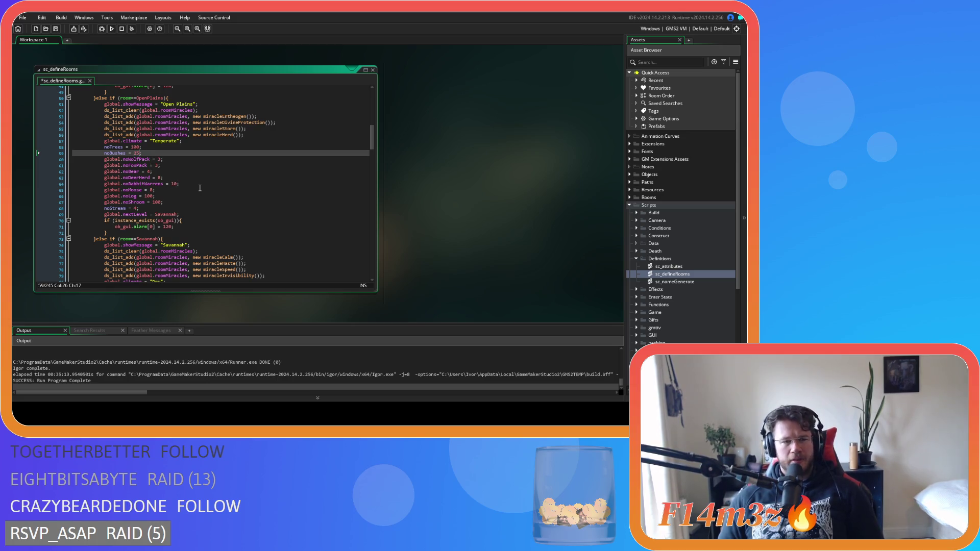
{"action": "scroll", "coordinate": [172, 159], "scroll_direction": "up", "scroll_amount": 7}
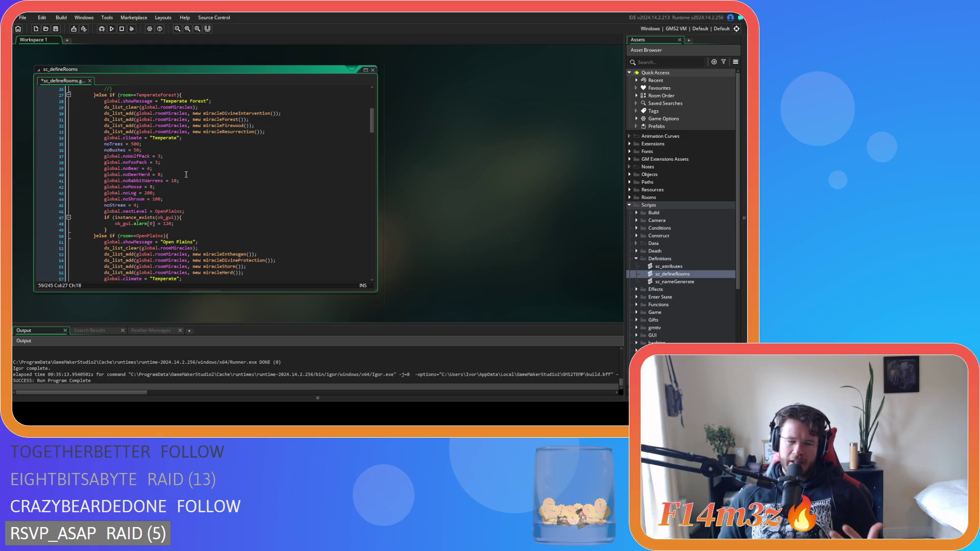
{"action": "scroll", "coordinate": [194, 194], "scroll_direction": "down", "scroll_amount": 15}
Save the script and set the Savanna bush count to 25.
{"action": "key", "text": "ctrl+s"}
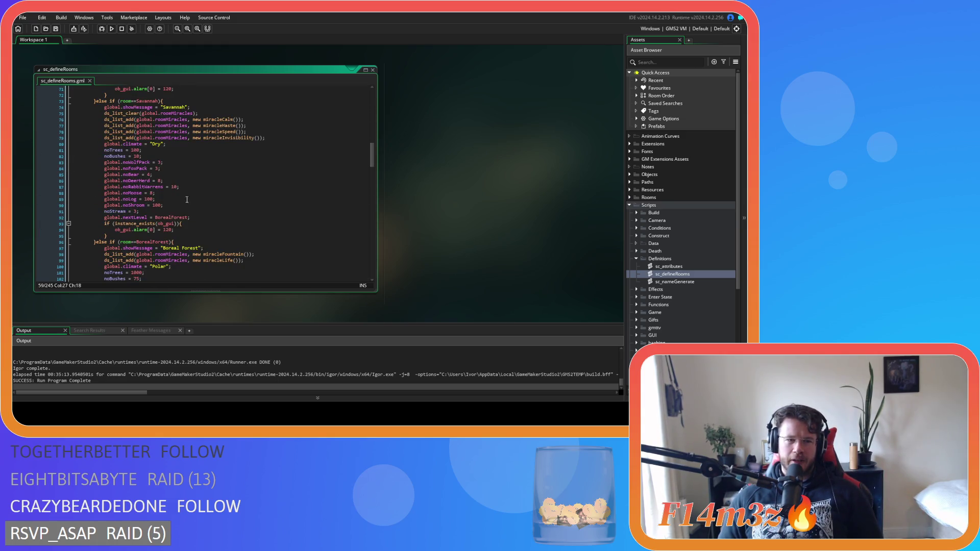
{"action": "left_click", "coordinate": [139, 157]}
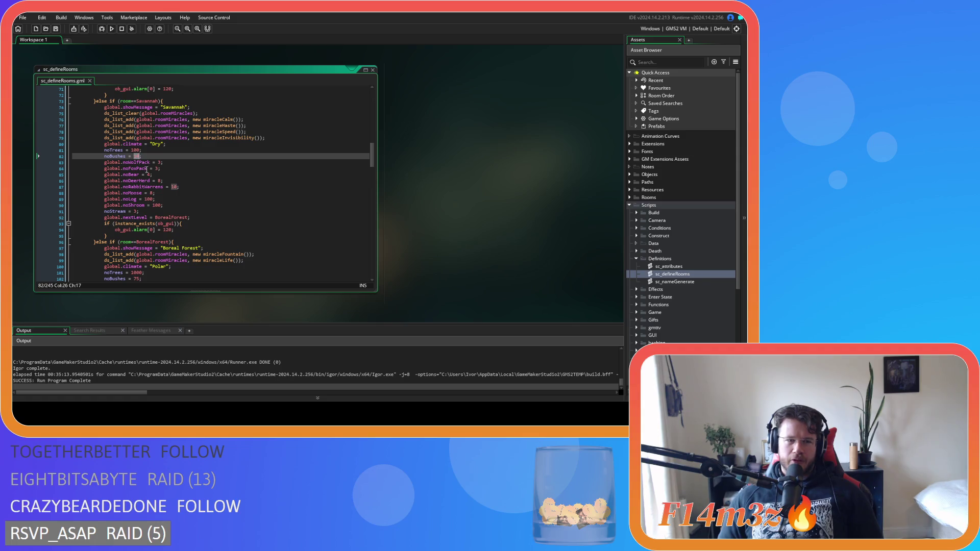
{"action": "type", "text": "25"}
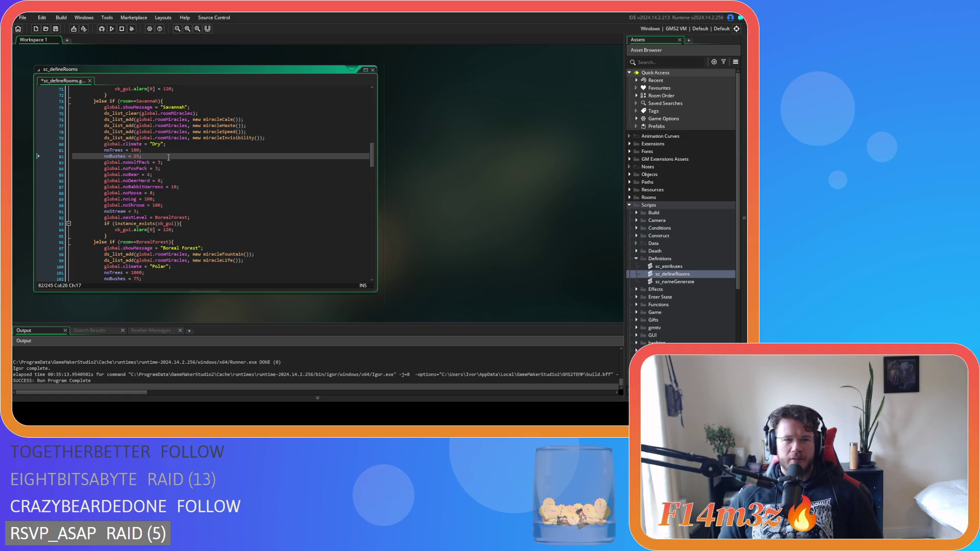
{"action": "scroll", "coordinate": [199, 193], "scroll_direction": "down", "scroll_amount": 4}
Locate the Boreal Forest block and select its tree count (1000) and bush count values.
{"action": "left_click", "coordinate": [157, 196]}
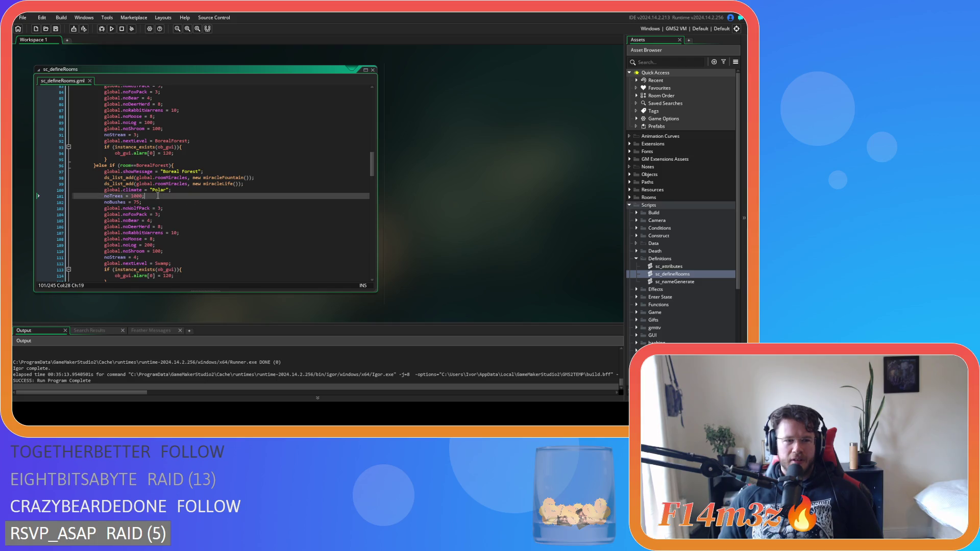
{"action": "left_click_drag", "start_coordinate": [144, 202], "coordinate": [152, 202]}
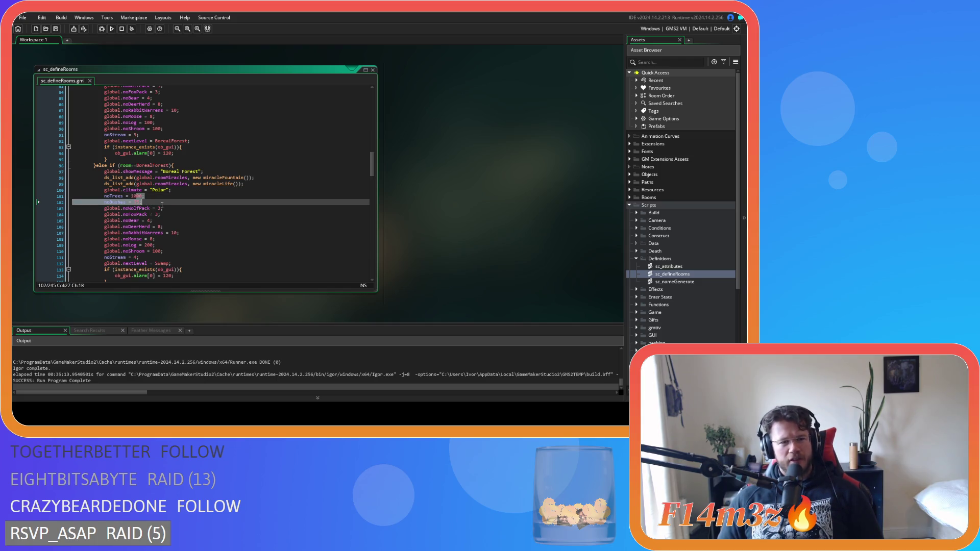
{"action": "scroll", "coordinate": [162, 205], "scroll_direction": "up", "scroll_amount": 15}
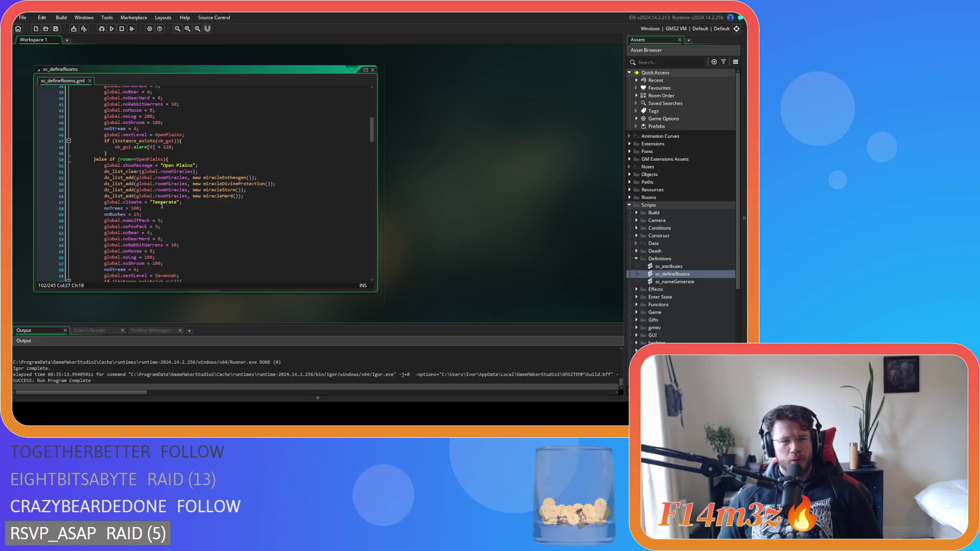
{"action": "scroll", "coordinate": [181, 205], "scroll_direction": "up", "scroll_amount": 7}
{"action": "left_click_drag", "start_coordinate": [128, 211], "coordinate": [141, 211]}
{"action": "scroll", "coordinate": [154, 211], "scroll_direction": "down", "scroll_amount": 4}
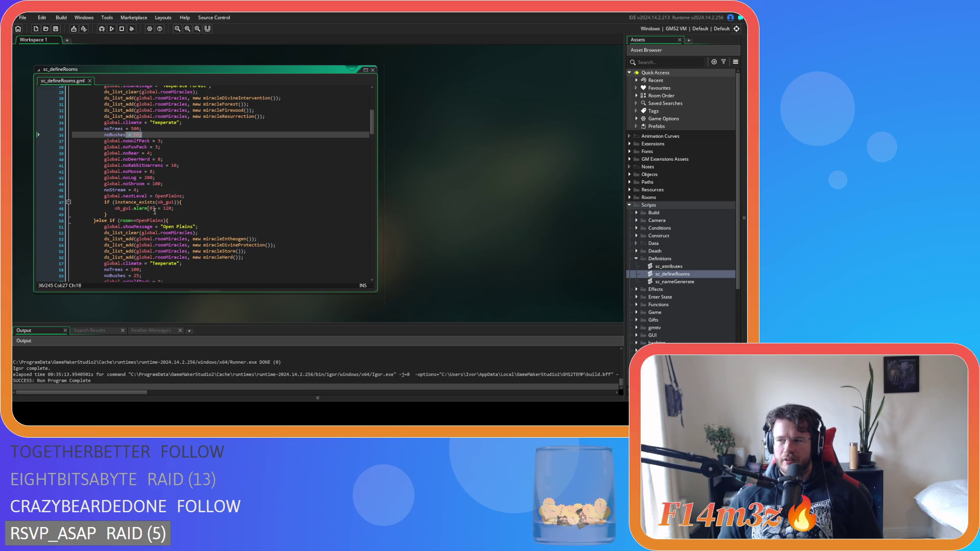
{"action": "scroll", "coordinate": [155, 211], "scroll_direction": "down", "scroll_amount": 16}
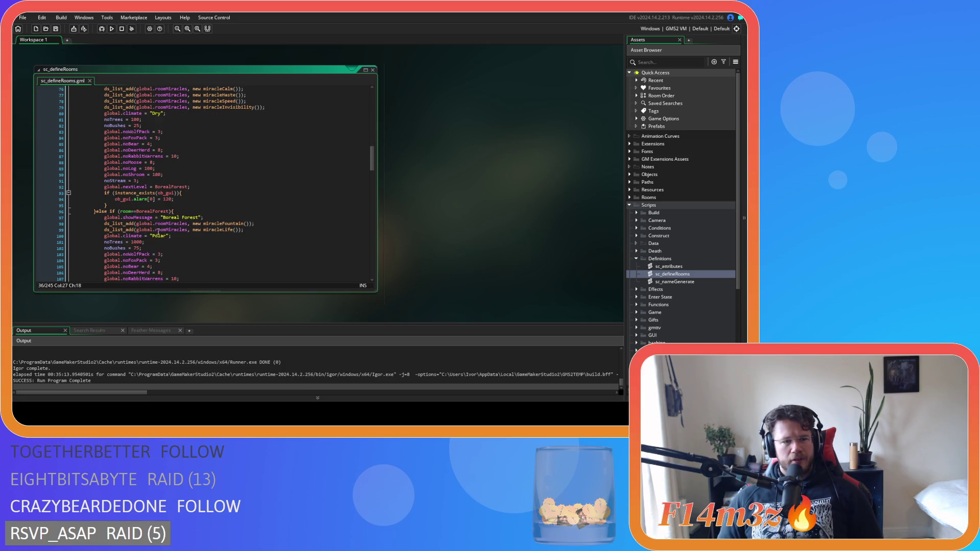
{"action": "left_click_drag", "start_coordinate": [129, 242], "coordinate": [175, 245]}
{"action": "left_click", "coordinate": [164, 255]}
{"action": "left_click", "coordinate": [164, 249]}
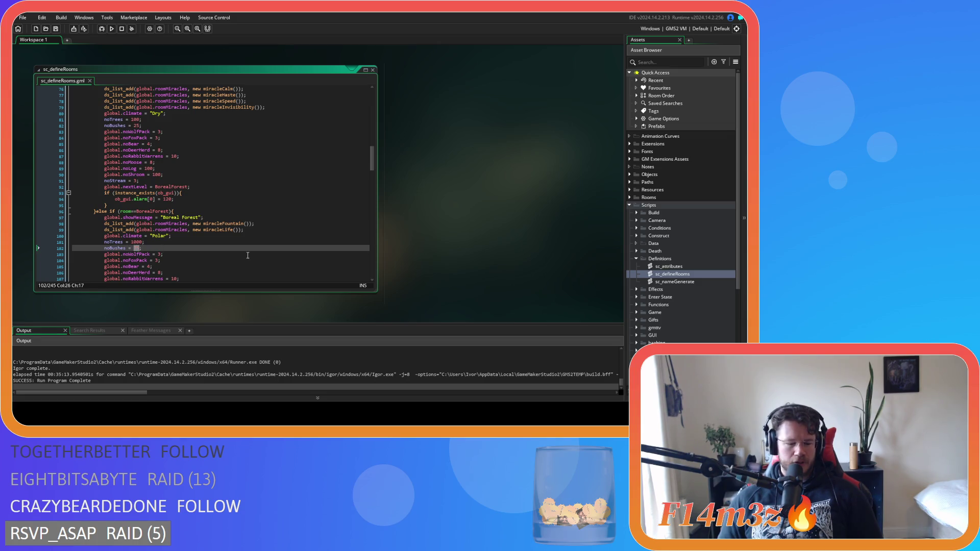
Review noBushes per room: Boreal Forest 50, Open Plains and Savanna 25, Swamp 10.
{"action": "scroll", "coordinate": [248, 255], "scroll_direction": "up", "scroll_amount": 3}
{"action": "scroll", "coordinate": [248, 256], "scroll_direction": "down", "scroll_amount": 8}
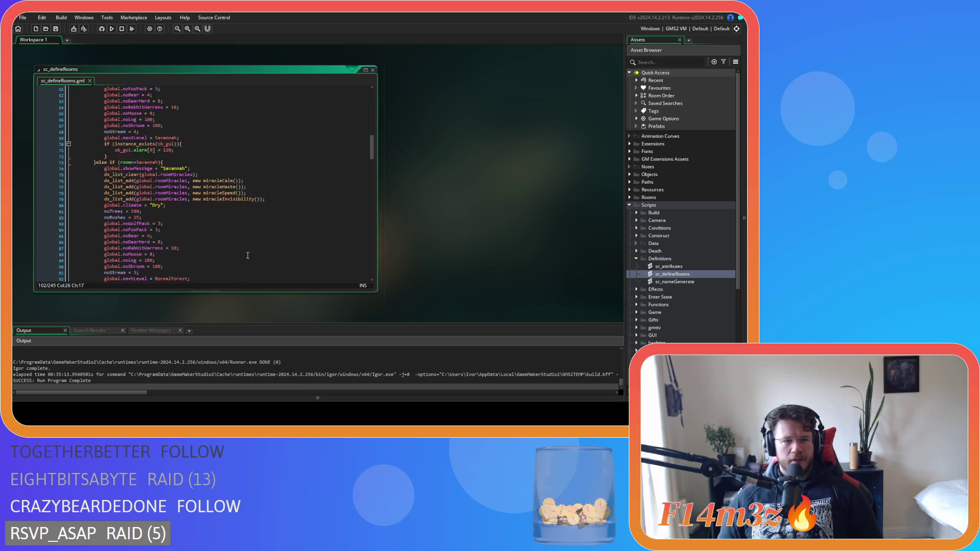
{"action": "scroll", "coordinate": [248, 255], "scroll_direction": "up", "scroll_amount": 2}
{"action": "scroll", "coordinate": [248, 255], "scroll_direction": "down", "scroll_amount": 3}
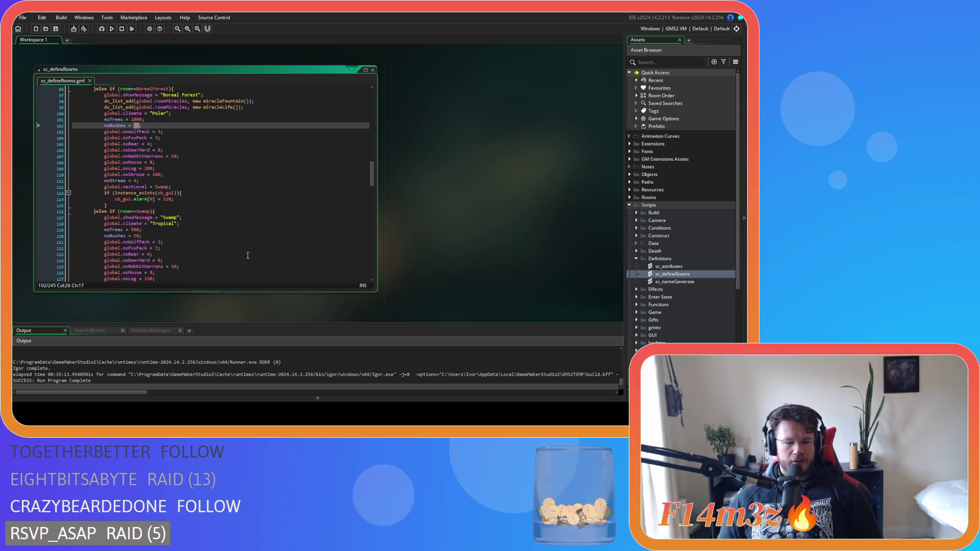
{"action": "scroll", "coordinate": [174, 143], "scroll_direction": "up", "scroll_amount": 6}
{"action": "scroll", "coordinate": [189, 155], "scroll_direction": "up", "scroll_amount": 12}
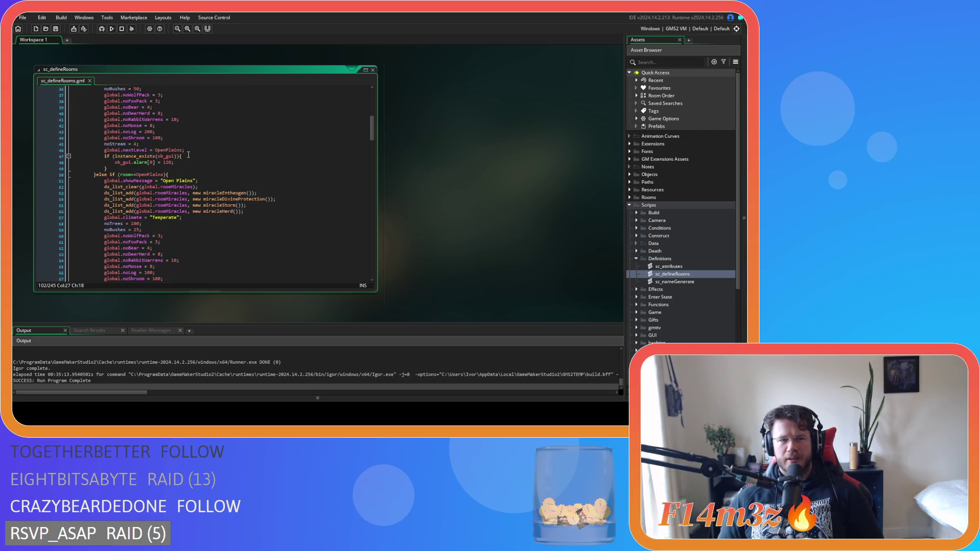
{"action": "scroll", "coordinate": [188, 155], "scroll_direction": "up", "scroll_amount": 3}
{"action": "scroll", "coordinate": [188, 155], "scroll_direction": "down", "scroll_amount": 6}
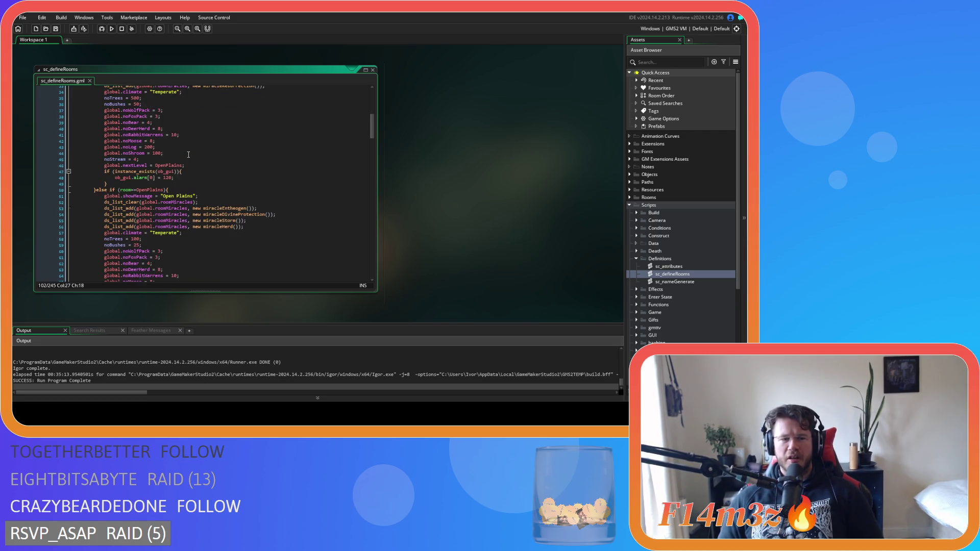
{"action": "scroll", "coordinate": [189, 155], "scroll_direction": "down", "scroll_amount": 1}
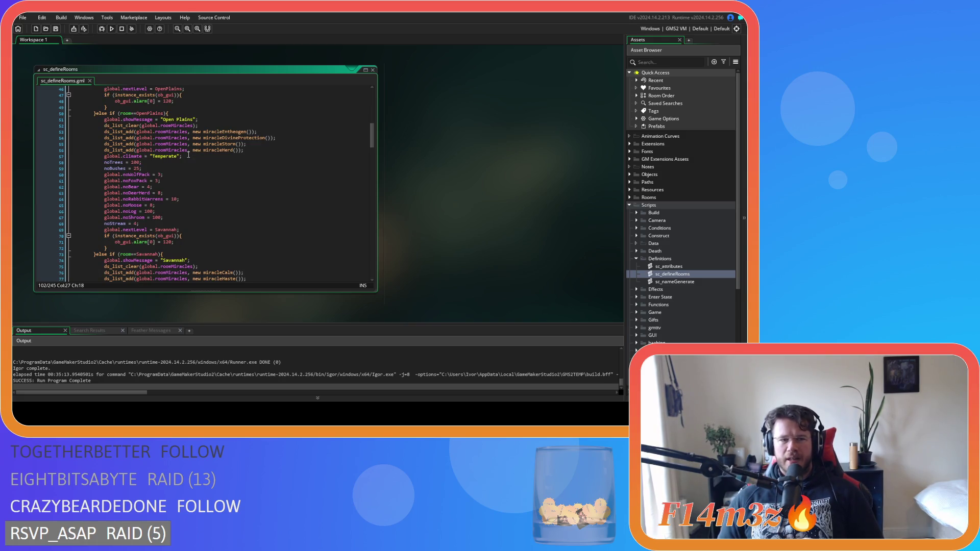
{"action": "scroll", "coordinate": [189, 155], "scroll_direction": "down", "scroll_amount": 3}
{"action": "scroll", "coordinate": [189, 155], "scroll_direction": "down", "scroll_amount": 3}
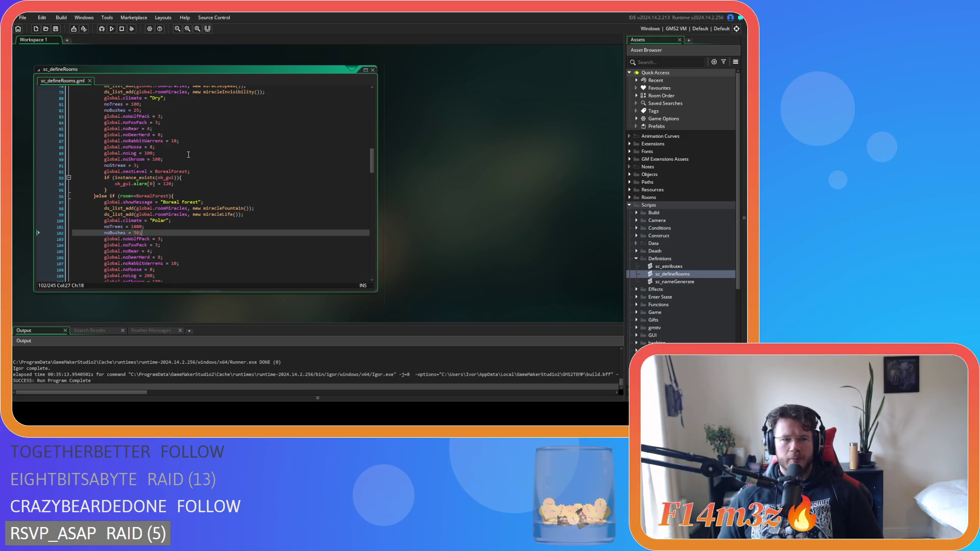
{"action": "scroll", "coordinate": [188, 154], "scroll_direction": "down", "scroll_amount": 12}
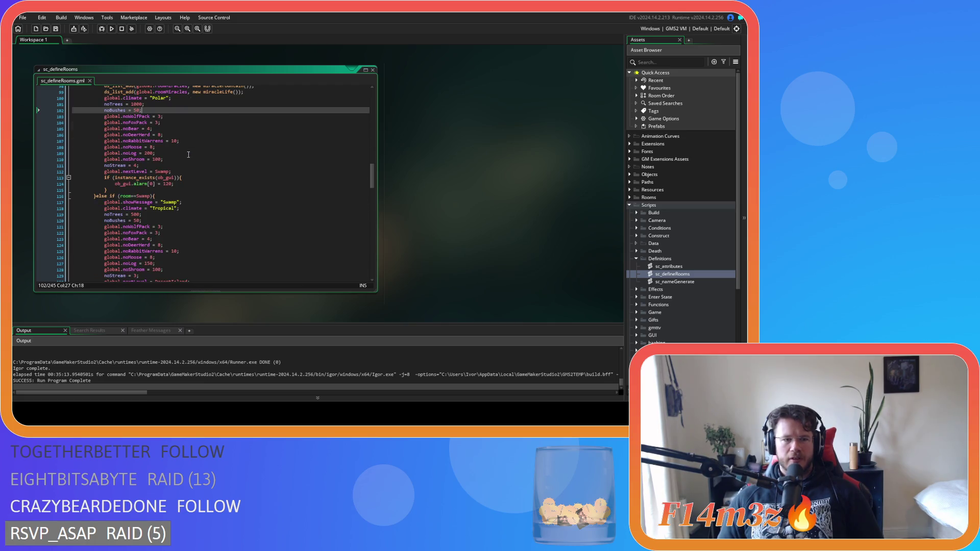
{"action": "scroll", "coordinate": [188, 155], "scroll_direction": "down", "scroll_amount": 4}
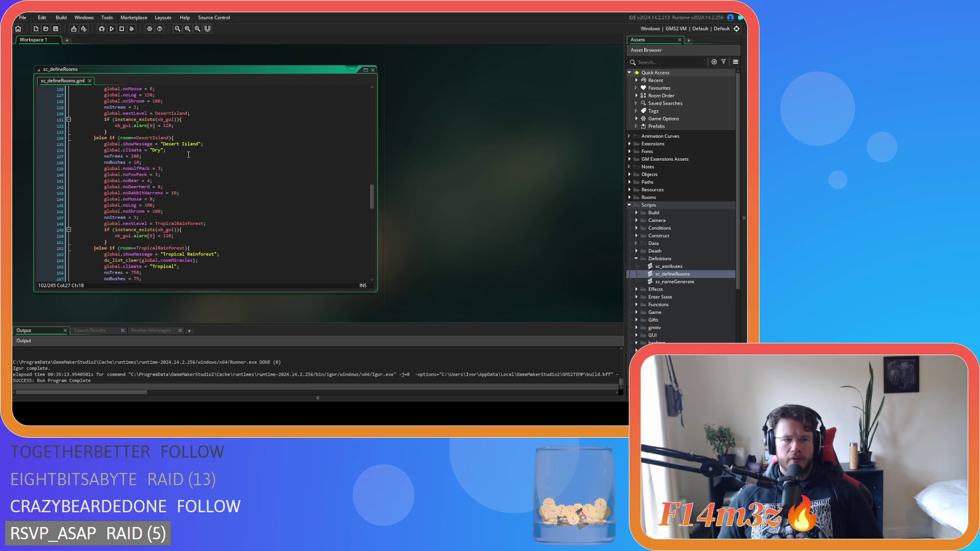
Change the Desert Island noBushes value from 10 to 25.
{"action": "double_click", "coordinate": [136, 162]}
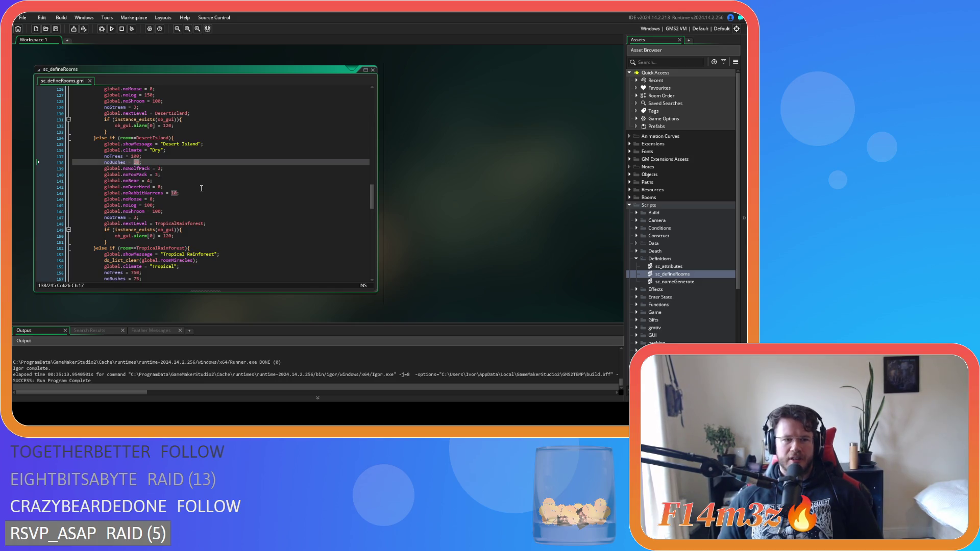
{"action": "type", "text": "25"}
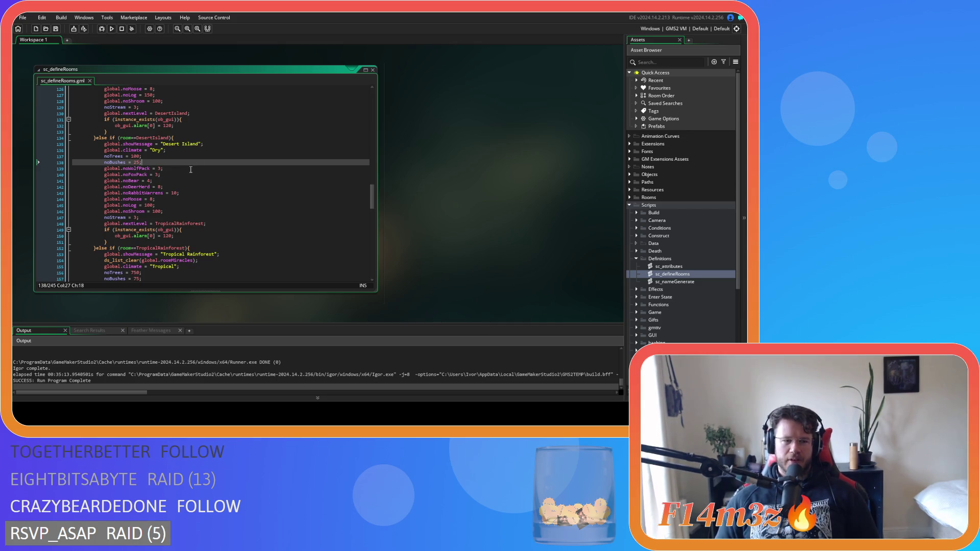
{"action": "scroll", "coordinate": [191, 170], "scroll_direction": "down", "scroll_amount": 6}
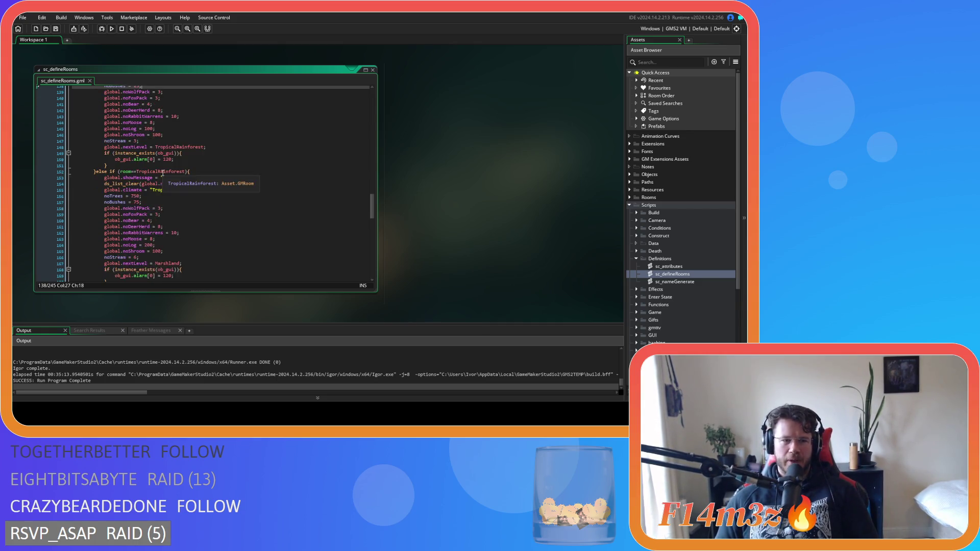
Change the Tropical Rainforest noBushes value from 75 to 100.
{"action": "double_click", "coordinate": [136, 172]}
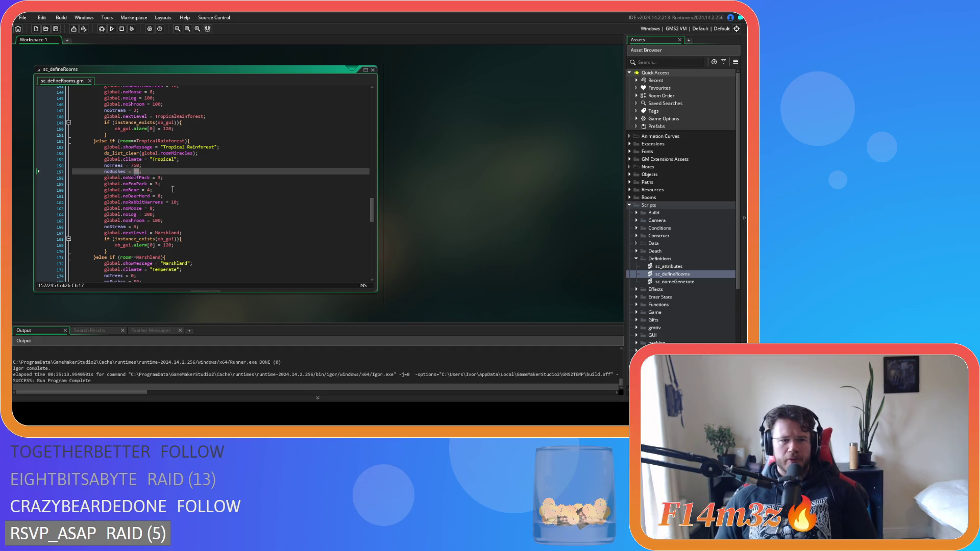
{"action": "scroll", "coordinate": [173, 190], "scroll_direction": "up", "scroll_amount": 1}
{"action": "scroll", "coordinate": [173, 189], "scroll_direction": "up", "scroll_amount": 2}
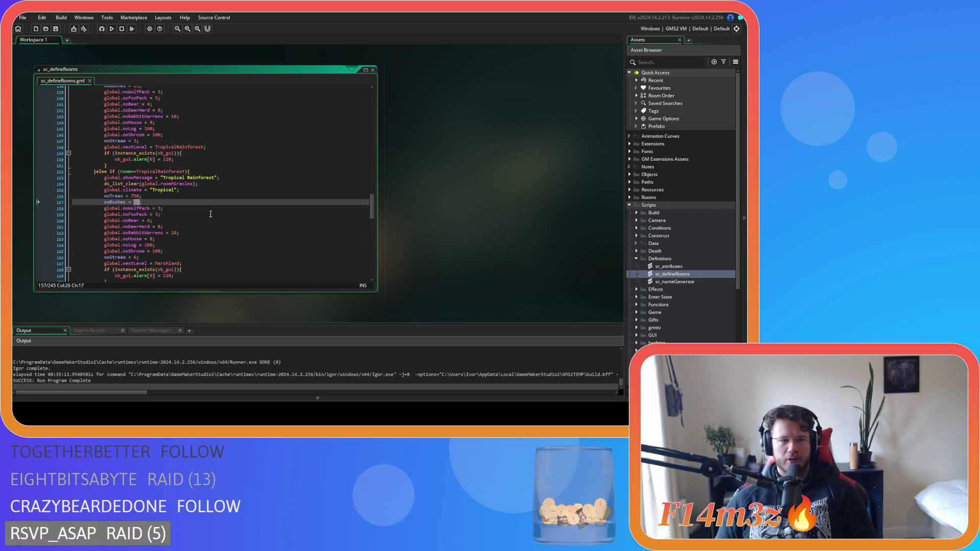
{"action": "type", "text": "100"}
{"action": "scroll", "coordinate": [203, 214], "scroll_direction": "down", "scroll_amount": 4}
{"action": "scroll", "coordinate": [202, 213], "scroll_direction": "up", "scroll_amount": 1}
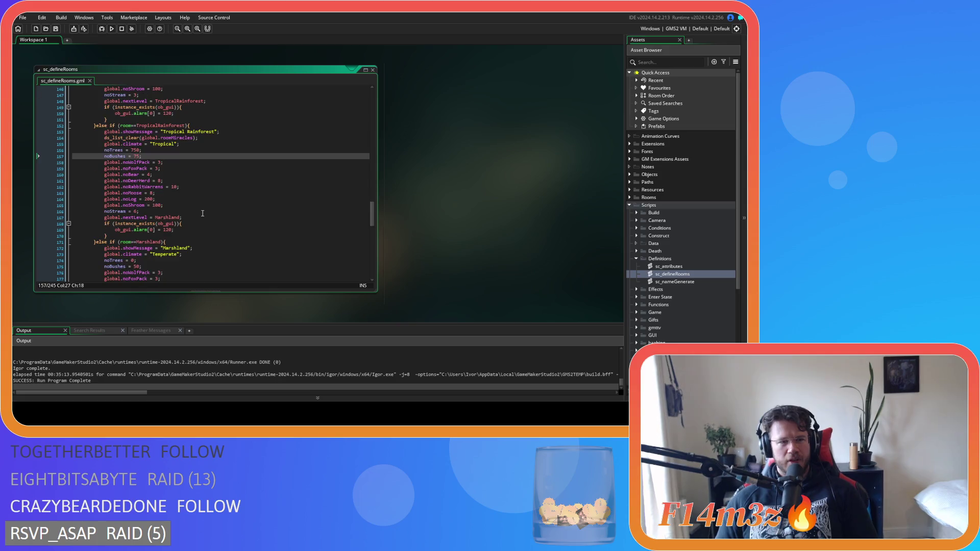
Scroll through the room blocks in sc_defineRooms to check the updated bush counts.
{"action": "key", "text": "Up"}
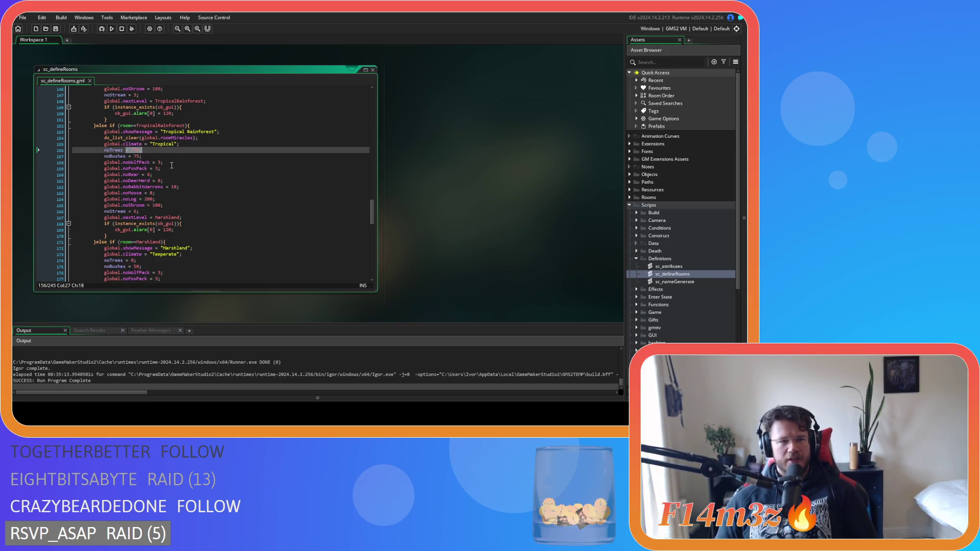
{"action": "scroll", "coordinate": [194, 176], "scroll_direction": "up", "scroll_amount": 15}
{"action": "scroll", "coordinate": [195, 176], "scroll_direction": "up", "scroll_amount": 5}
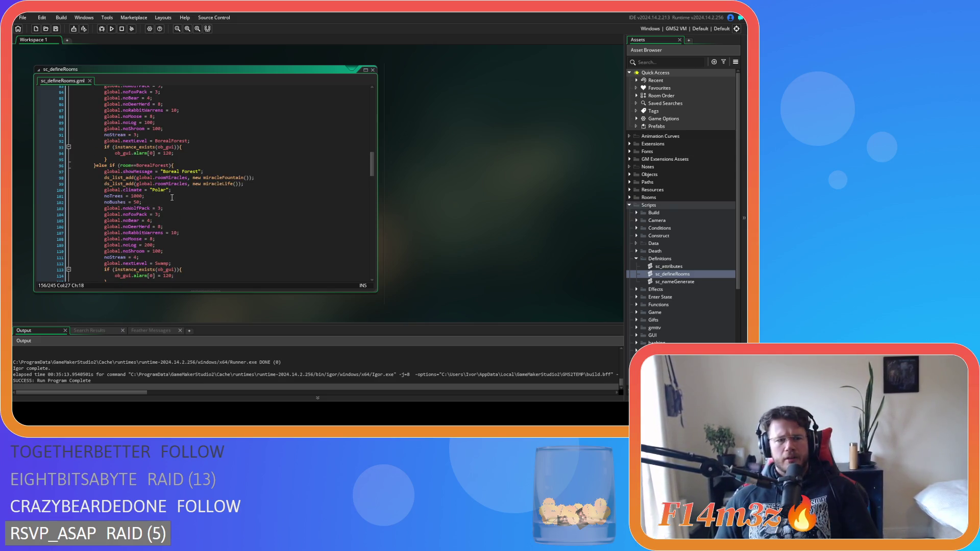
{"action": "scroll", "coordinate": [165, 199], "scroll_direction": "down", "scroll_amount": 8}
{"action": "scroll", "coordinate": [166, 199], "scroll_direction": "up", "scroll_amount": 12}
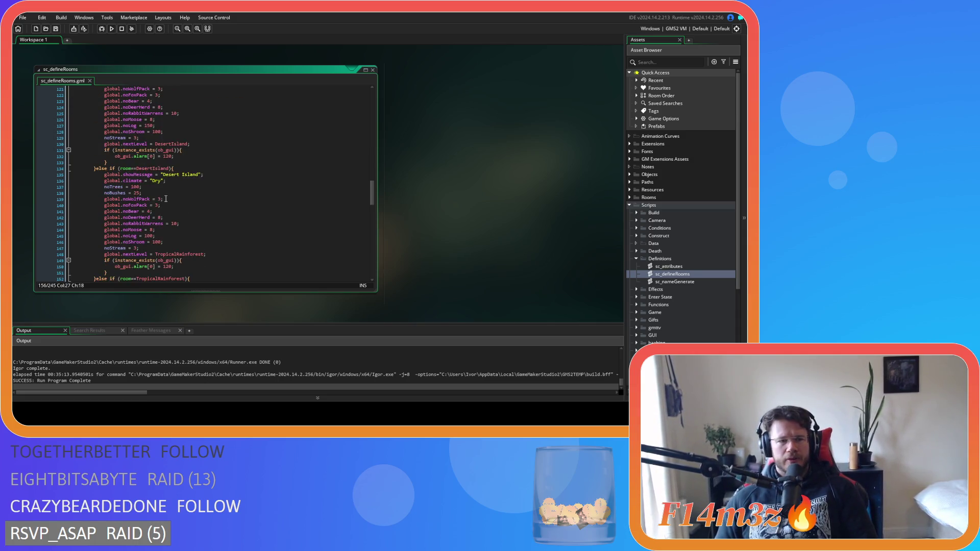
{"action": "scroll", "coordinate": [167, 198], "scroll_direction": "up", "scroll_amount": 17}
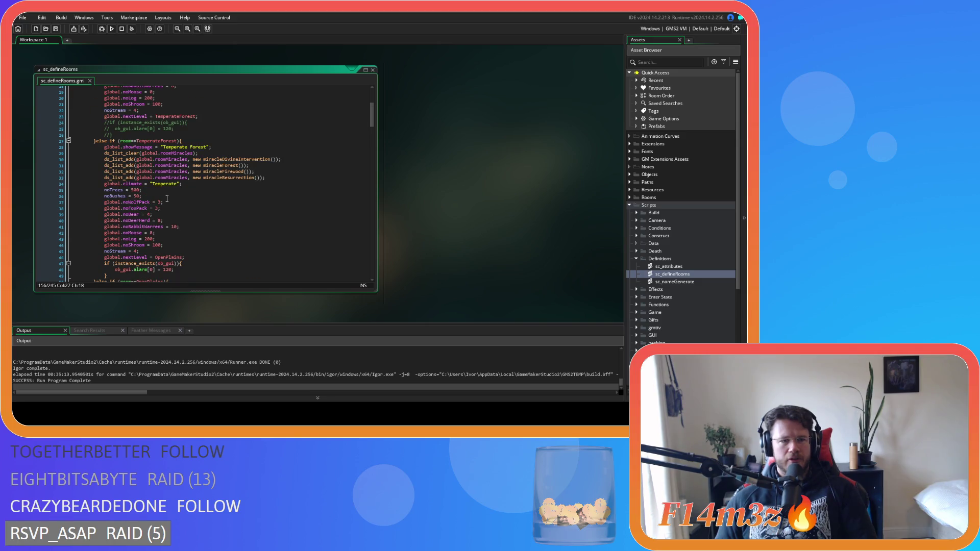
{"action": "scroll", "coordinate": [167, 199], "scroll_direction": "down", "scroll_amount": 11}
{"action": "scroll", "coordinate": [167, 198], "scroll_direction": "down", "scroll_amount": 1}
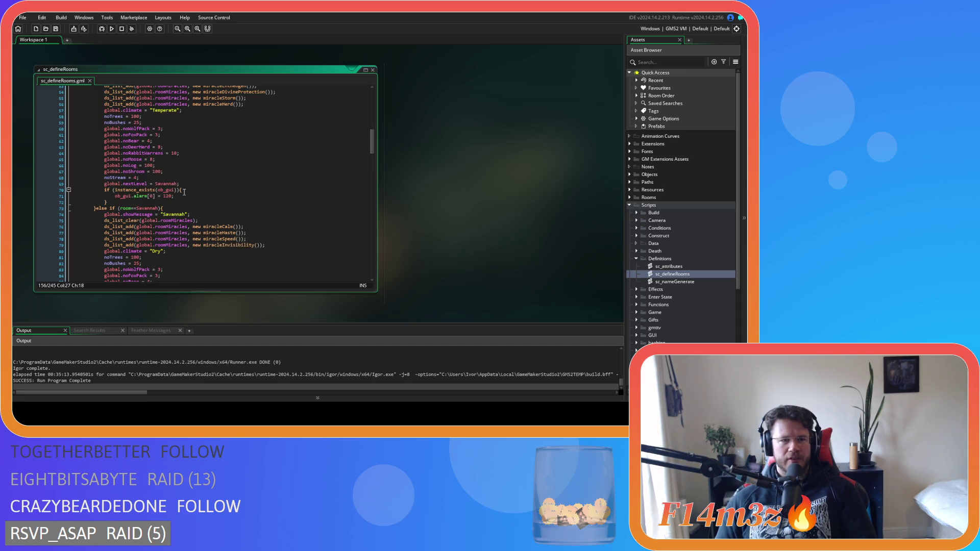
{"action": "scroll", "coordinate": [184, 192], "scroll_direction": "down", "scroll_amount": 8}
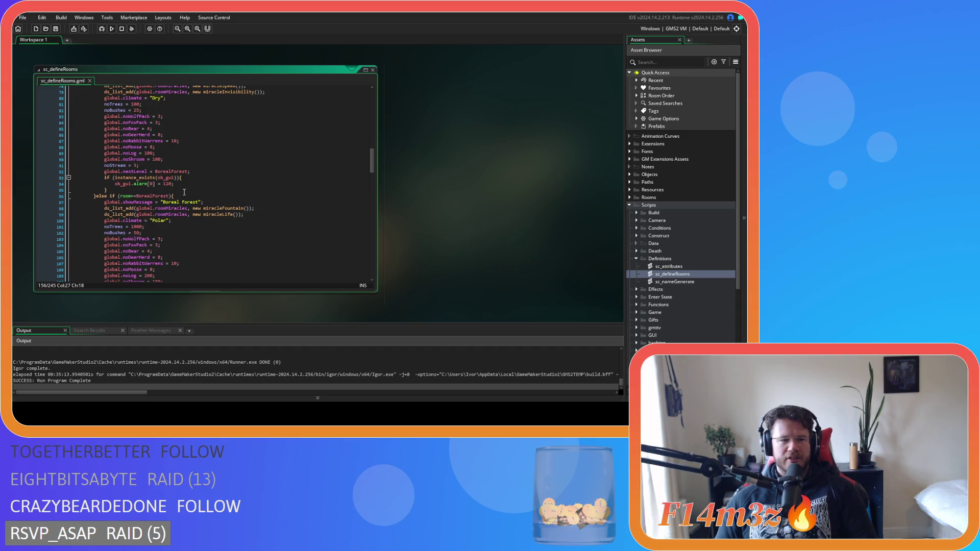
{"action": "scroll", "coordinate": [185, 192], "scroll_direction": "up", "scroll_amount": 3}
{"action": "scroll", "coordinate": [184, 192], "scroll_direction": "down", "scroll_amount": 3}
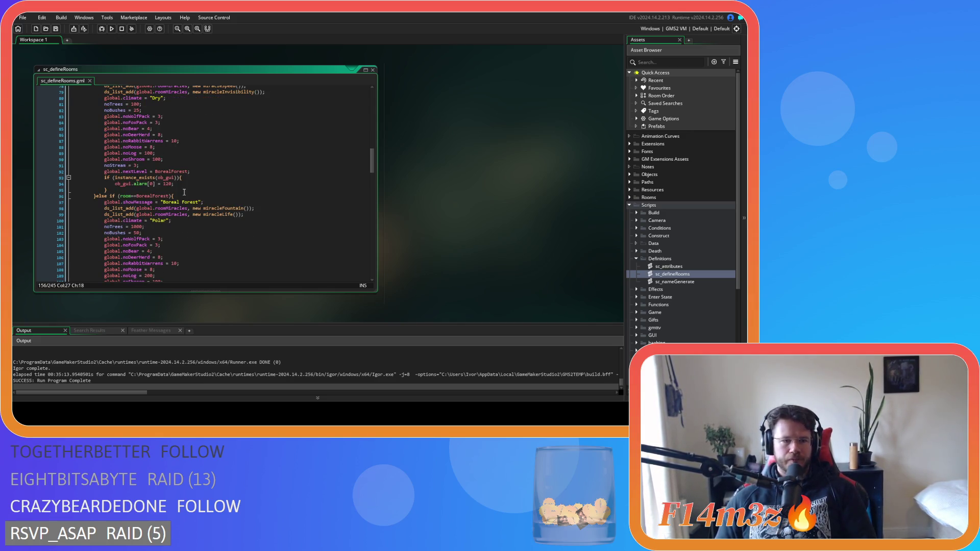
{"action": "scroll", "coordinate": [185, 192], "scroll_direction": "down", "scroll_amount": 3}
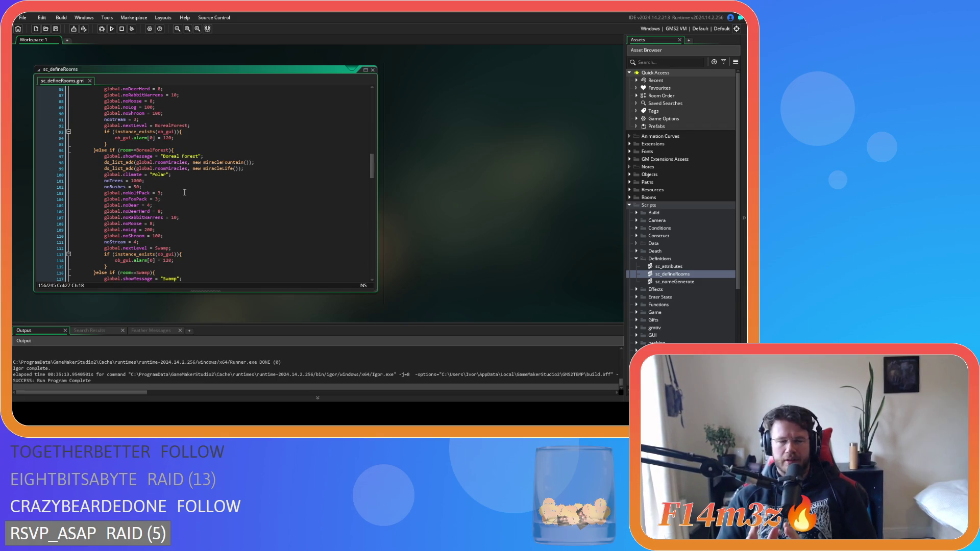
{"action": "scroll", "coordinate": [160, 178], "scroll_direction": "down", "scroll_amount": 1}
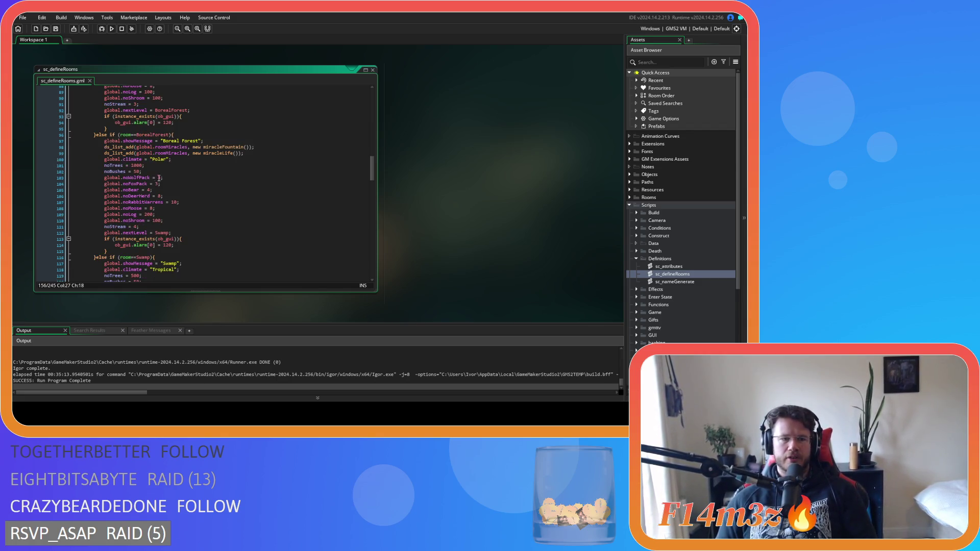
{"action": "scroll", "coordinate": [161, 178], "scroll_direction": "down", "scroll_amount": 1}
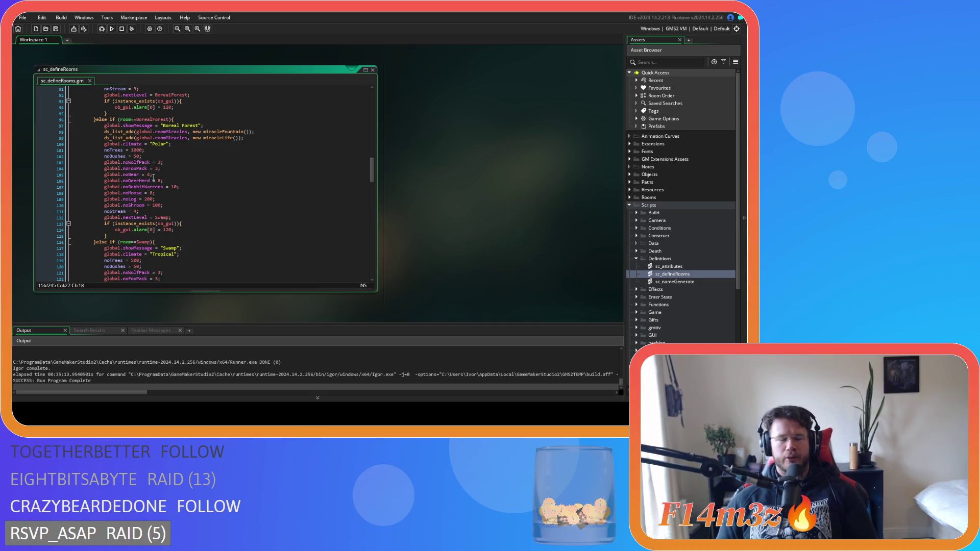
{"action": "double_click", "coordinate": [137, 156]}
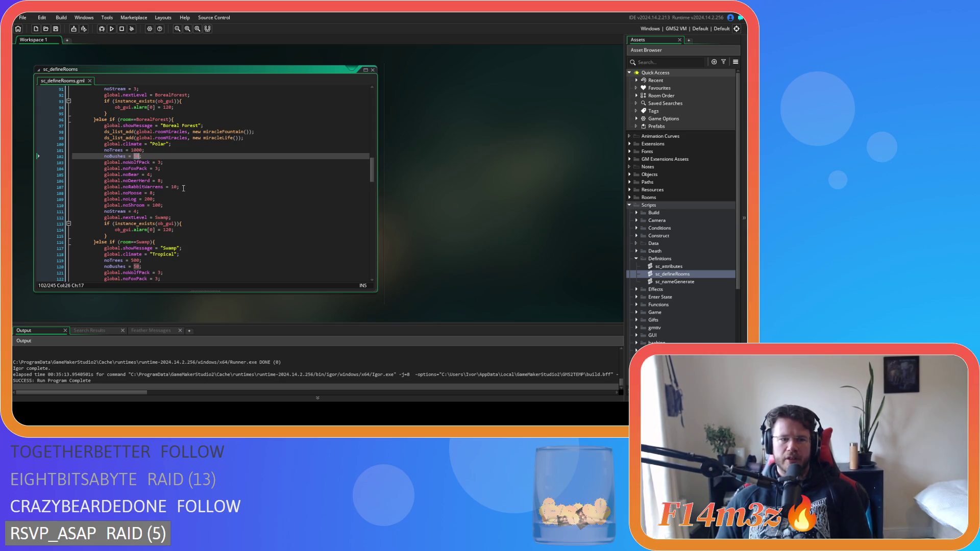
{"action": "scroll", "coordinate": [183, 188], "scroll_direction": "up", "scroll_amount": 9}
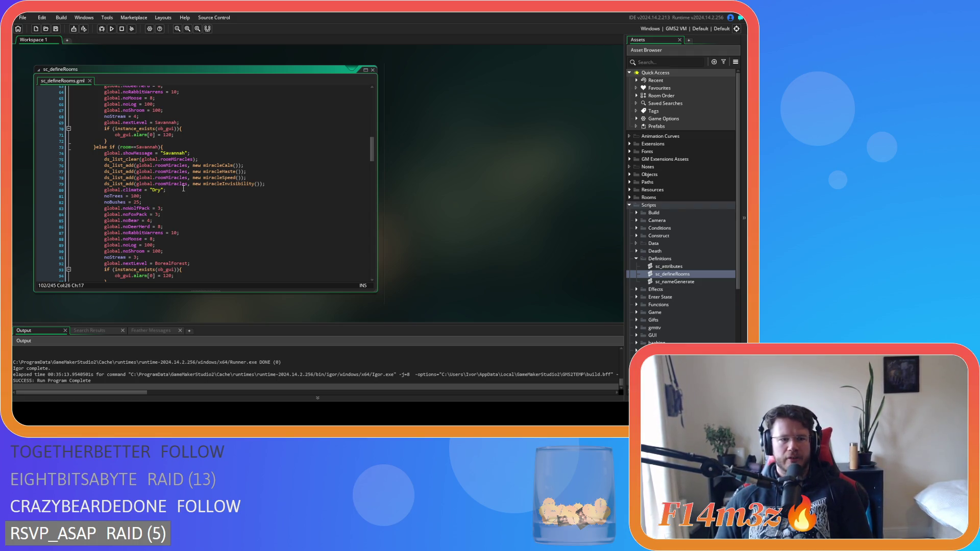
{"action": "scroll", "coordinate": [184, 188], "scroll_direction": "up", "scroll_amount": 2}
{"action": "scroll", "coordinate": [178, 219], "scroll_direction": "up", "scroll_amount": 5}
{"action": "scroll", "coordinate": [177, 219], "scroll_direction": "up", "scroll_amount": 8}
{"action": "left_click", "coordinate": [142, 199]}
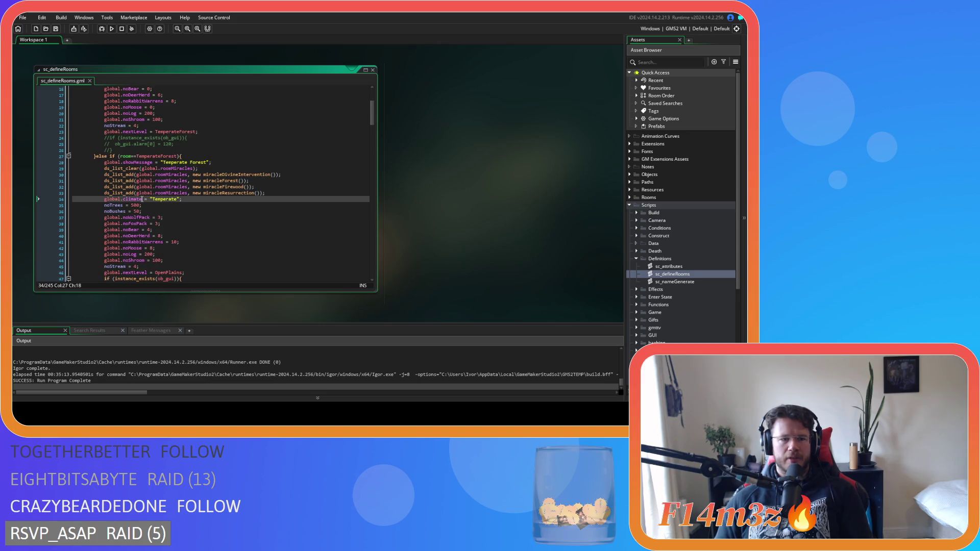
{"action": "double_click", "coordinate": [138, 211]}
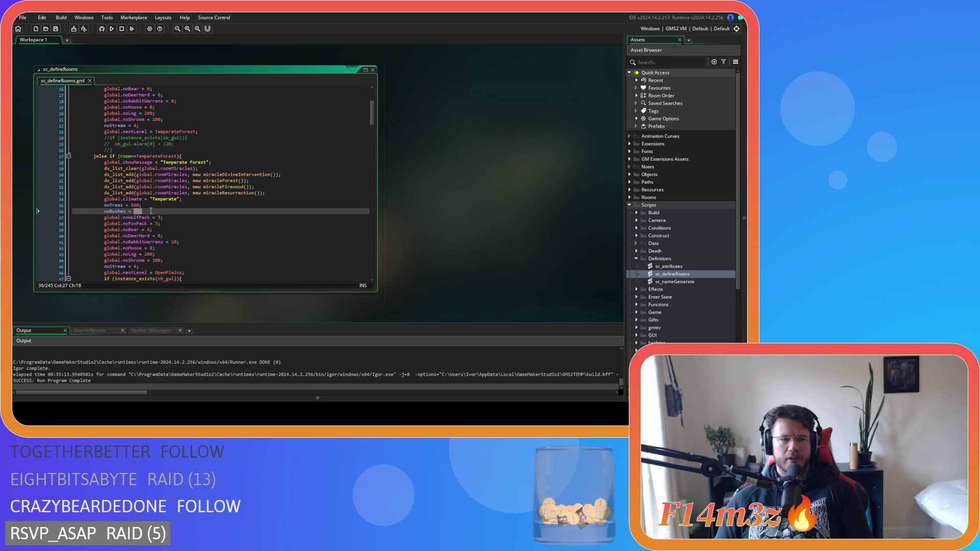
{"action": "key", "text": "Up"}
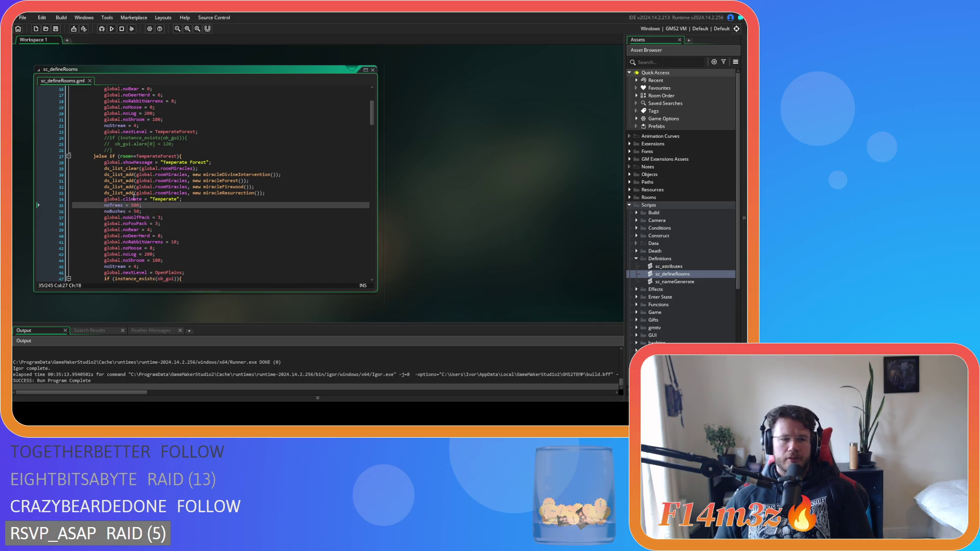
{"action": "left_click_drag", "start_coordinate": [128, 211], "coordinate": [159, 214]}
{"action": "scroll", "coordinate": [158, 214], "scroll_direction": "down", "scroll_amount": 9}
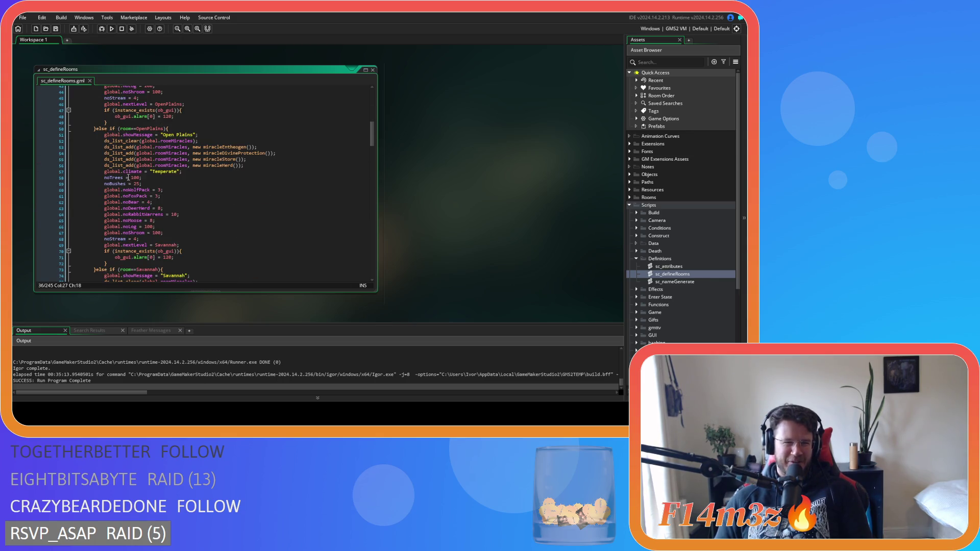
{"action": "left_click", "coordinate": [141, 184]}
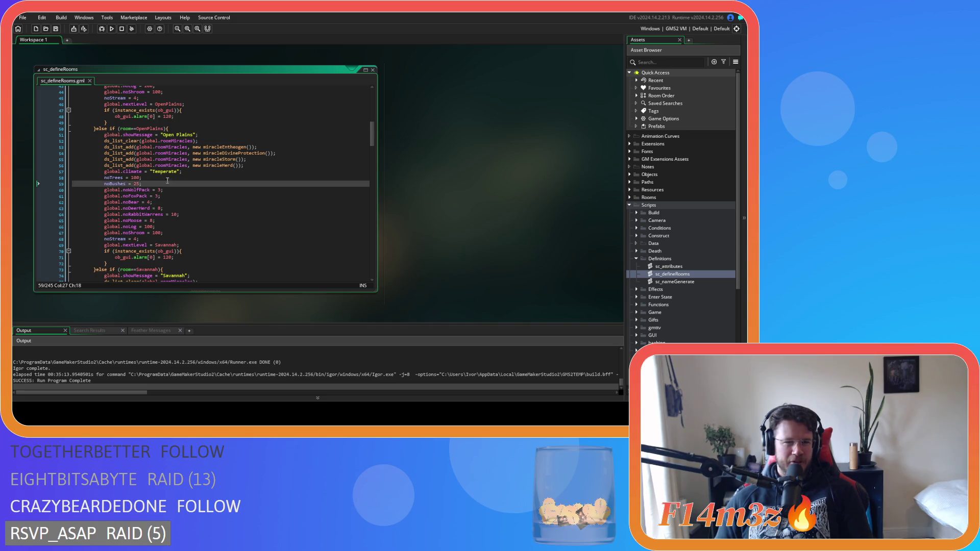
{"action": "left_click_drag", "start_coordinate": [117, 178], "coordinate": [161, 185]}
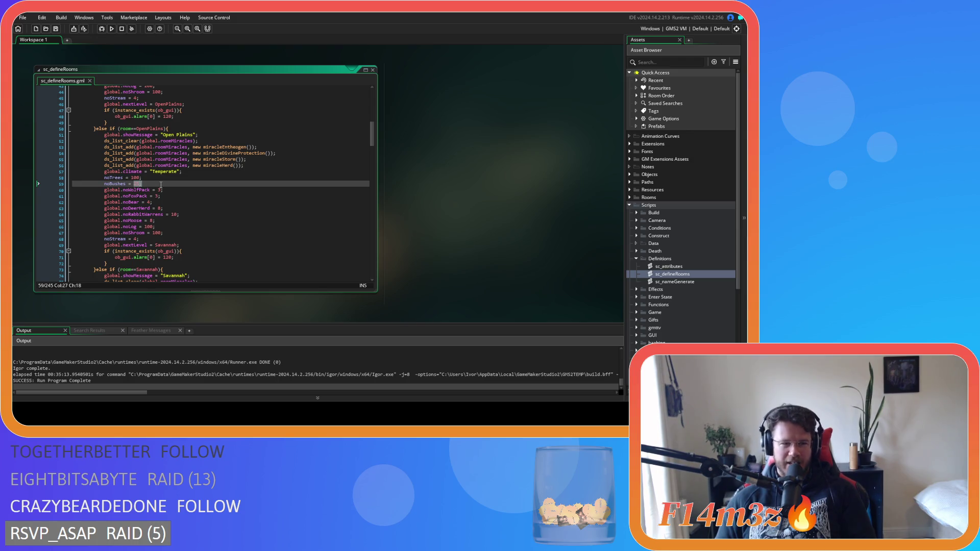
{"action": "scroll", "coordinate": [161, 185], "scroll_direction": "down", "scroll_amount": 3}
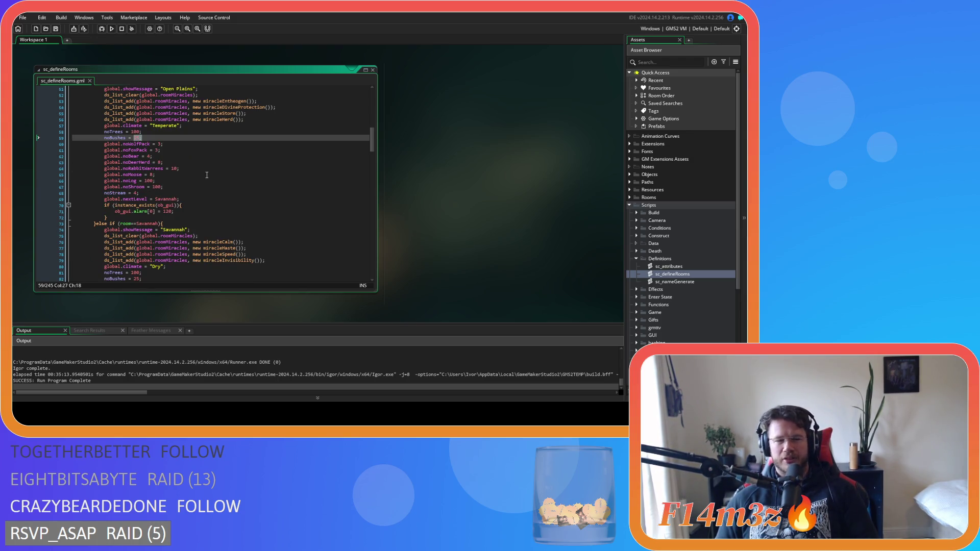
{"action": "left_click", "coordinate": [149, 137]}
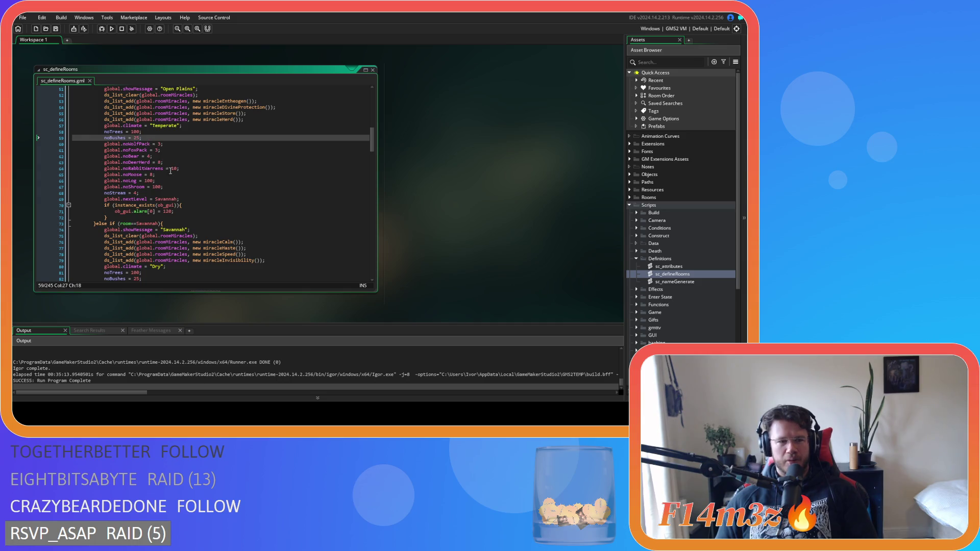
{"action": "scroll", "coordinate": [171, 171], "scroll_direction": "down", "scroll_amount": 3}
{"action": "scroll", "coordinate": [170, 171], "scroll_direction": "up", "scroll_amount": 5}
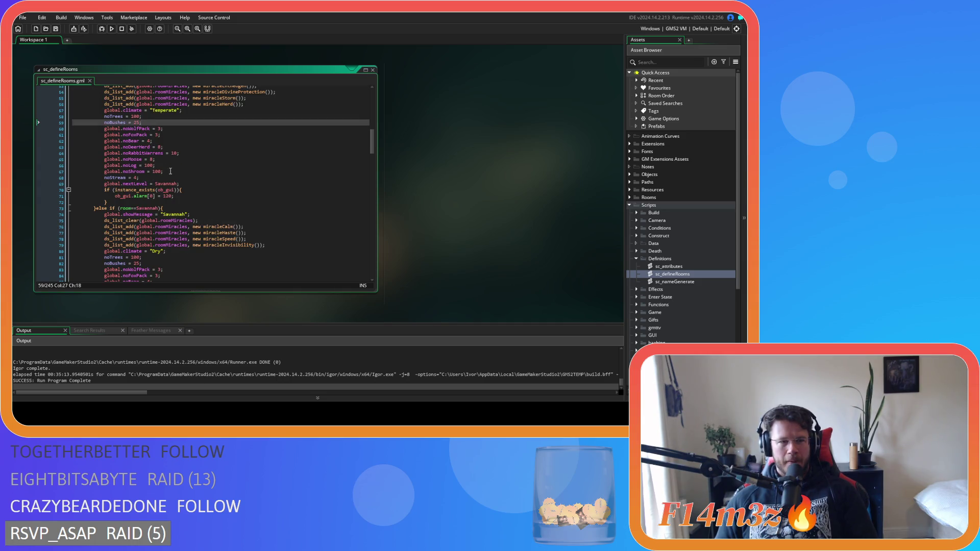
{"action": "scroll", "coordinate": [171, 171], "scroll_direction": "up", "scroll_amount": 10}
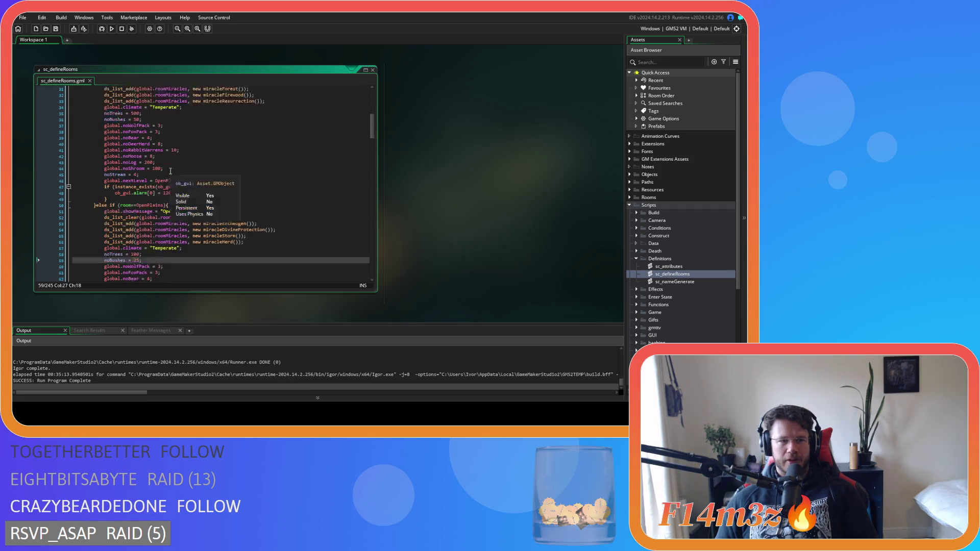
{"action": "scroll", "coordinate": [171, 171], "scroll_direction": "down", "scroll_amount": 7}
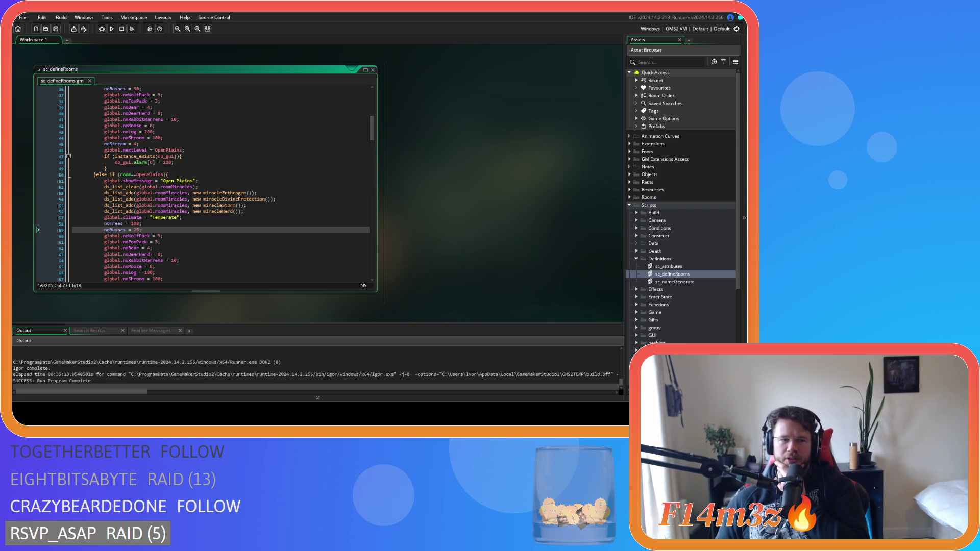
{"action": "scroll", "coordinate": [168, 173], "scroll_direction": "down", "scroll_amount": 7}
{"action": "scroll", "coordinate": [181, 199], "scroll_direction": "down", "scroll_amount": 3}
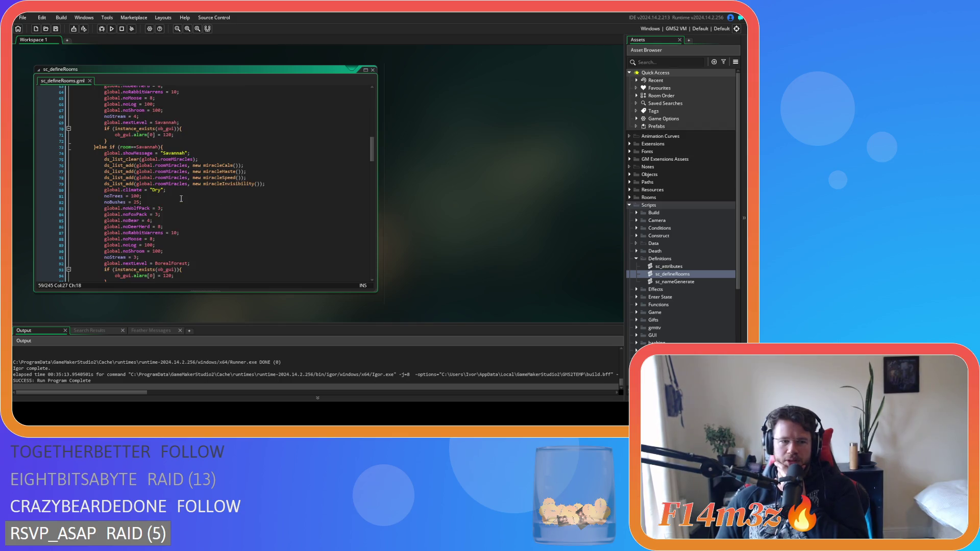
{"action": "scroll", "coordinate": [181, 199], "scroll_direction": "down", "scroll_amount": 3}
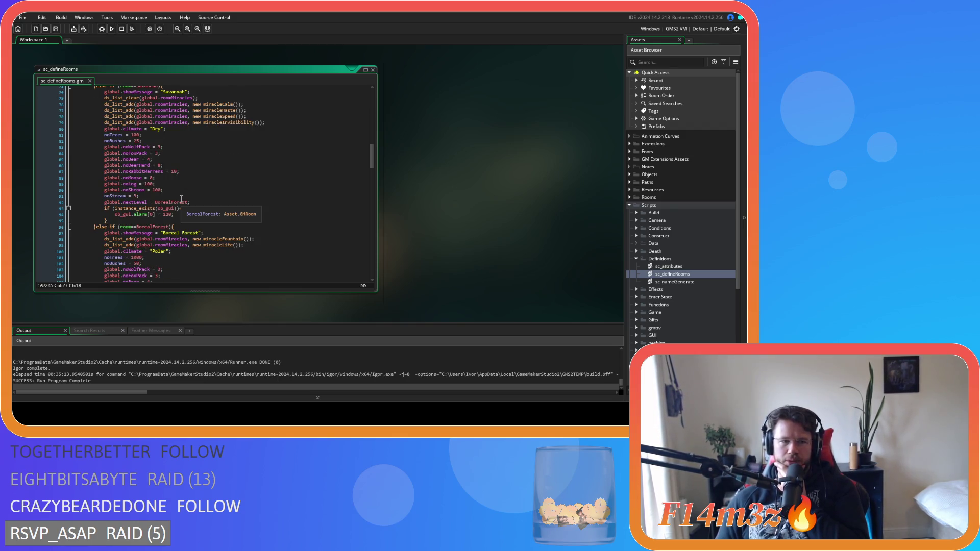
{"action": "scroll", "coordinate": [181, 198], "scroll_direction": "up", "scroll_amount": 6}
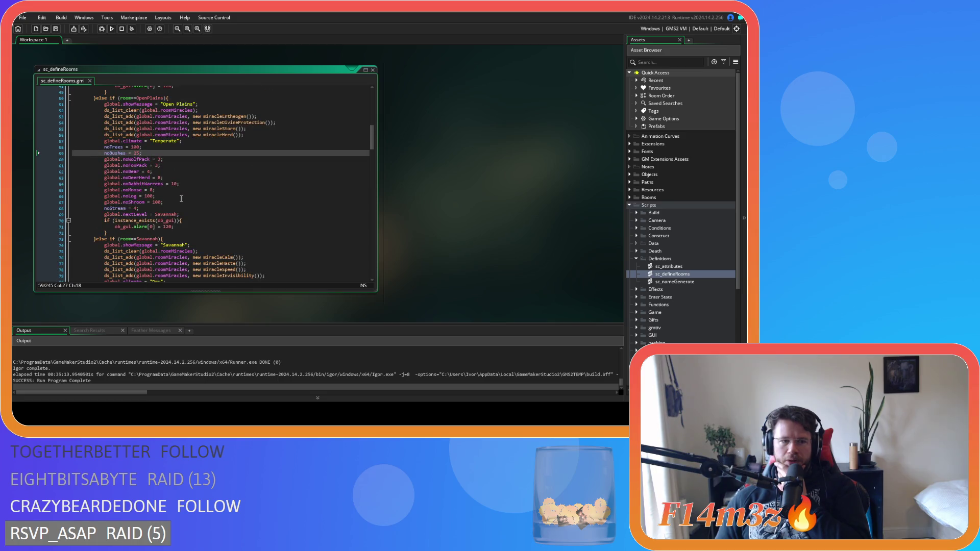
{"action": "scroll", "coordinate": [182, 198], "scroll_direction": "down", "scroll_amount": 5}
{"action": "scroll", "coordinate": [181, 199], "scroll_direction": "down", "scroll_amount": 6}
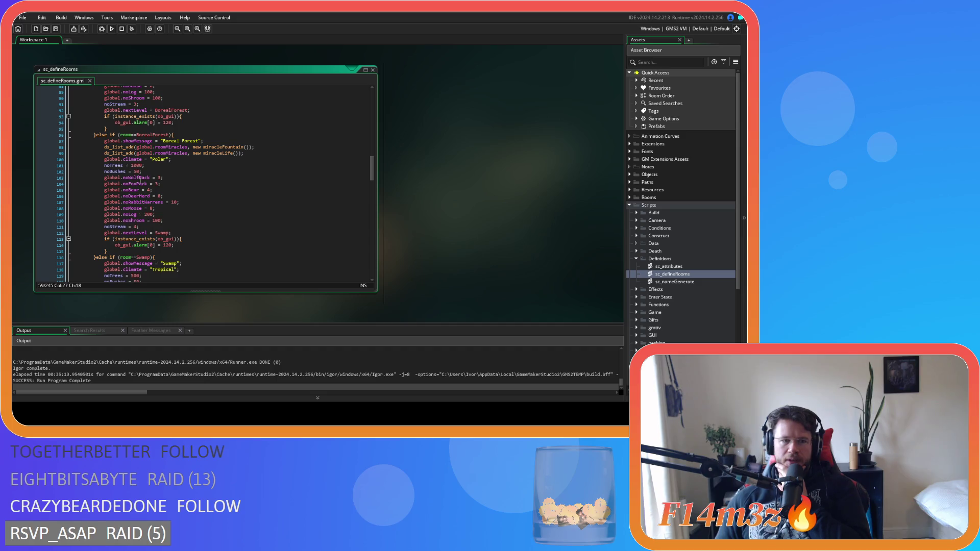
{"action": "double_click", "coordinate": [136, 171]}
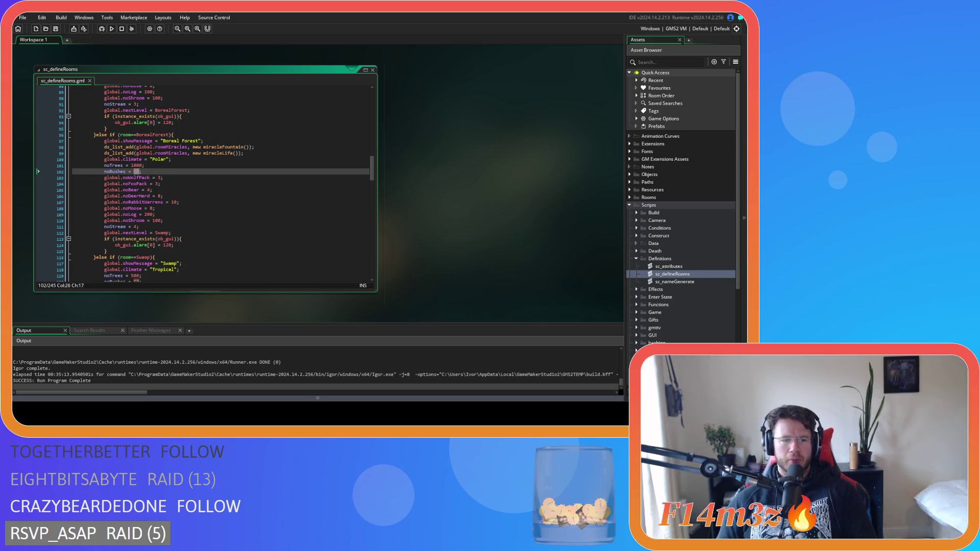
{"action": "left_click", "coordinate": [176, 159]}
{"action": "scroll", "coordinate": [179, 169], "scroll_direction": "up", "scroll_amount": 20}
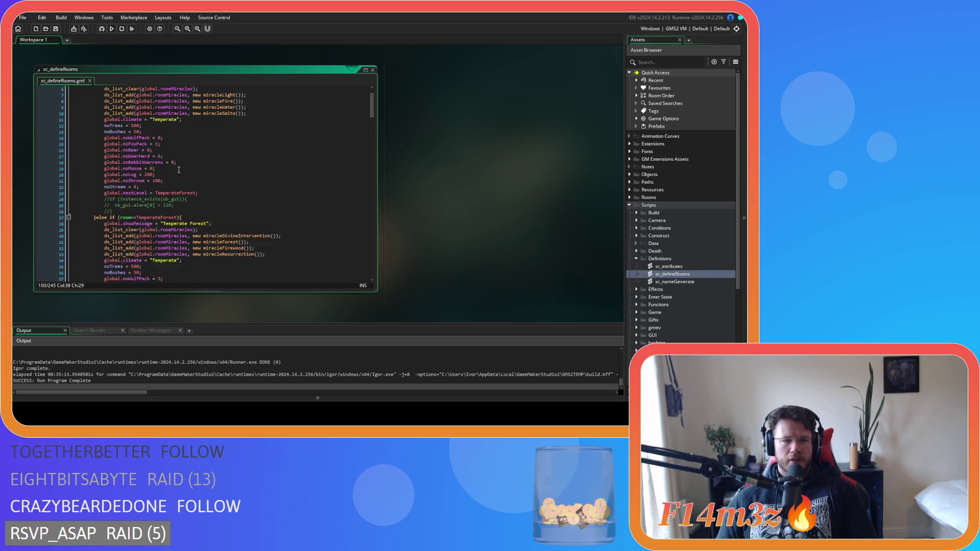
Change the Boreal Forest noBushes value from 50 to 25.
{"action": "scroll", "coordinate": [179, 169], "scroll_direction": "up", "scroll_amount": 1}
{"action": "scroll", "coordinate": [180, 172], "scroll_direction": "down", "scroll_amount": 8}
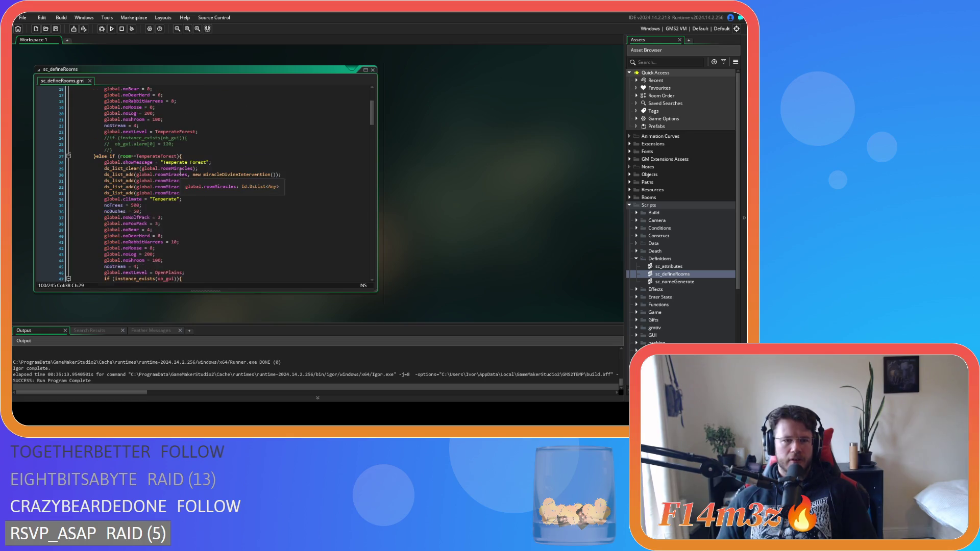
{"action": "scroll", "coordinate": [178, 169], "scroll_direction": "down", "scroll_amount": 4}
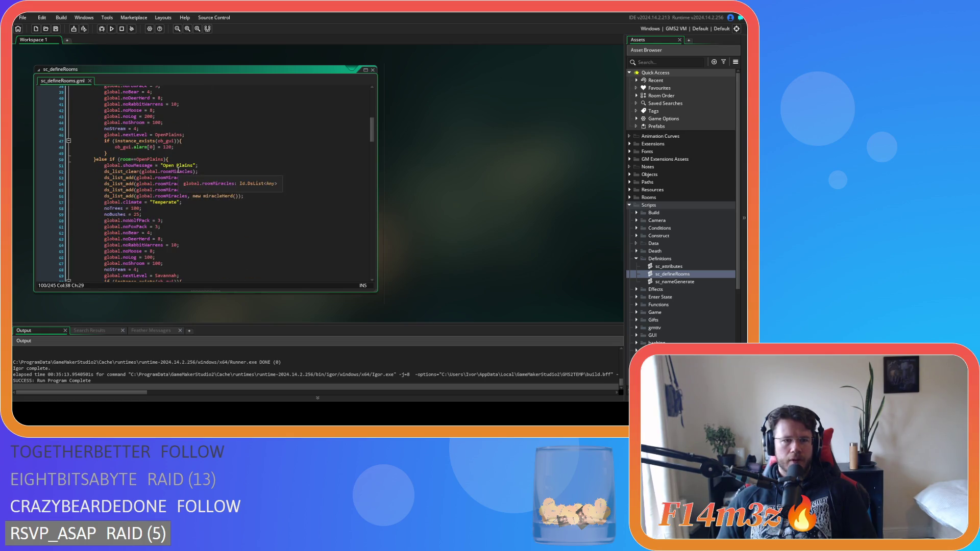
{"action": "scroll", "coordinate": [178, 170], "scroll_direction": "down", "scroll_amount": 6}
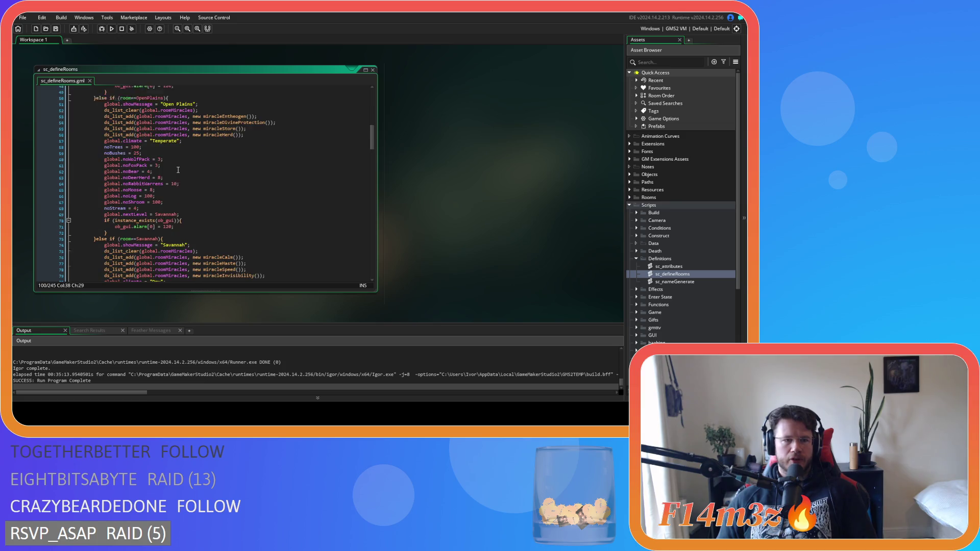
{"action": "scroll", "coordinate": [178, 169], "scroll_direction": "down", "scroll_amount": 8}
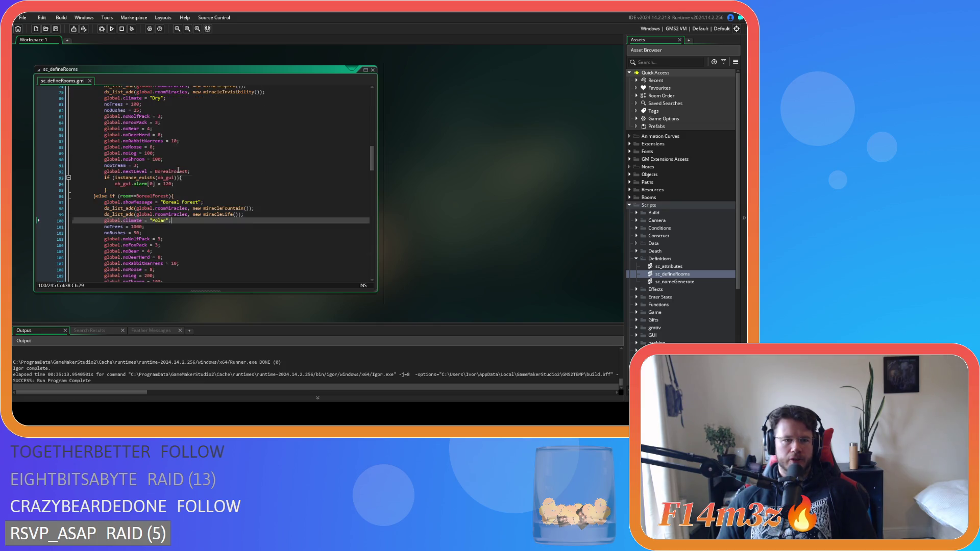
{"action": "double_click", "coordinate": [137, 217]}
{"action": "type", "text": "25"}
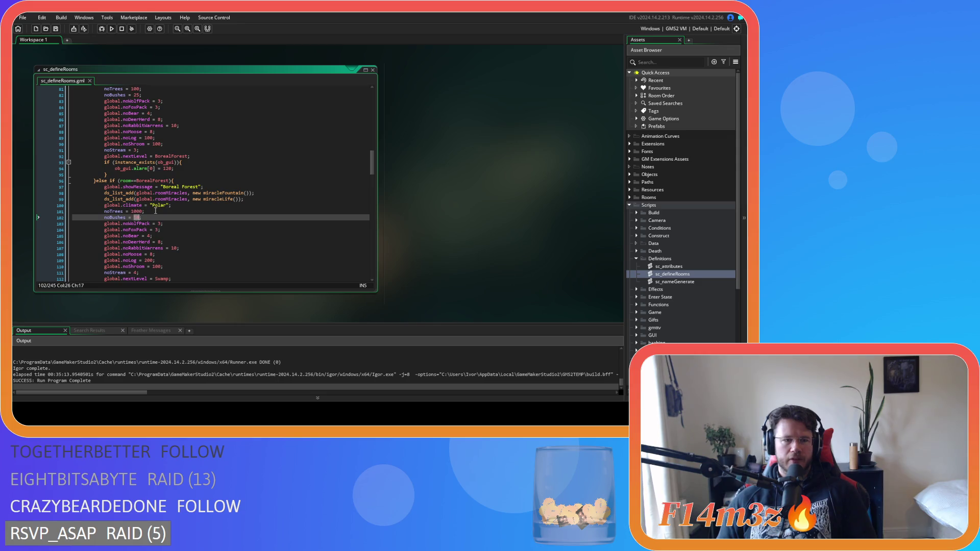
Save the sc_defineRooms script with Ctrl+S.
{"action": "key", "text": "ctrl+s"}
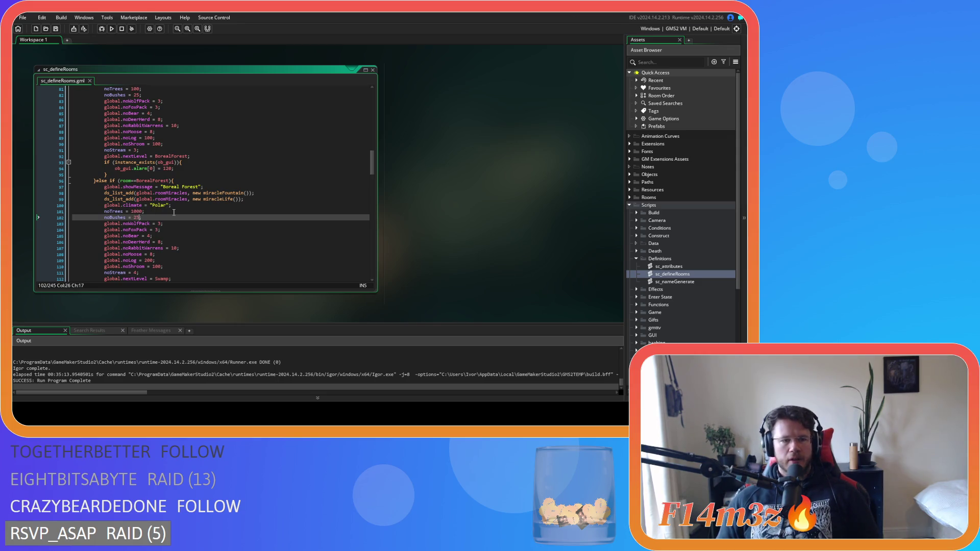
{"action": "scroll", "coordinate": [174, 212], "scroll_direction": "up", "scroll_amount": 4}
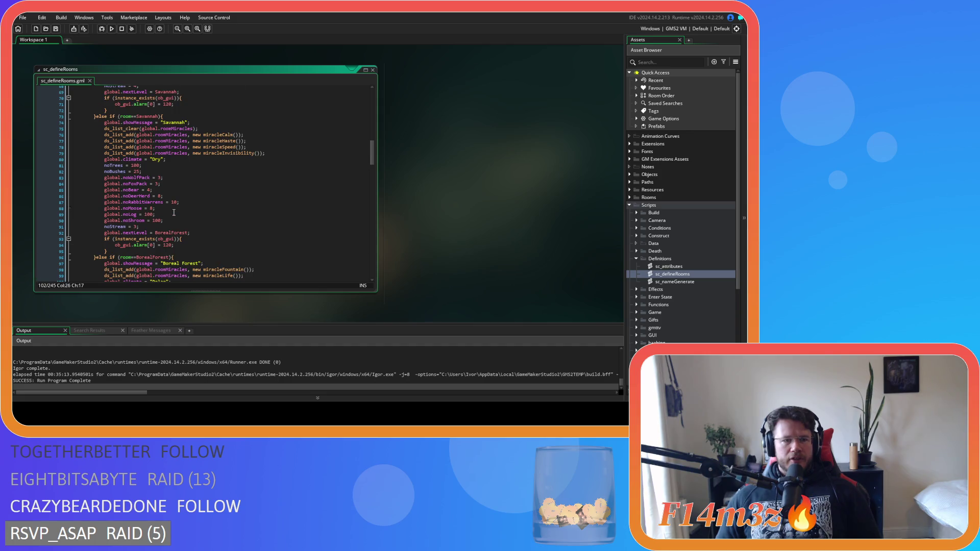
{"action": "scroll", "coordinate": [173, 213], "scroll_direction": "down", "scroll_amount": 13}
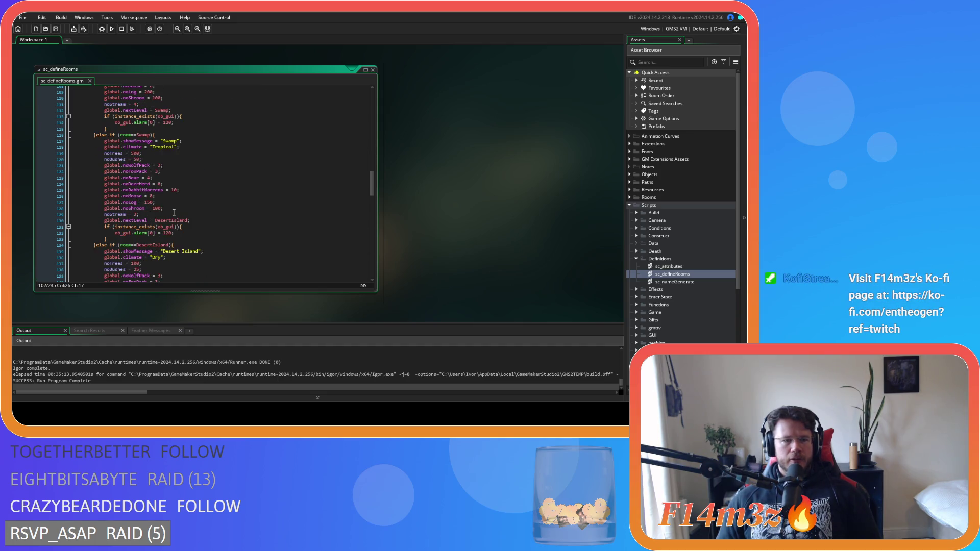
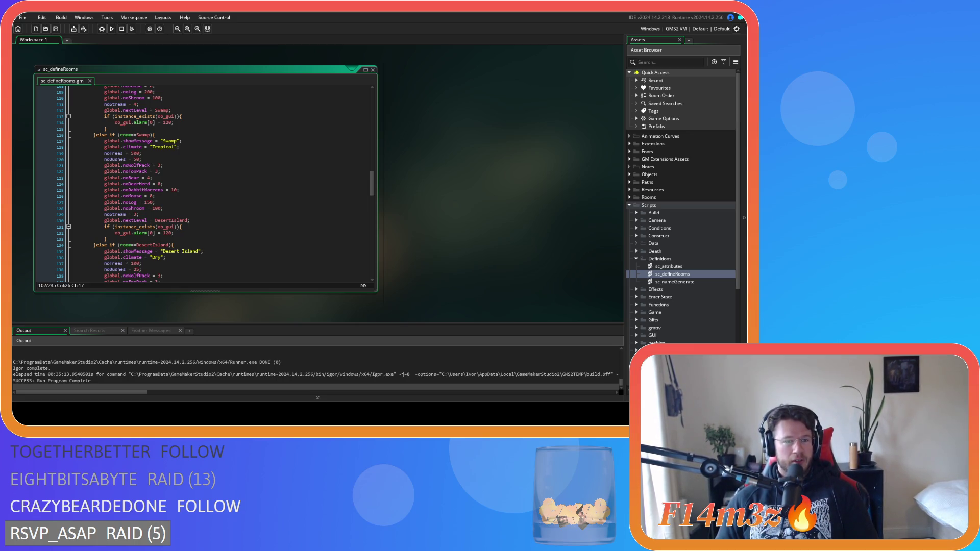
Change the Swamp room's noBushes value from 50 to 100.
{"action": "left_click", "coordinate": [164, 191]}
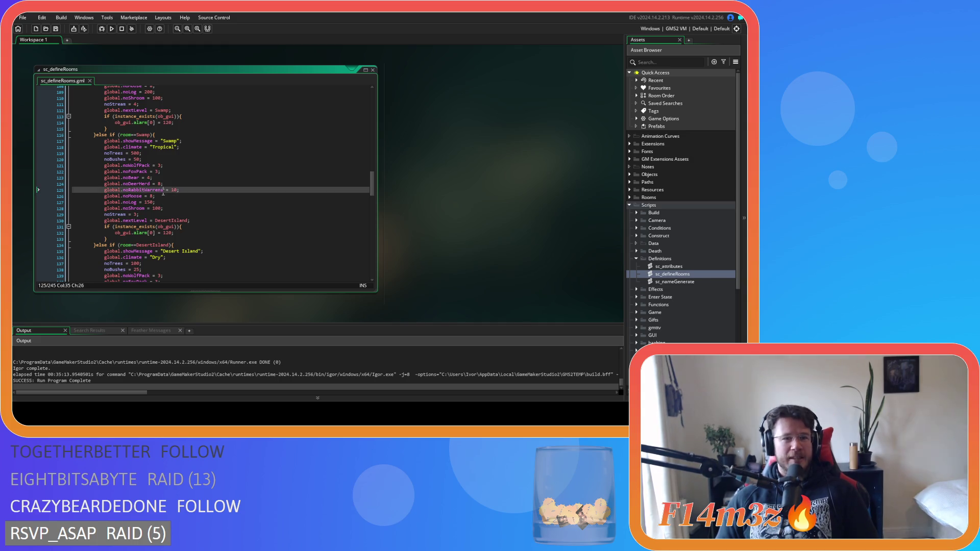
{"action": "key", "text": "Up"}
{"action": "scroll", "coordinate": [204, 197], "scroll_direction": "down", "scroll_amount": 2}
{"action": "scroll", "coordinate": [178, 229], "scroll_direction": "up", "scroll_amount": 2}
{"action": "scroll", "coordinate": [163, 174], "scroll_direction": "down", "scroll_amount": 2}
{"action": "double_click", "coordinate": [137, 128]}
{"action": "type", "text": "100"}
Move down to the Tropical Rainforest block's bush and tree counts.
{"action": "left_click", "coordinate": [199, 189]}
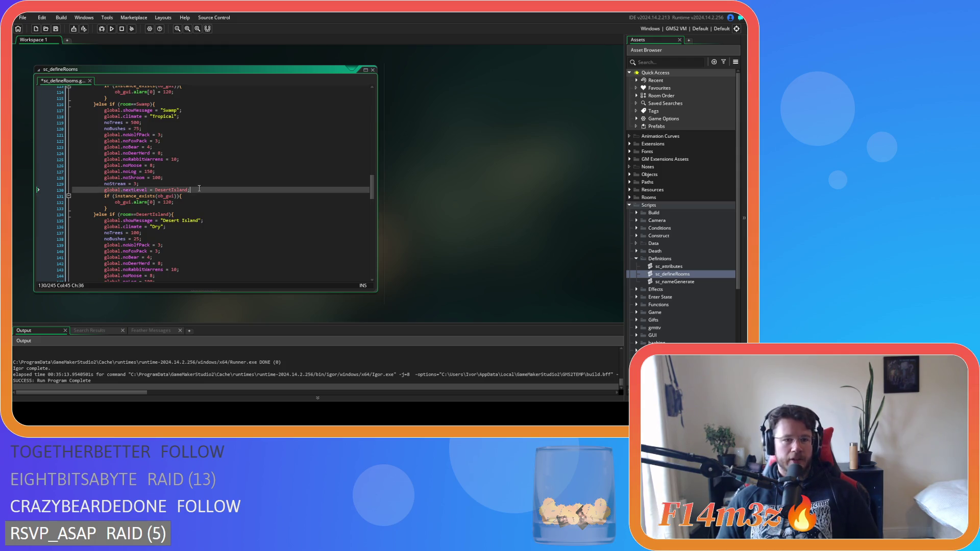
{"action": "scroll", "coordinate": [199, 189], "scroll_direction": "down", "scroll_amount": 3}
{"action": "scroll", "coordinate": [199, 188], "scroll_direction": "down", "scroll_amount": 7}
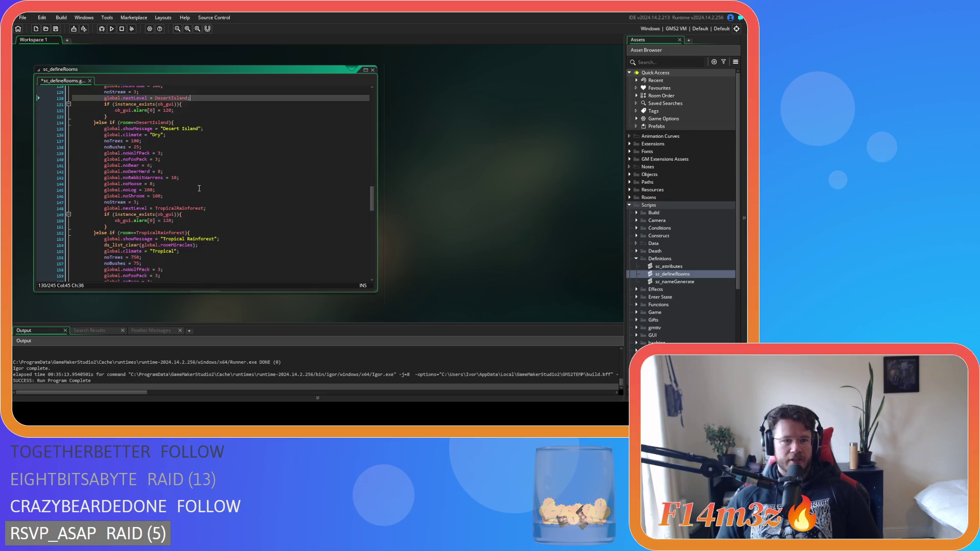
{"action": "scroll", "coordinate": [199, 189], "scroll_direction": "down", "scroll_amount": 1}
{"action": "left_click", "coordinate": [185, 171]}
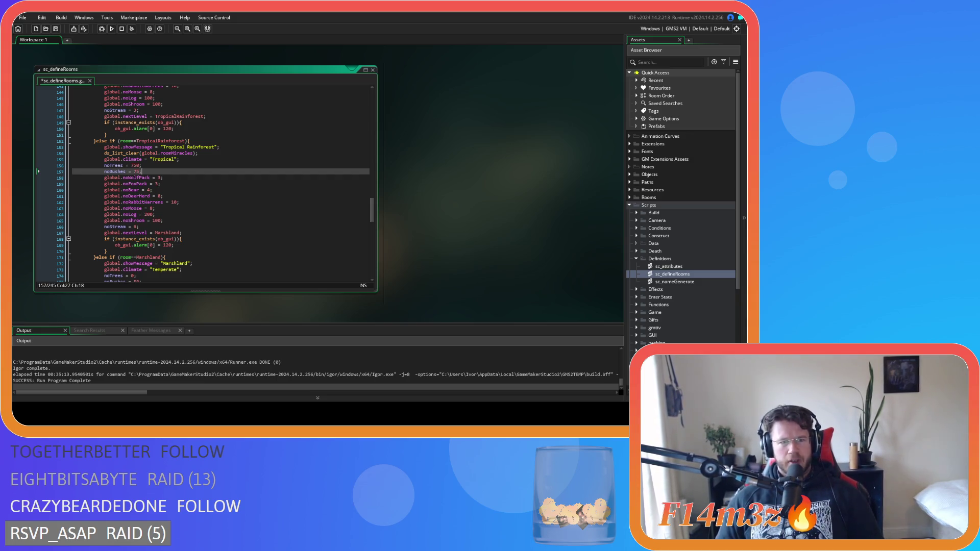
{"action": "left_click", "coordinate": [158, 165]}
{"action": "scroll", "coordinate": [158, 164], "scroll_direction": "down", "scroll_amount": 5}
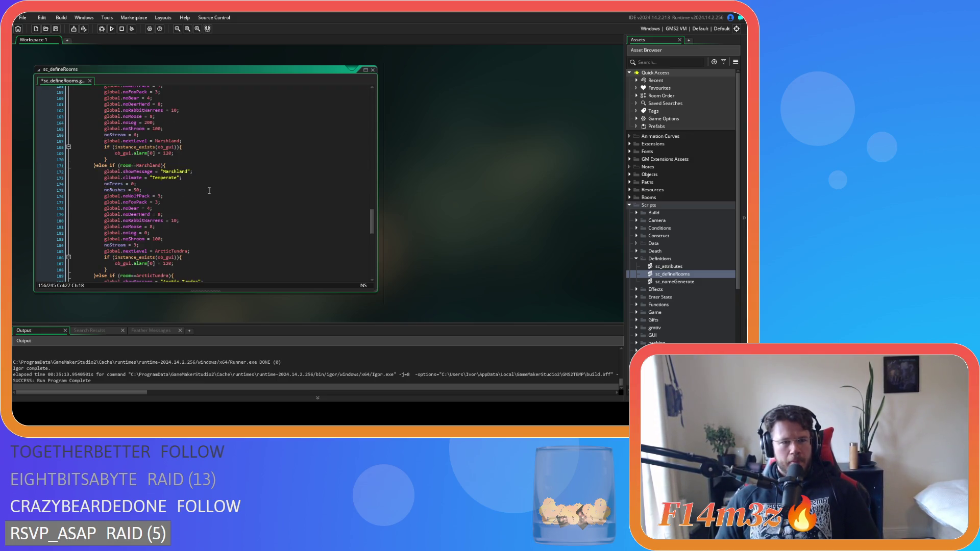
Set Marshland's bush count from 10 to 25 and save the script.
{"action": "double_click", "coordinate": [136, 189]}
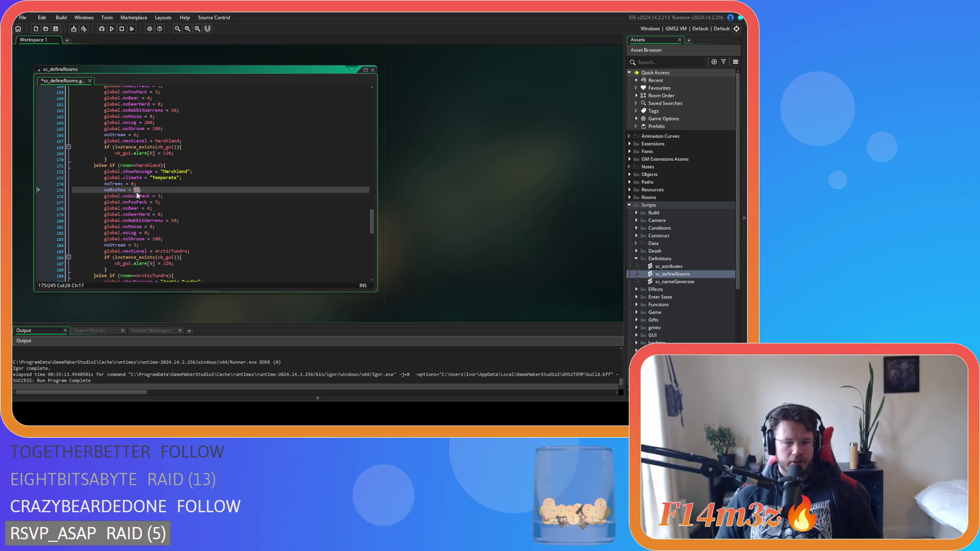
{"action": "type", "text": "25"}
{"action": "key", "text": "ctrl+s"}
{"action": "scroll", "coordinate": [170, 220], "scroll_direction": "down", "scroll_amount": 5}
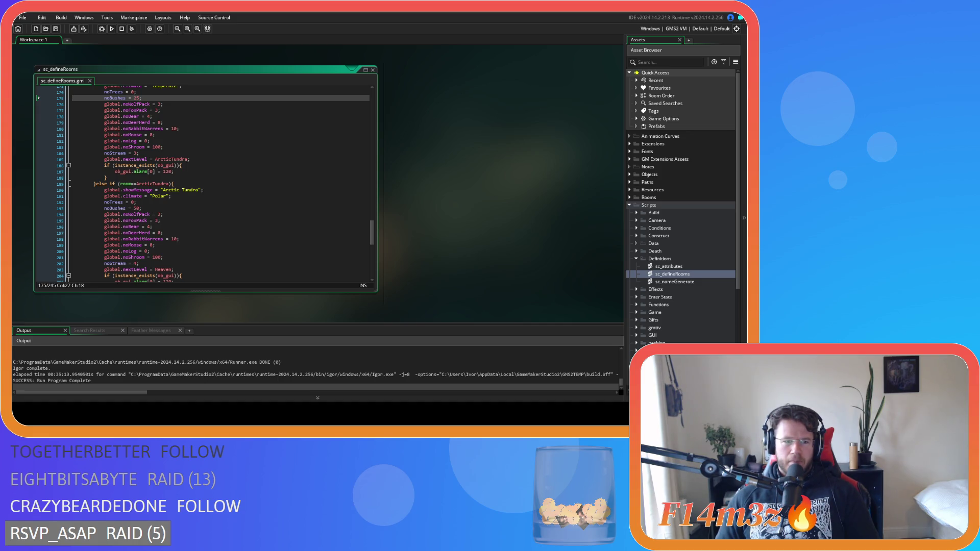
Set the Arctic Tundra block's noBushes to 25.
{"action": "left_click", "coordinate": [149, 221]}
{"action": "left_click", "coordinate": [177, 211]}
{"action": "key", "text": "BackSpace"}
{"action": "key", "text": "BackSpace"}
{"action": "key", "text": "BackSpace"}
{"action": "type", "text": "25;"}
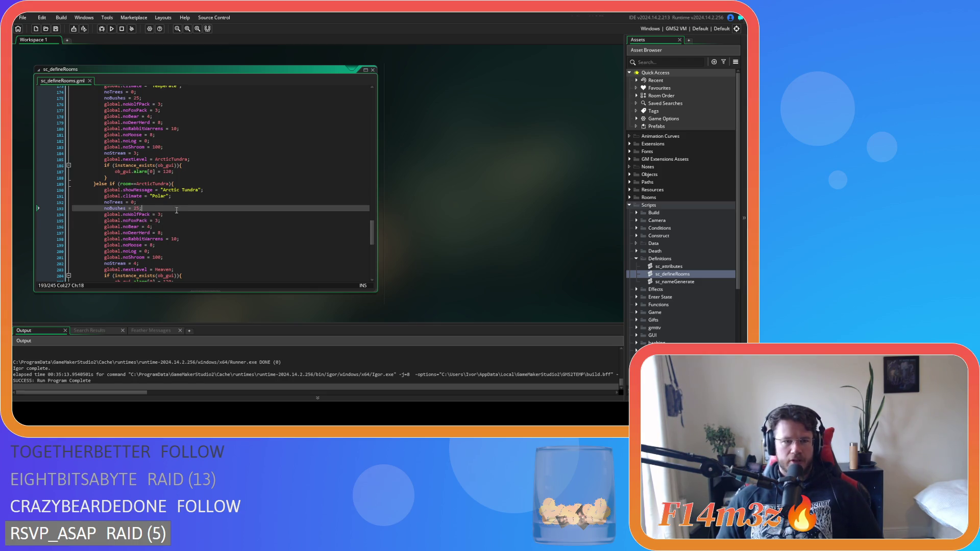
{"action": "scroll", "coordinate": [178, 214], "scroll_direction": "down", "scroll_amount": 6}
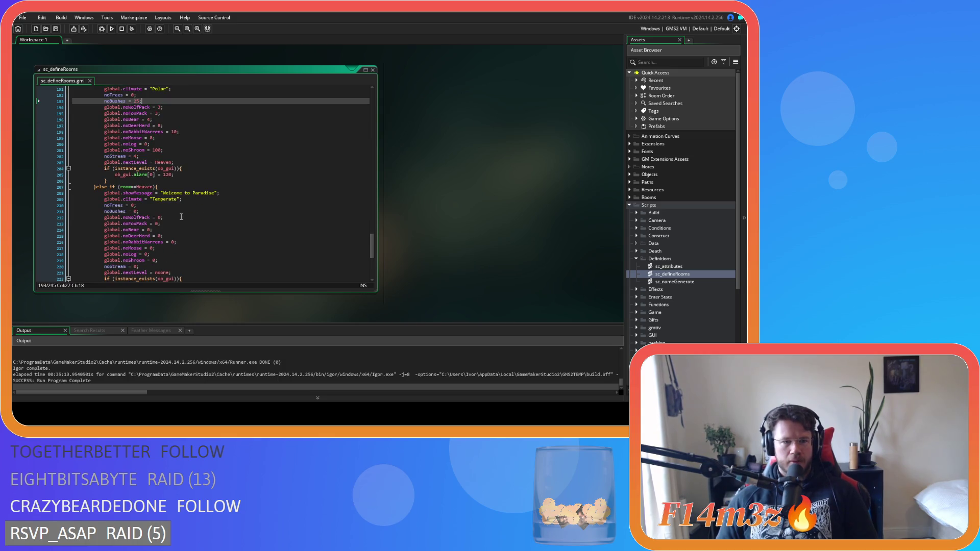
{"action": "scroll", "coordinate": [181, 217], "scroll_direction": "down", "scroll_amount": 7}
Close all open editor windows via Windows > Close All and collapse the Definitions folder.
{"action": "right_click", "coordinate": [447, 188]}
{"action": "mouse_move", "coordinate": [459, 200]}
{"action": "left_click", "coordinate": [498, 216]}
{"action": "left_click", "coordinate": [637, 259]}
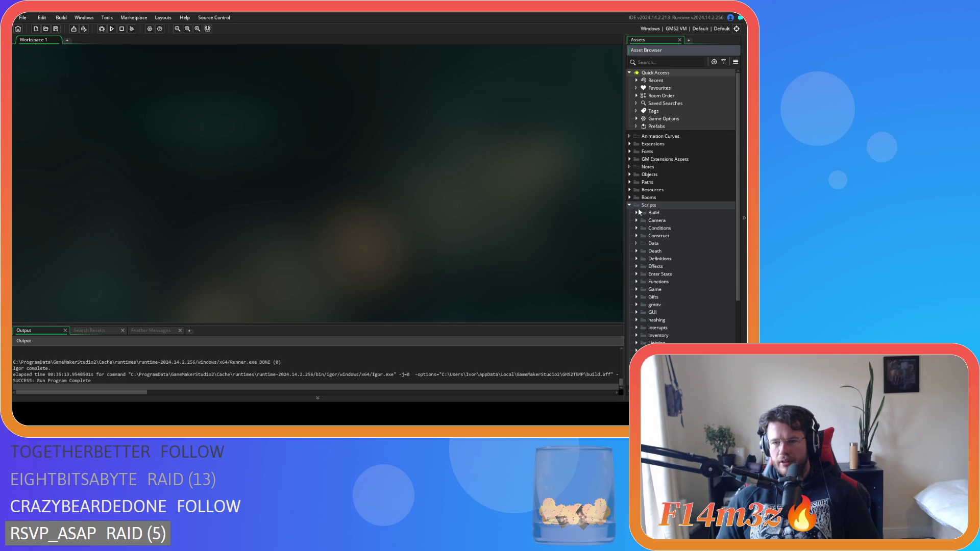
Collapse the Scripts folder, then expand it again after the run completes.
{"action": "left_click", "coordinate": [630, 205]}
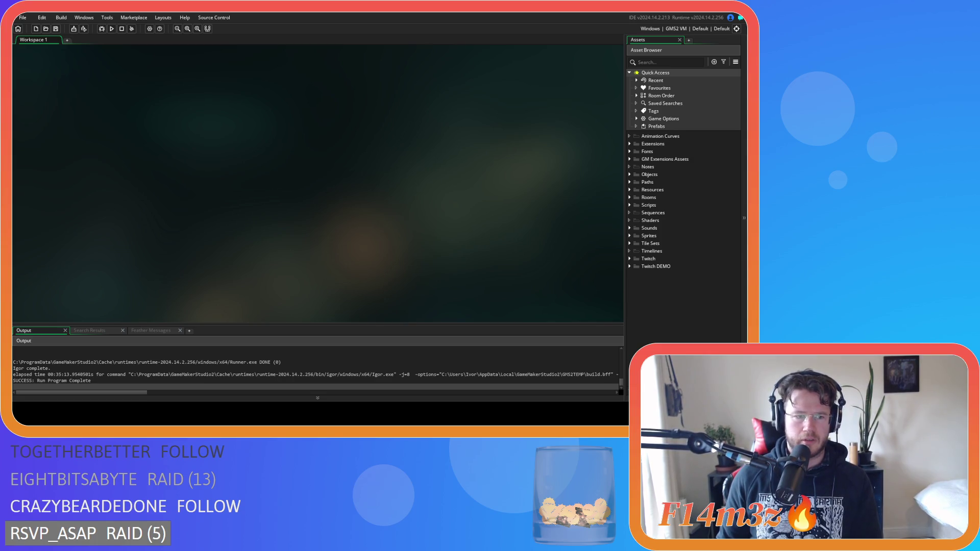
{"action": "left_click", "coordinate": [630, 205]}
Expand the Miracles folder to list sc_miracleCalm through sc_miracleWater.
{"action": "scroll", "coordinate": [631, 221], "scroll_direction": "down", "scroll_amount": 1}
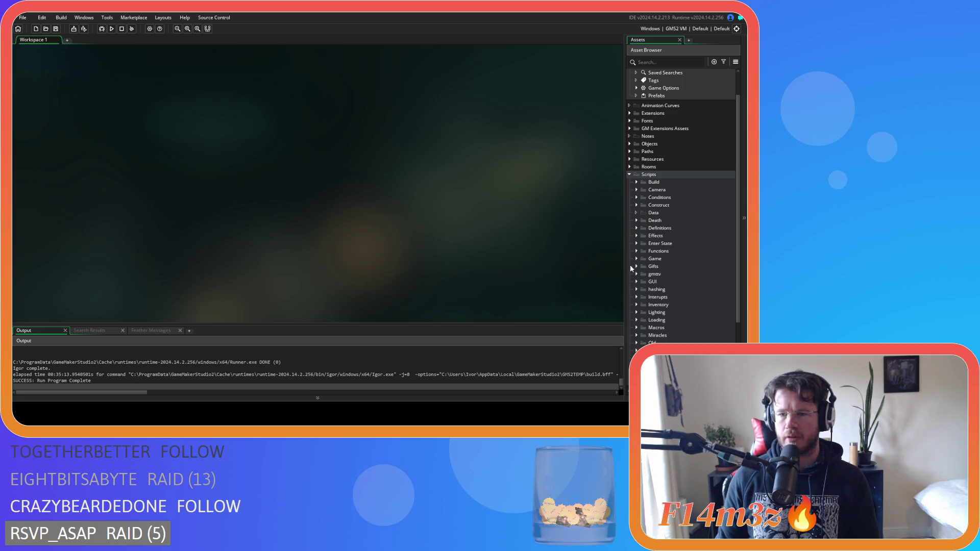
{"action": "scroll", "coordinate": [635, 276], "scroll_direction": "down", "scroll_amount": 3}
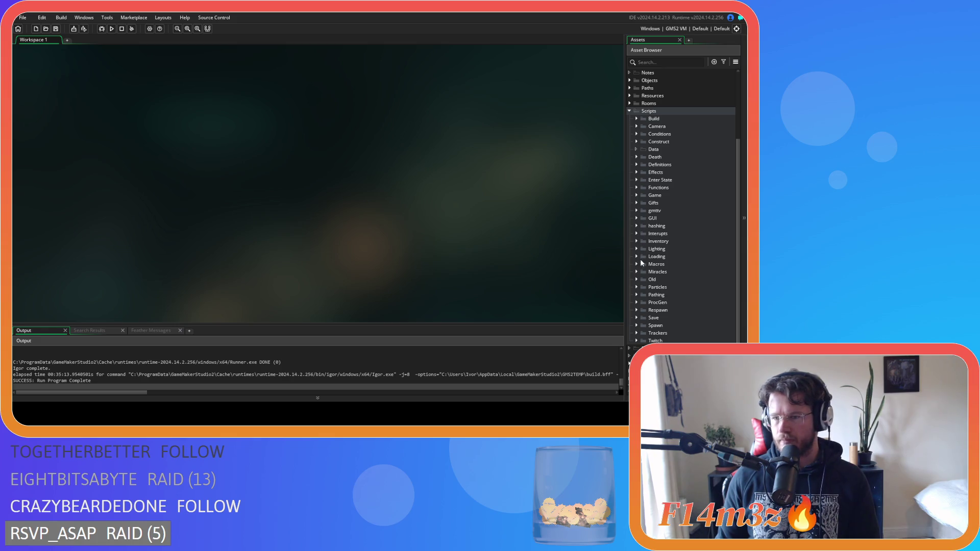
{"action": "left_click", "coordinate": [637, 272]}
{"action": "scroll", "coordinate": [664, 286], "scroll_direction": "down", "scroll_amount": 4}
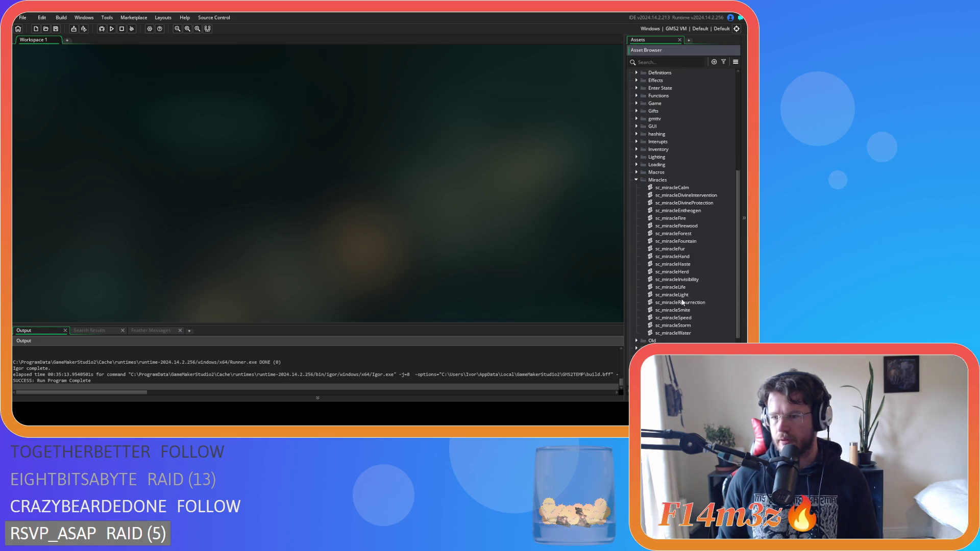
In sc_miracleSpeed, change the duration to "20 seconds" and save.
{"action": "double_click", "coordinate": [674, 317]}
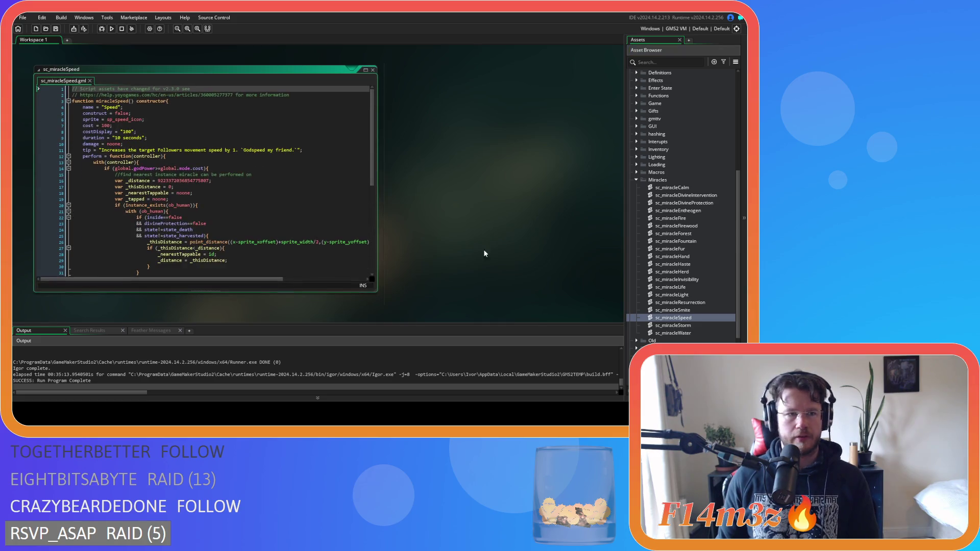
{"action": "left_click", "coordinate": [115, 138]}
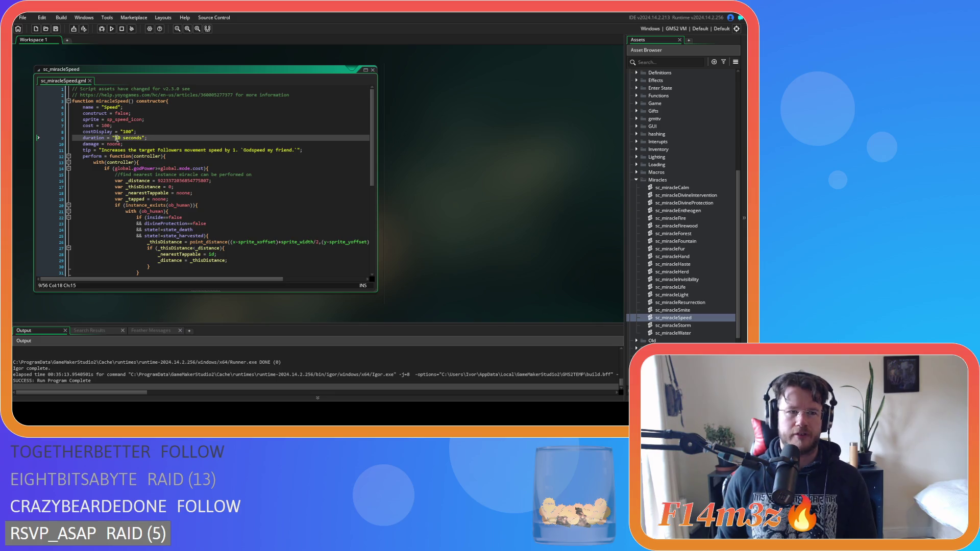
{"action": "key", "text": "Delete"}
{"action": "type", "text": "2"}
{"action": "key", "text": "ctrl+s"}
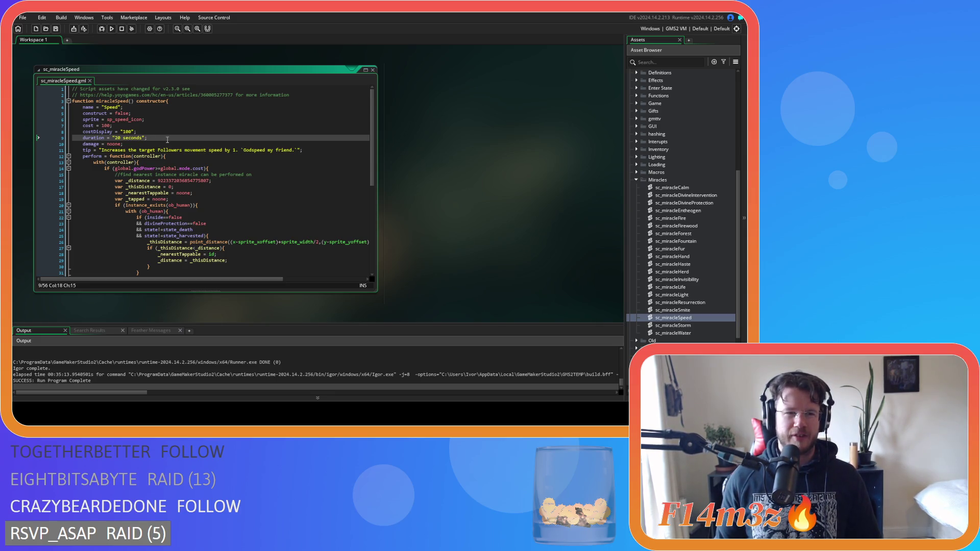
{"action": "left_click_drag", "start_coordinate": [147, 138], "coordinate": [113, 139]}
{"action": "left_click", "coordinate": [159, 137]}
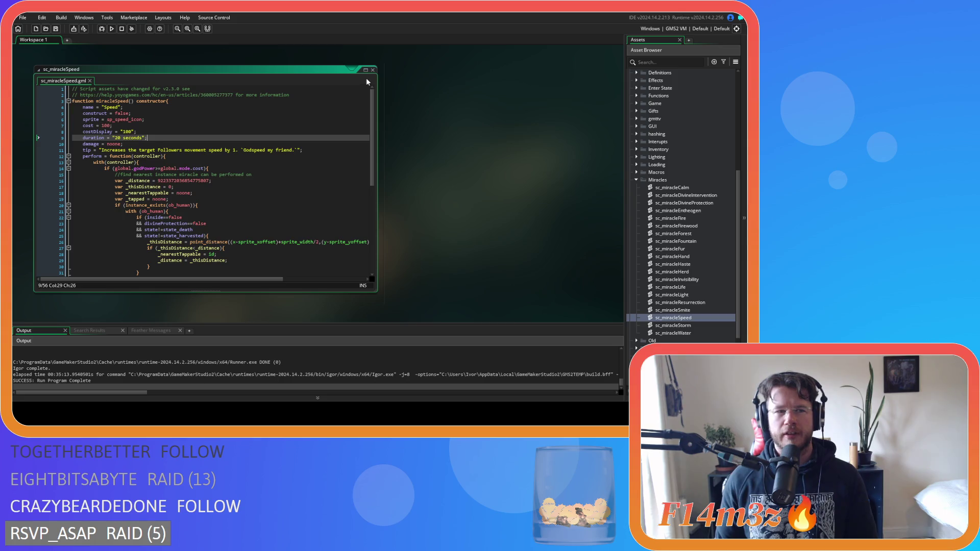
Close sc_miracleSpeed and reopen it from the Miracles folder.
{"action": "left_click", "coordinate": [637, 180]}
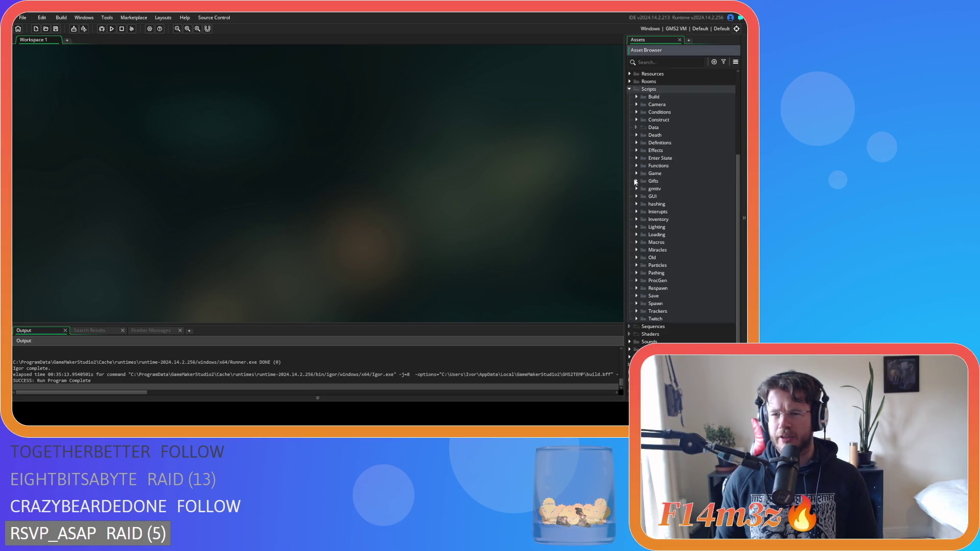
{"action": "scroll", "coordinate": [654, 246], "scroll_direction": "up", "scroll_amount": 3}
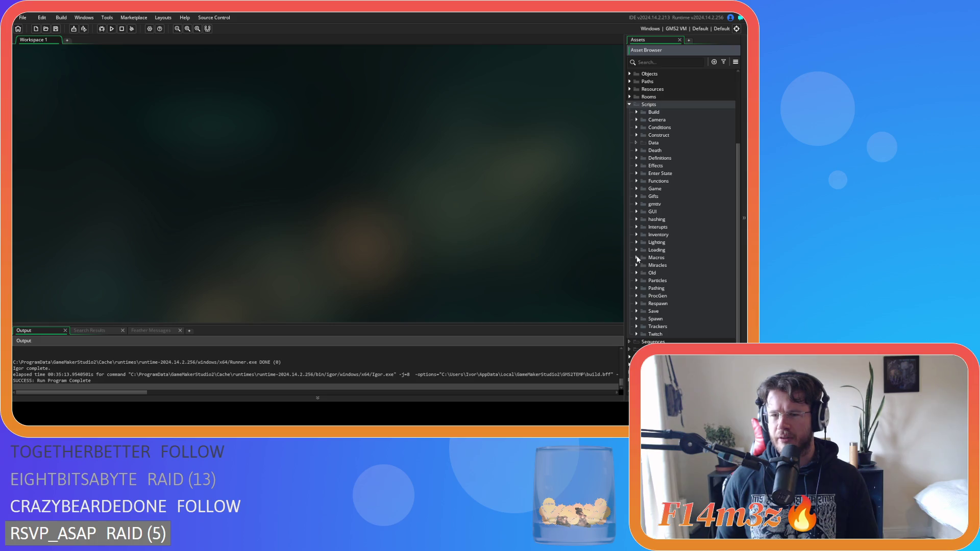
{"action": "left_click", "coordinate": [637, 265]}
{"action": "scroll", "coordinate": [639, 265], "scroll_direction": "down", "scroll_amount": 3}
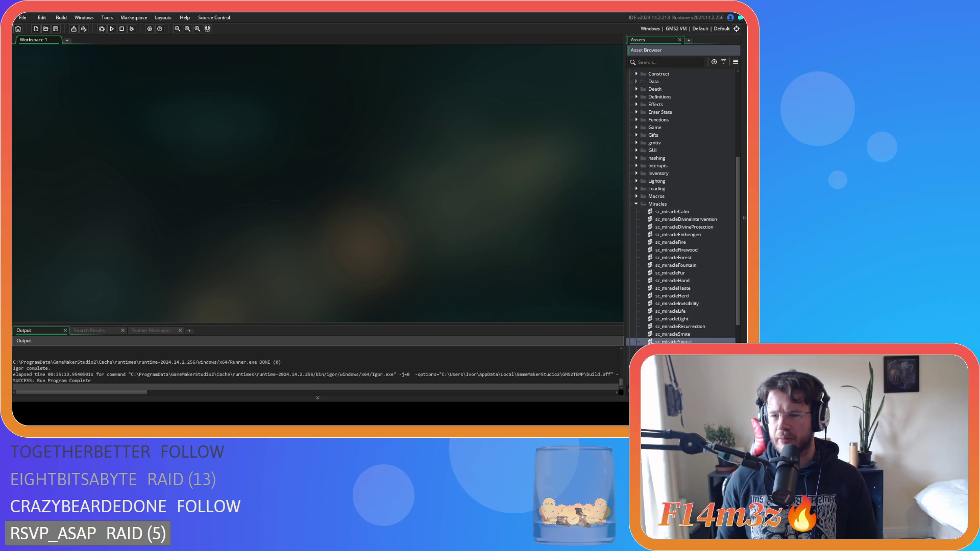
{"action": "double_click", "coordinate": [674, 341]}
{"action": "scroll", "coordinate": [209, 263], "scroll_direction": "down", "scroll_amount": 10}
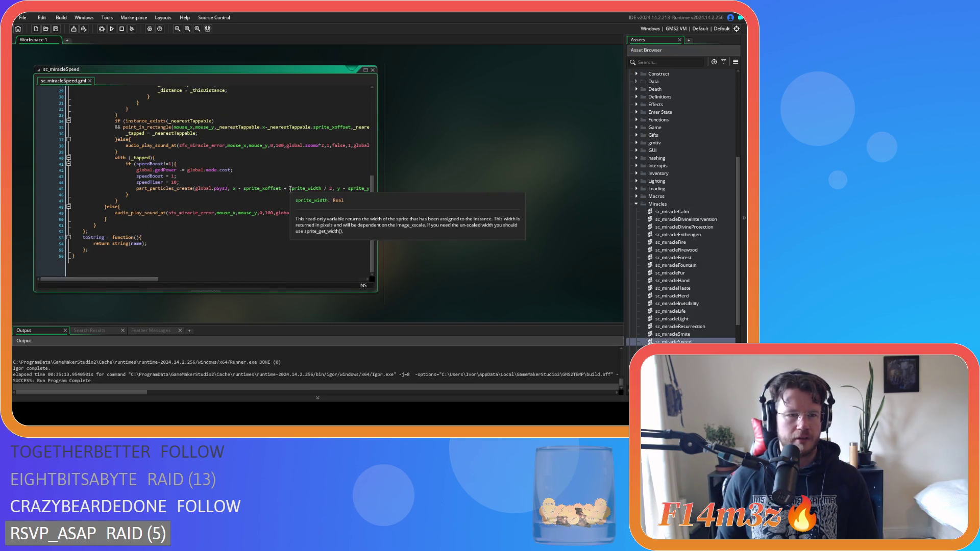
{"action": "scroll", "coordinate": [207, 262], "scroll_direction": "up", "scroll_amount": 3}
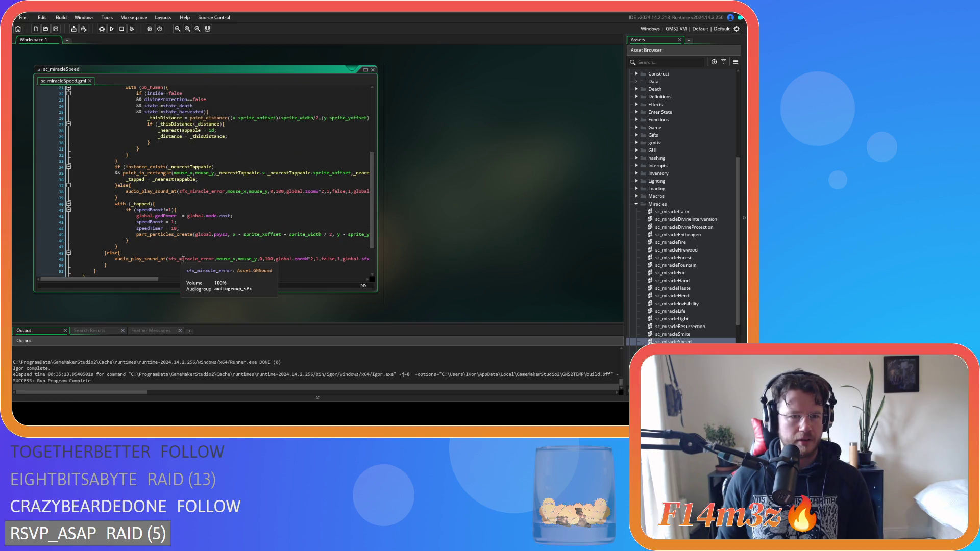
Edit the speedTimer value on line 44 and save the script.
{"action": "double_click", "coordinate": [173, 228]}
{"action": "type", "text": "3"}
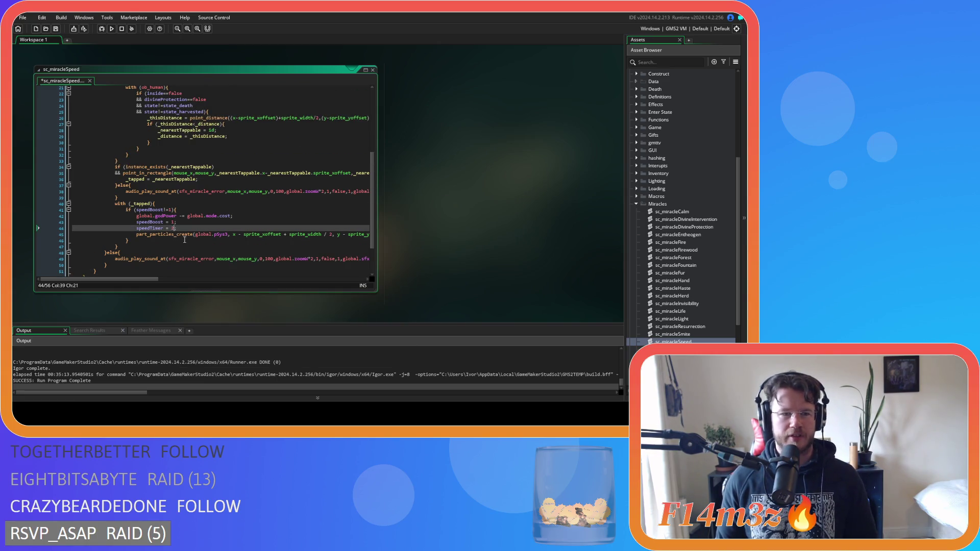
{"action": "key", "text": "Right"}
{"action": "key", "text": "ctrl+s"}
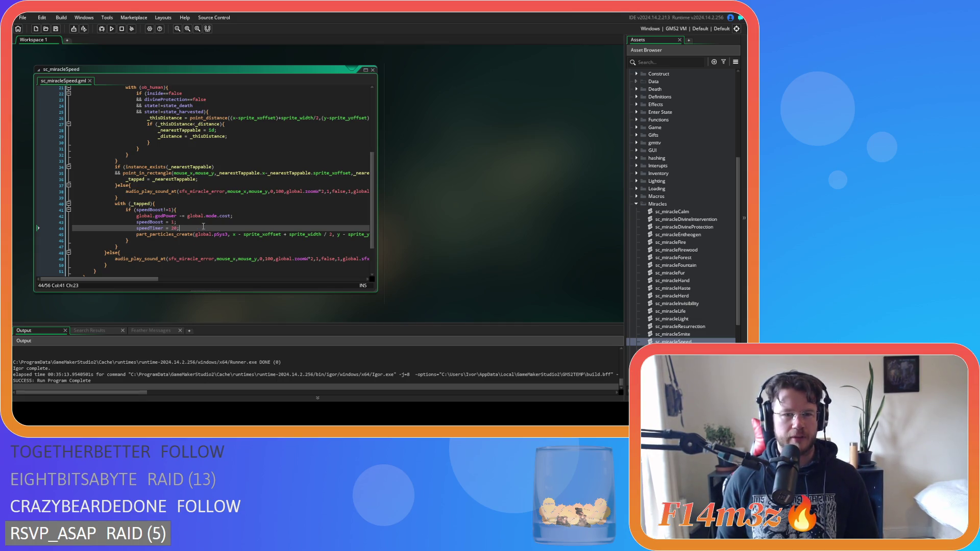
Dismiss the asset search and shrink the script editor window.
{"action": "double_click", "coordinate": [439, 143]}
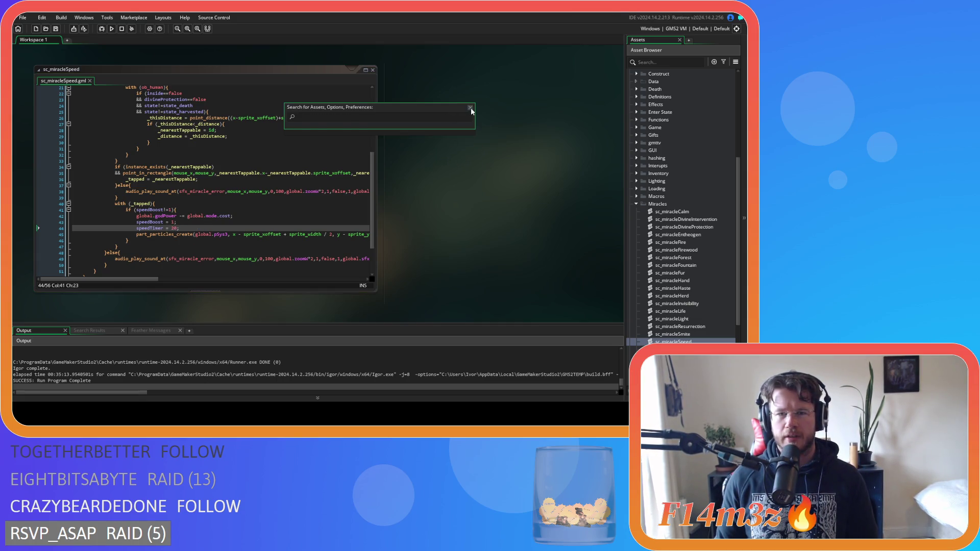
{"action": "left_click", "coordinate": [470, 108]}
{"action": "right_click", "coordinate": [440, 159]}
{"action": "left_click", "coordinate": [503, 189]}
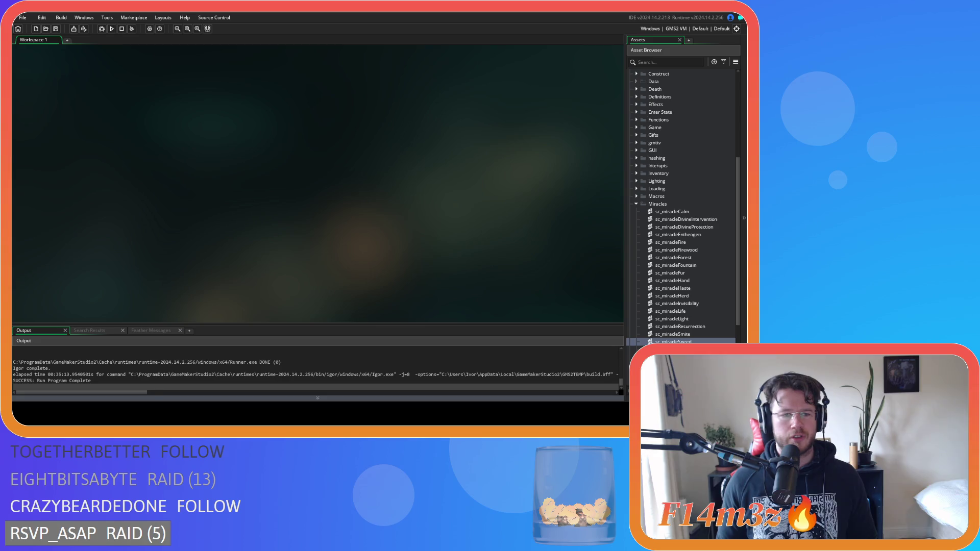
Collapse Miracles, expand Definitions, and open sc_defineRooms.
{"action": "left_click", "coordinate": [636, 203]}
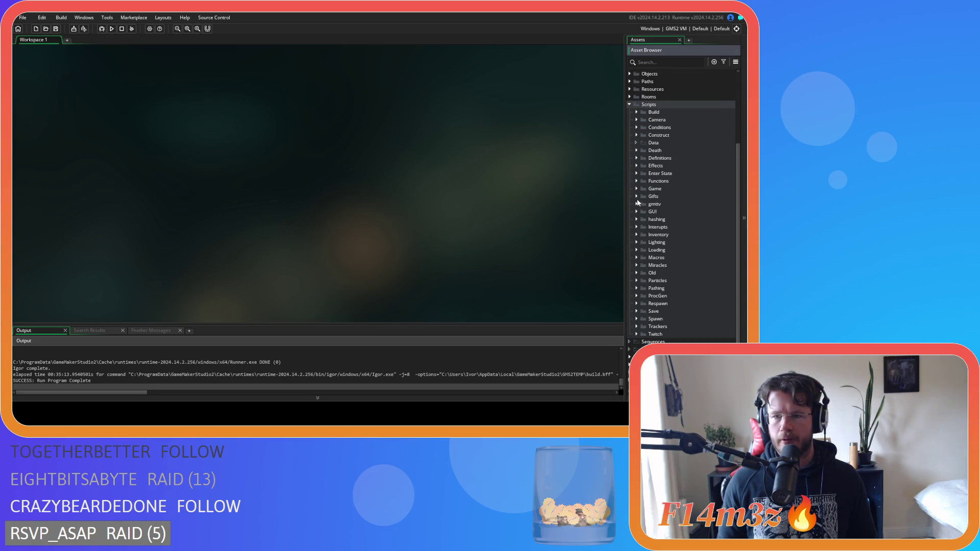
{"action": "left_click", "coordinate": [637, 158]}
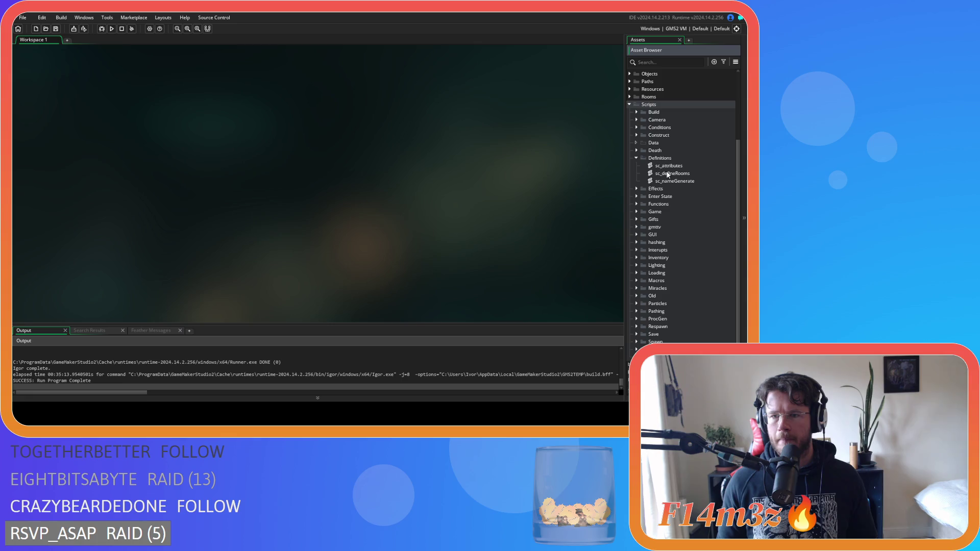
{"action": "double_click", "coordinate": [672, 173]}
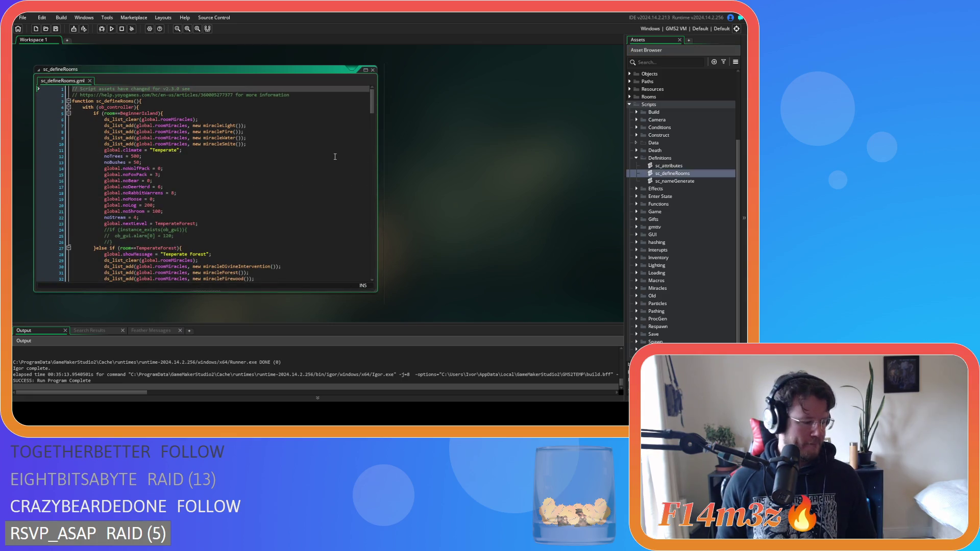
{"action": "left_click_drag", "start_coordinate": [374, 106], "coordinate": [372, 177]}
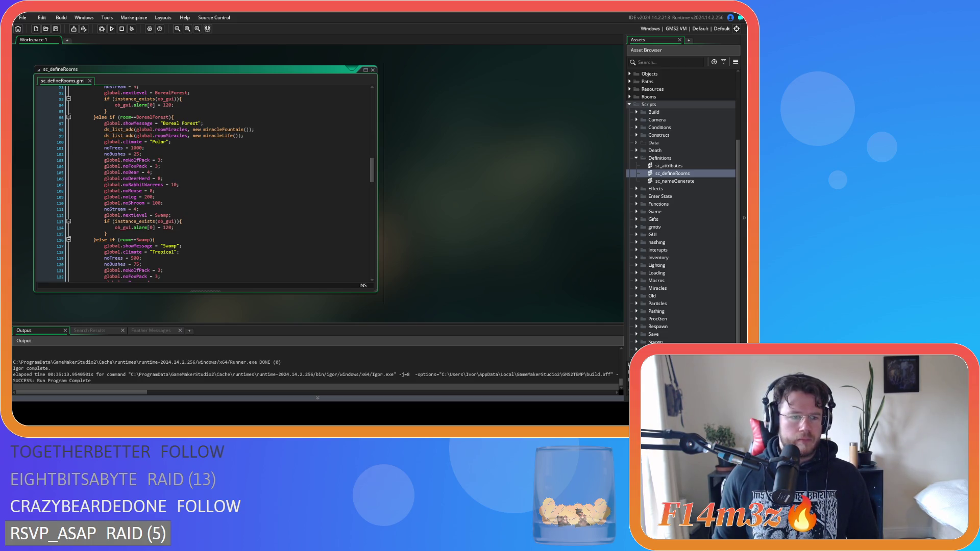
{"action": "left_click", "coordinate": [225, 172]}
{"action": "scroll", "coordinate": [225, 172], "scroll_direction": "down", "scroll_amount": 4}
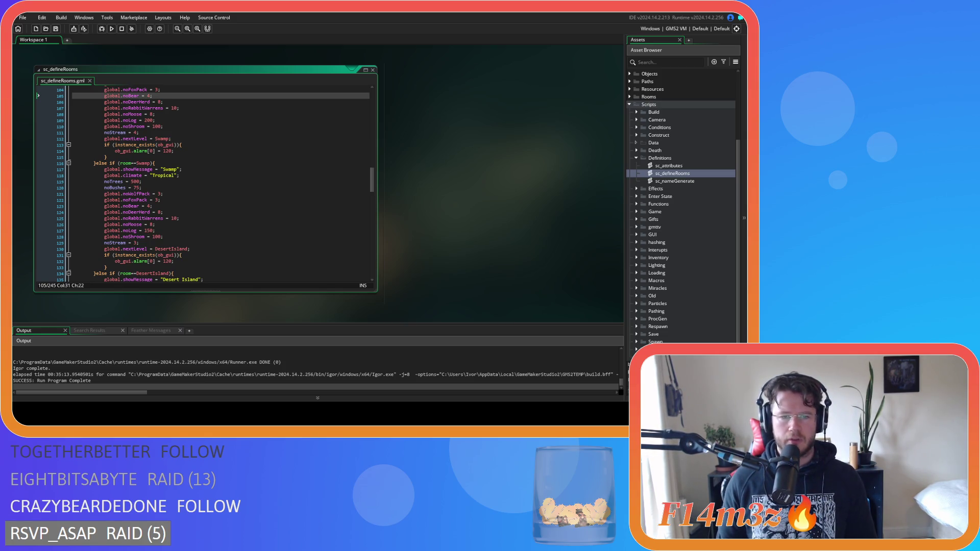
{"action": "left_click", "coordinate": [258, 200]}
{"action": "scroll", "coordinate": [258, 199], "scroll_direction": "down", "scroll_amount": 10}
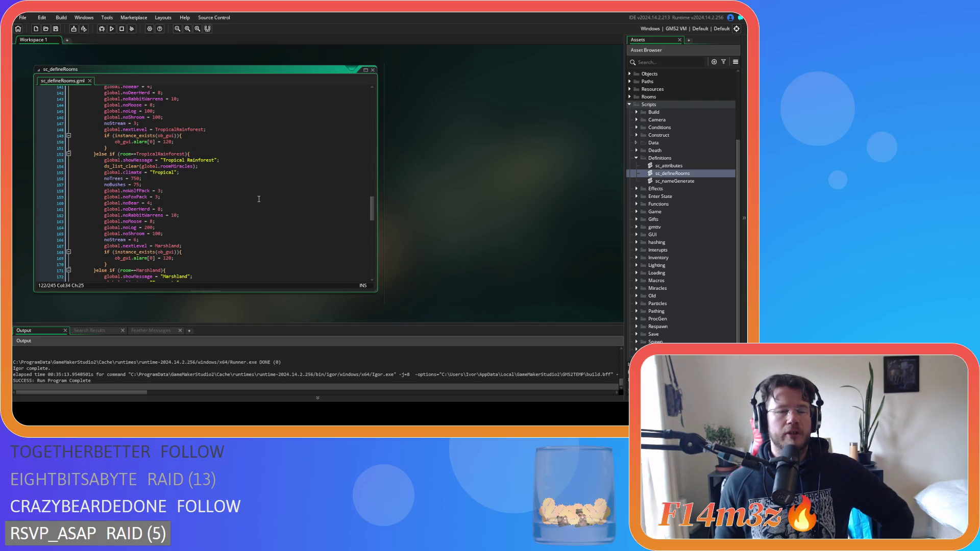
{"action": "scroll", "coordinate": [258, 199], "scroll_direction": "up", "scroll_amount": 10}
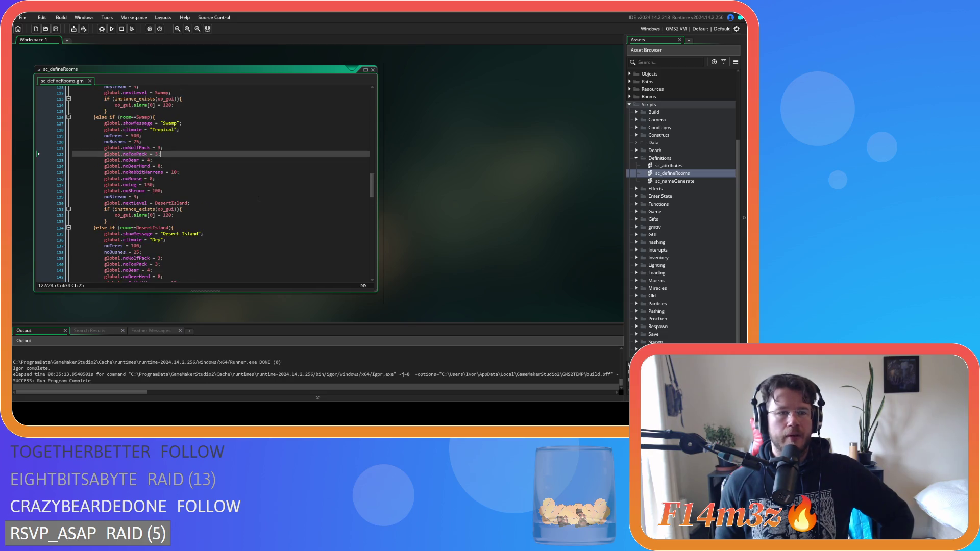
{"action": "scroll", "coordinate": [259, 199], "scroll_direction": "down", "scroll_amount": 2}
{"action": "scroll", "coordinate": [259, 199], "scroll_direction": "up", "scroll_amount": 2}
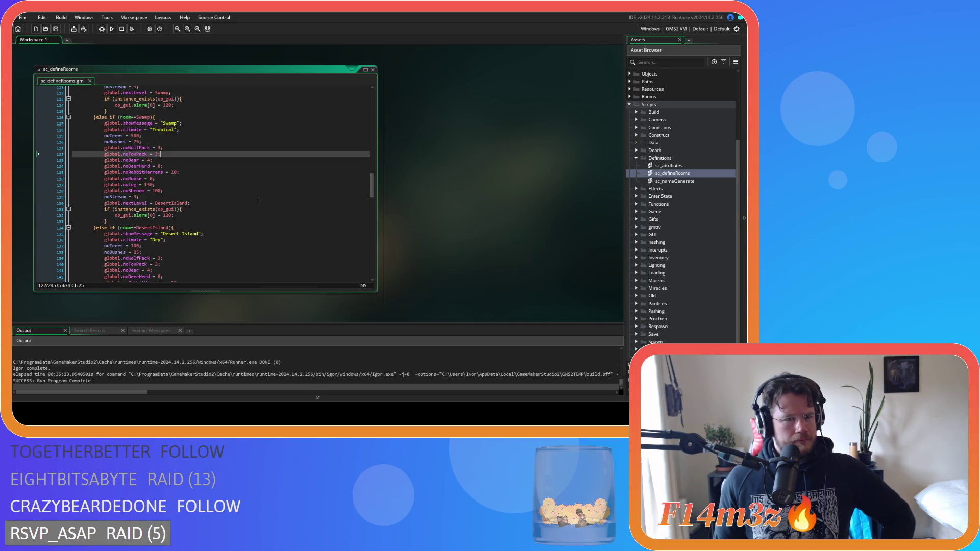
{"action": "scroll", "coordinate": [259, 199], "scroll_direction": "up", "scroll_amount": 2}
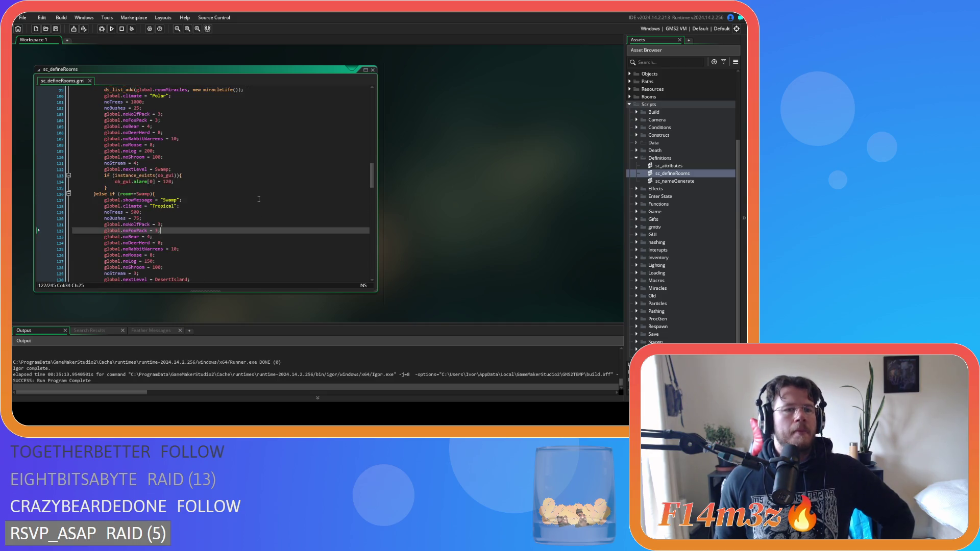
{"action": "scroll", "coordinate": [259, 199], "scroll_direction": "down", "scroll_amount": 3}
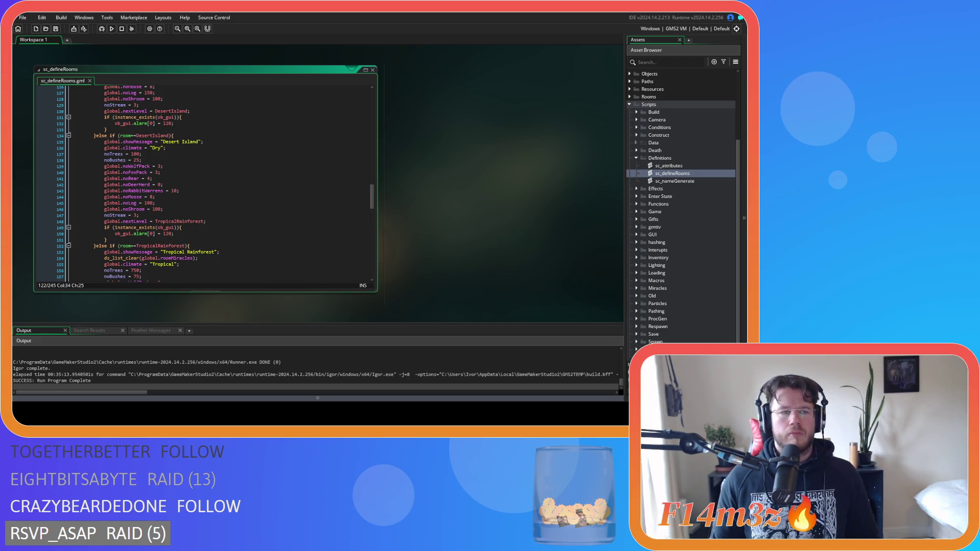
{"action": "left_click", "coordinate": [192, 240]}
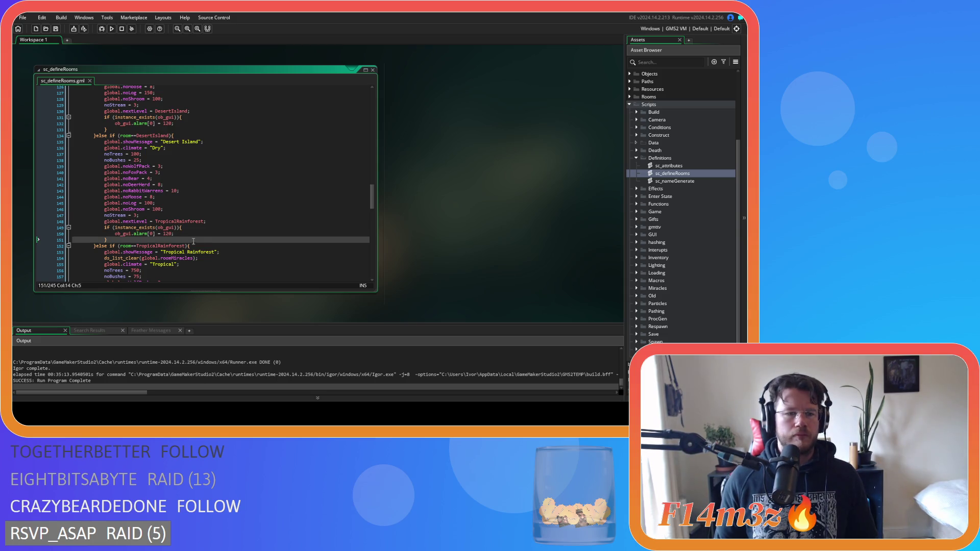
{"action": "scroll", "coordinate": [199, 234], "scroll_direction": "down", "scroll_amount": 5}
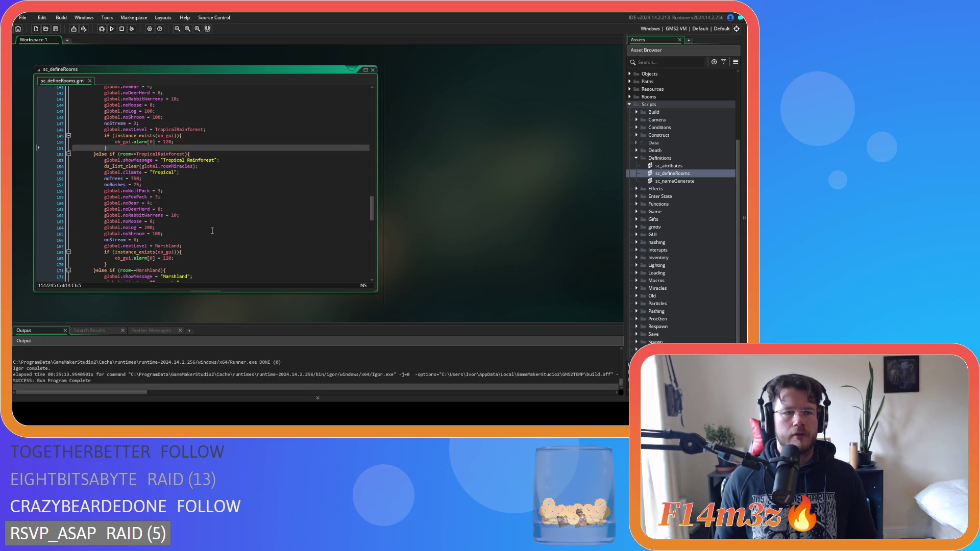
{"action": "scroll", "coordinate": [212, 230], "scroll_direction": "down", "scroll_amount": 1}
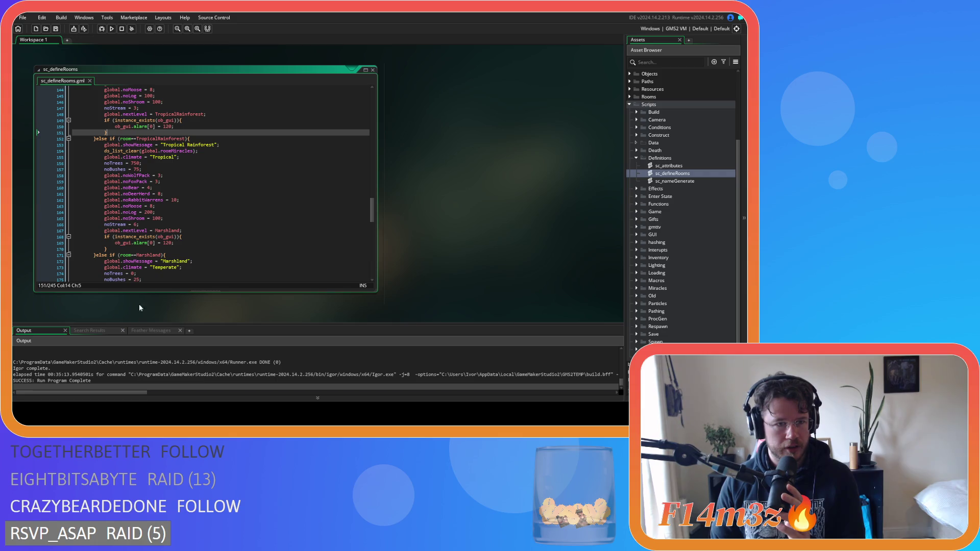
{"action": "scroll", "coordinate": [166, 219], "scroll_direction": "down", "scroll_amount": 6}
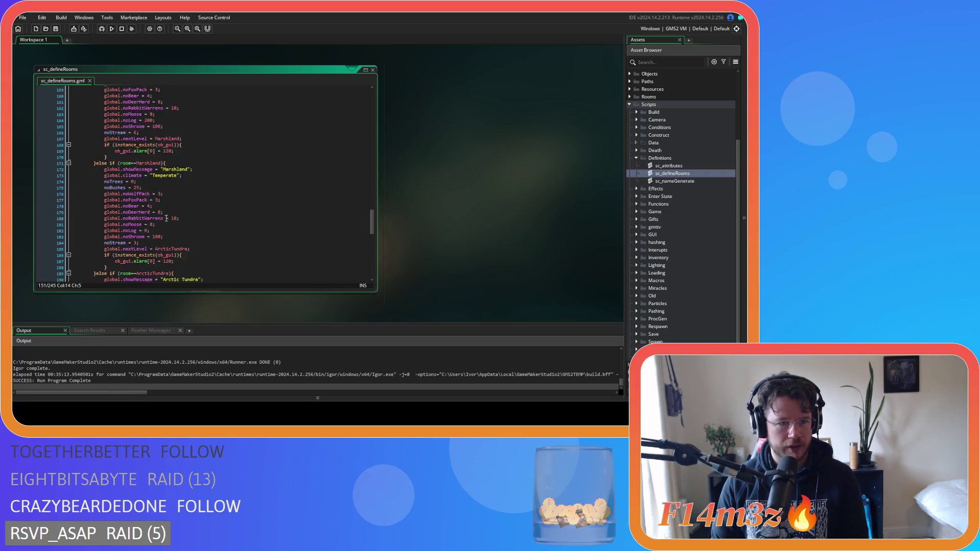